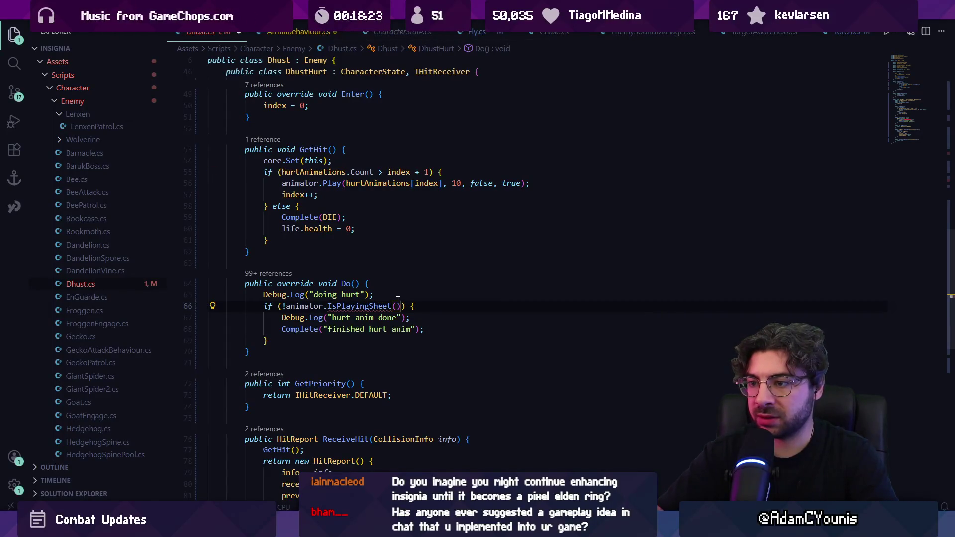
# Look up the IsPlayingSheet definition, then return to DhustHurt's Do().
pyautogui.hotkey('ctrl', 'shift', 'Left')
pyautogui.hotkey('ctrl', 'shift', 'Left')
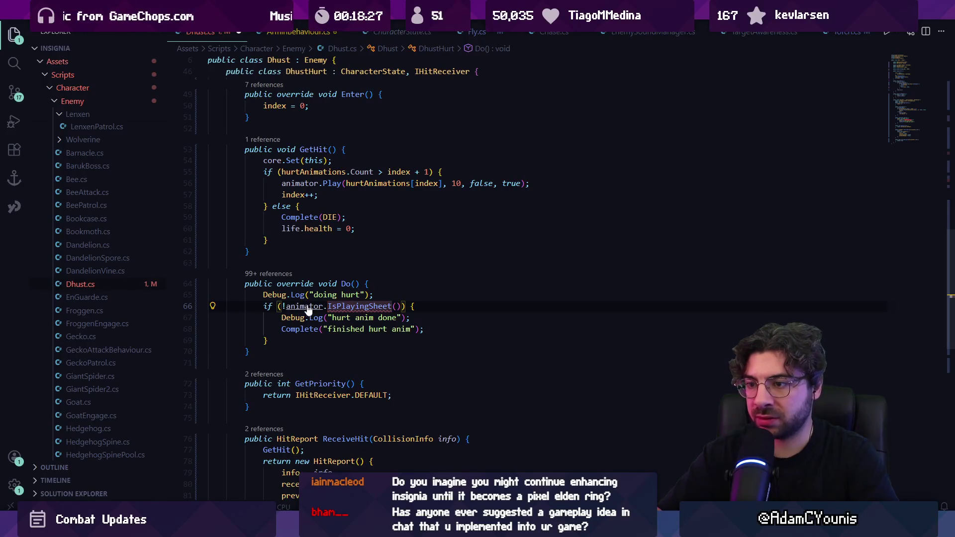
pyautogui.keyDown('ctrl'); pyautogui.click(345, 305); pyautogui.keyUp('ctrl')
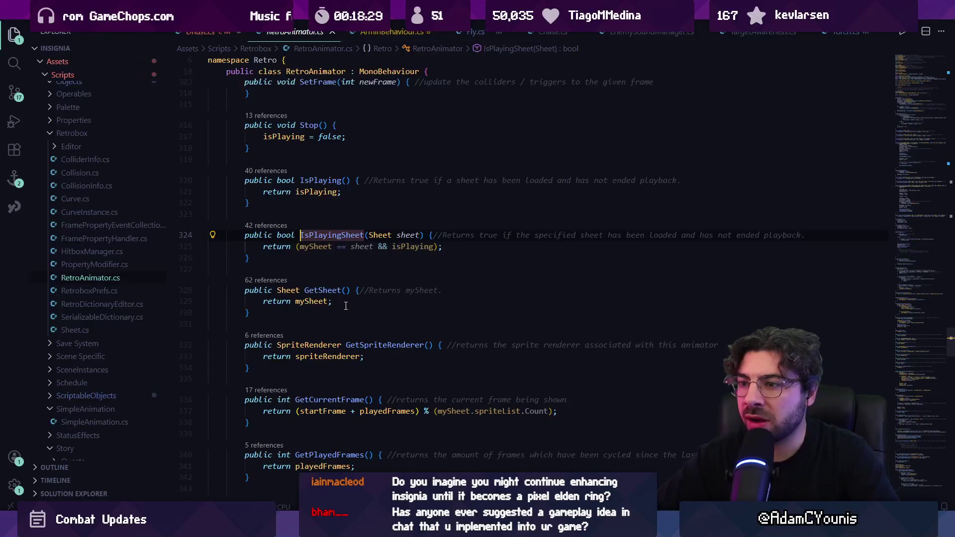
pyautogui.hotkey('alt', 'Left')
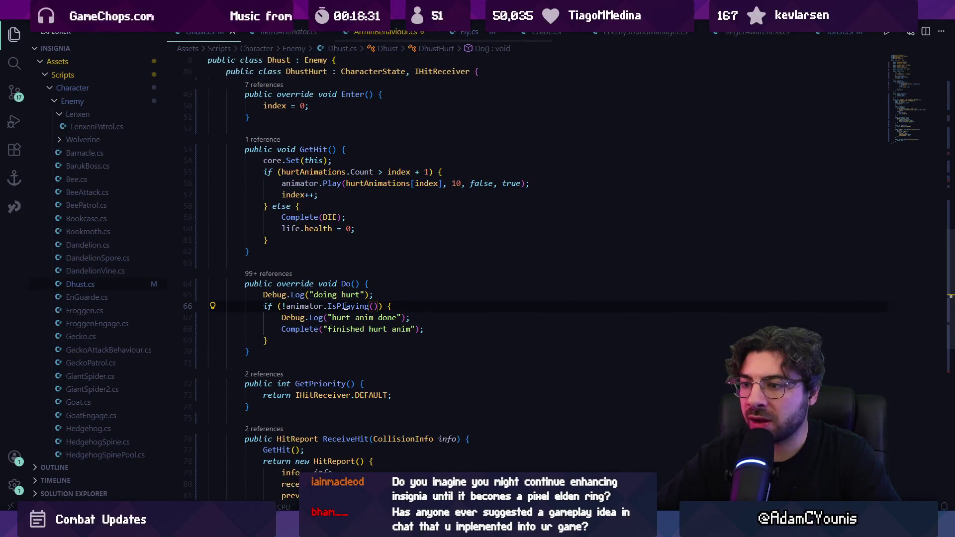
# Delete the 'hurt anim done' and 'doing hurt' Debug.Log lines from Do().
pyautogui.tripleClick(345, 319)
pyautogui.press('BackSpace')
pyautogui.press('Up')
pyautogui.press('Up')
pyautogui.hotkey('ctrl', 'shift', 'k')
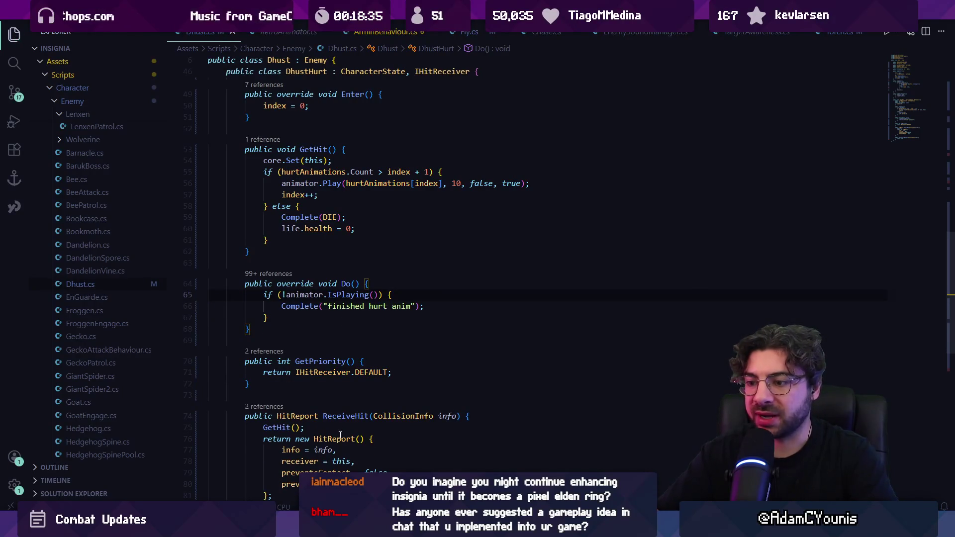
# Check Unity, then search Dhust.cs for 'animator.play'.
pyautogui.hotkey('alt', 'Tab')
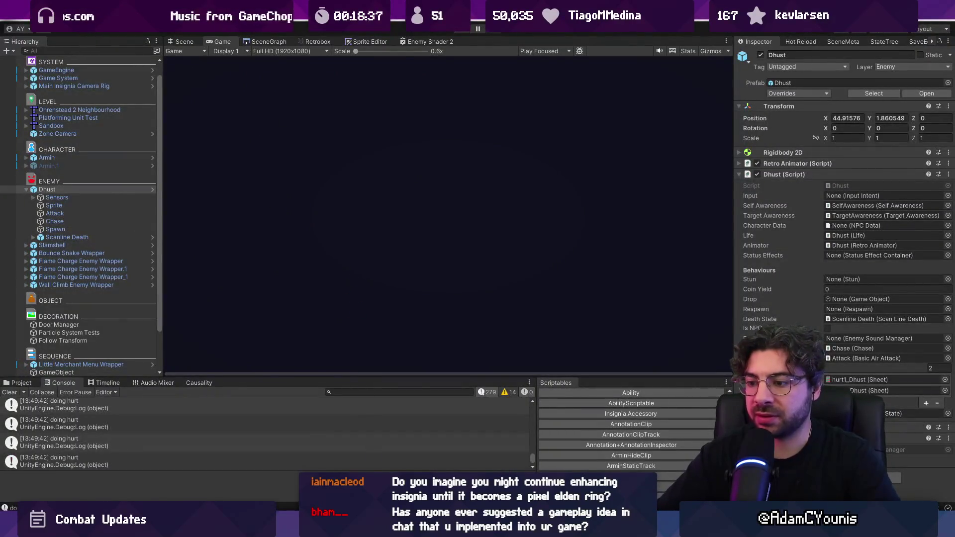
pyautogui.hotkey('alt', 'Tab')
pyautogui.click(366, 356)
pyautogui.hotkey('ctrl', 'f')
pyautogui.write('animator.play')
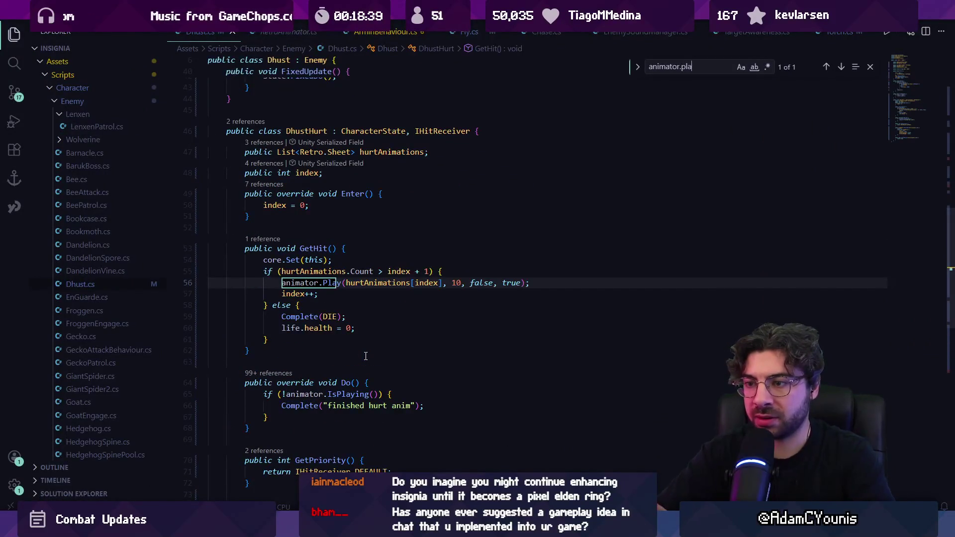
pyautogui.press('Escape')
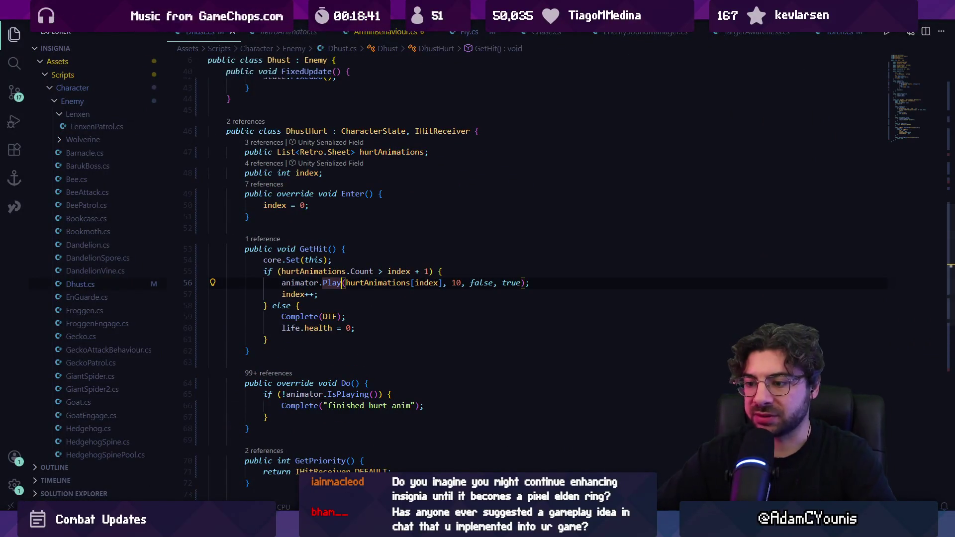
pyautogui.hotkey('alt', 'Tab')
pyautogui.hotkey('alt', 'Tab')
pyautogui.click(371, 383)
pyautogui.moveTo(306, 283)
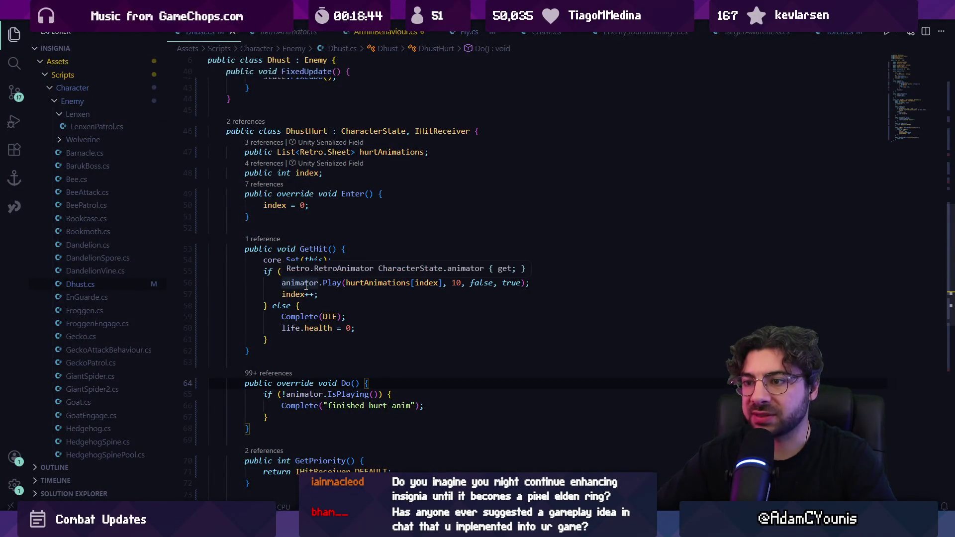
pyautogui.click(418, 271)
pyautogui.press('Delete')
pyautogui.press('Delete')
pyautogui.press('Delete')
pyautogui.press('BackSpace')
pyautogui.write('+ 1')
pyautogui.click(411, 282)
pyautogui.tripleClick(369, 295)
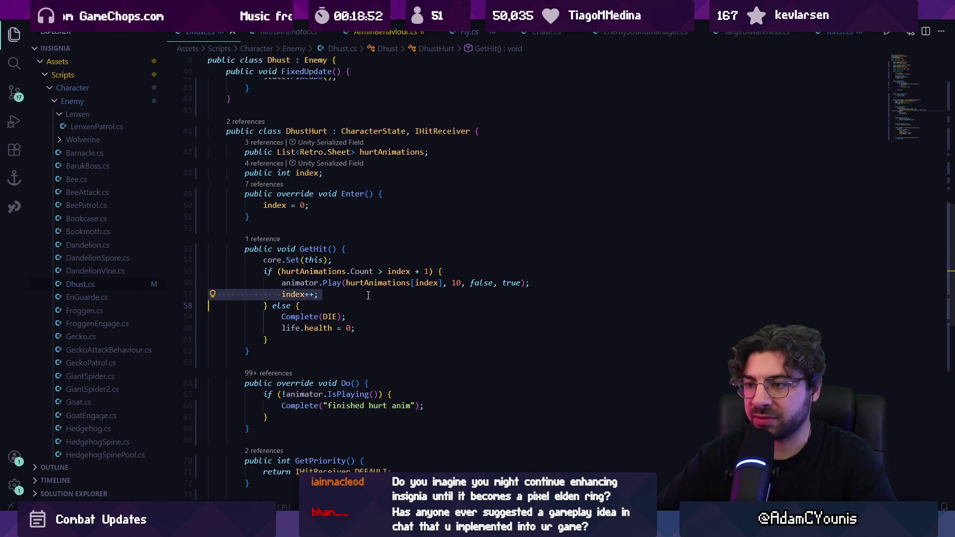
pyautogui.click(310, 249)
pyautogui.press('F12')
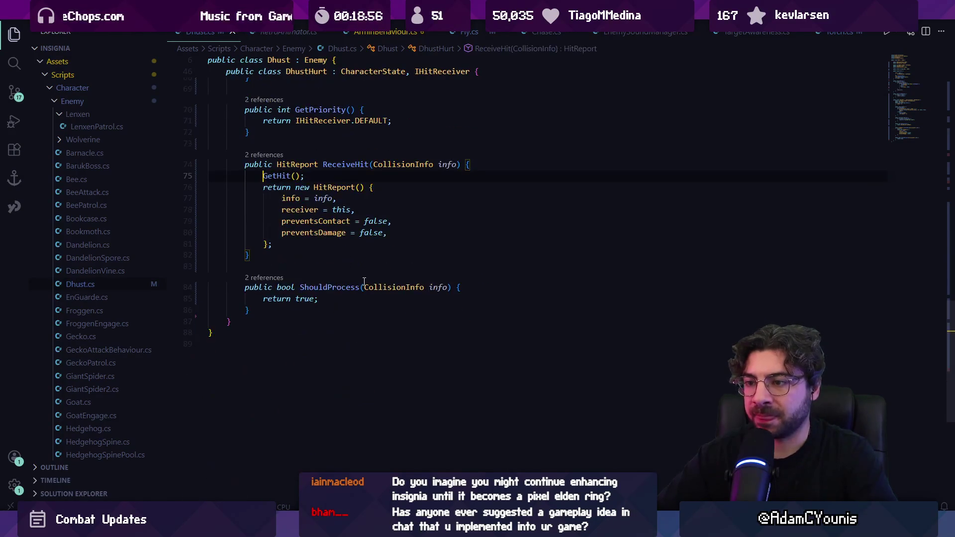
pyautogui.keyDown('ctrl'); pyautogui.click(277, 177); pyautogui.keyUp('ctrl')
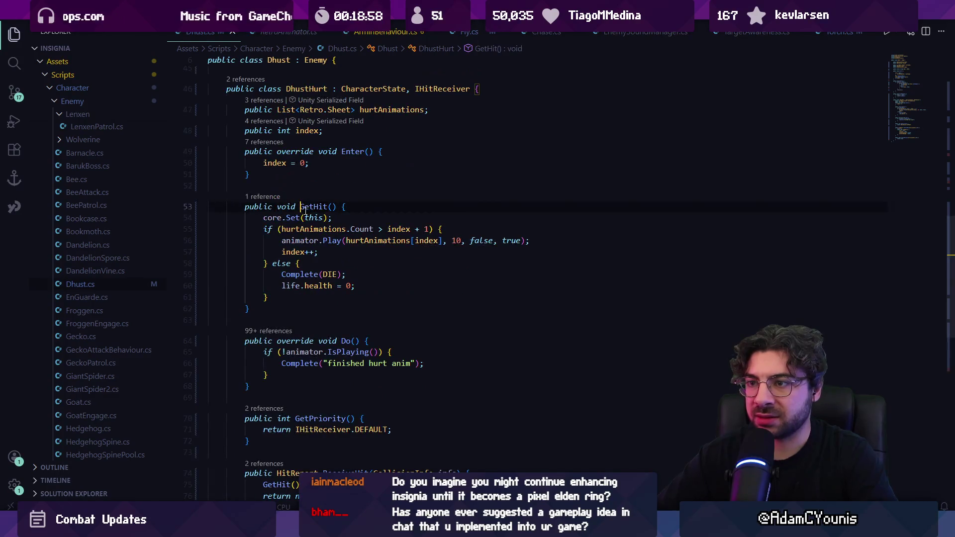
pyautogui.click(319, 218)
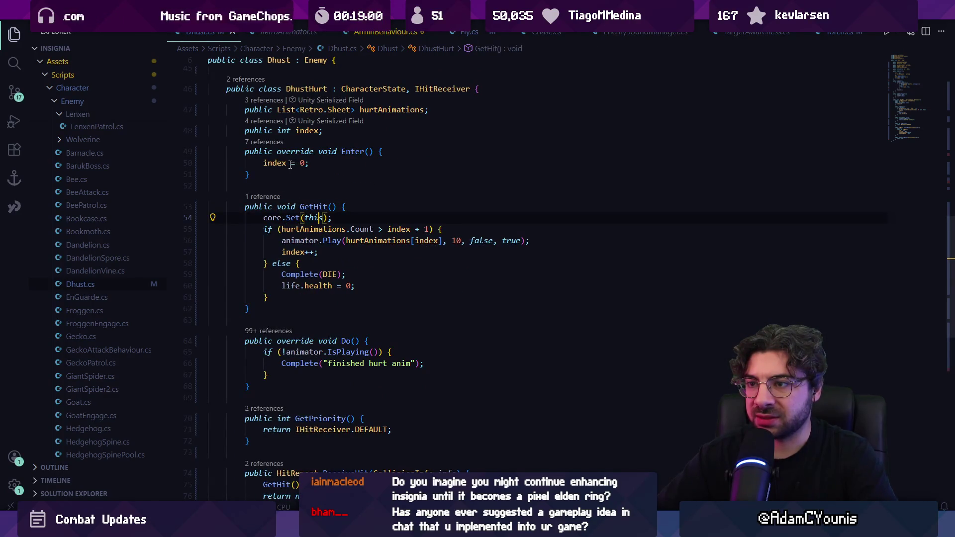
pyautogui.moveTo(263, 163); pyautogui.dragTo(310, 163)
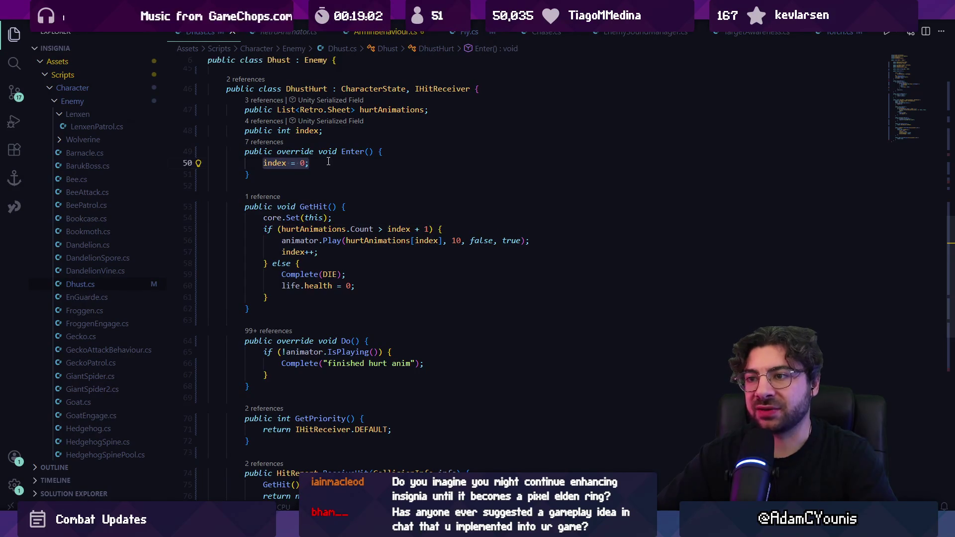
pyautogui.click(336, 166)
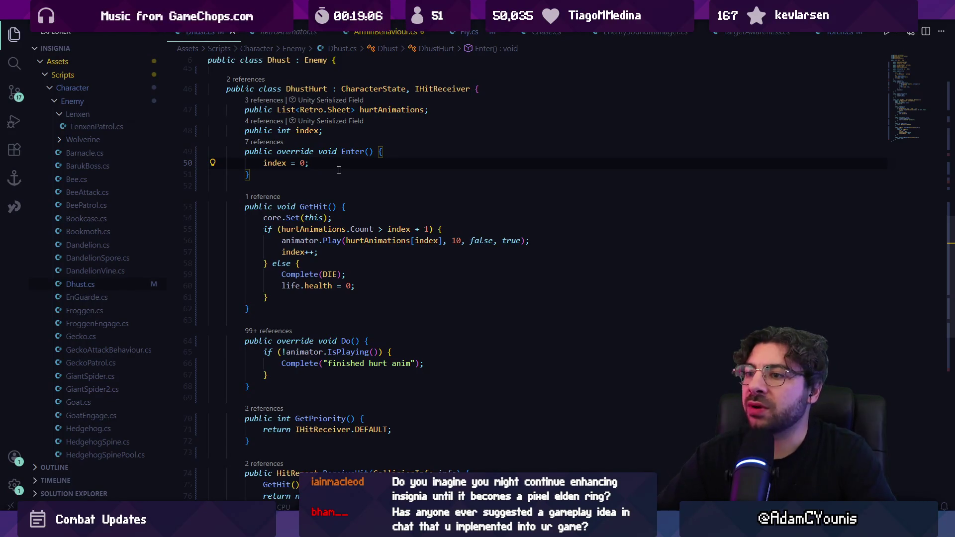
pyautogui.click(293, 217)
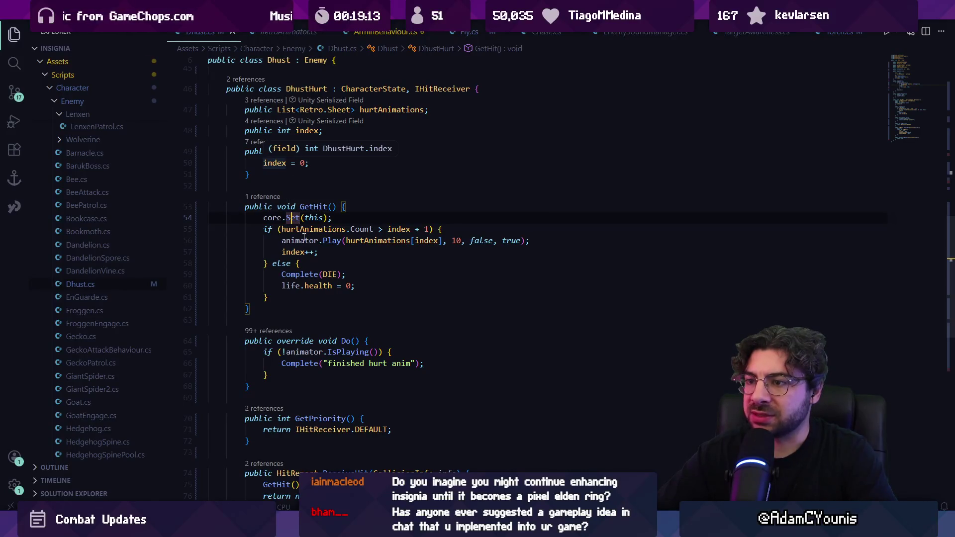
pyautogui.moveTo(280, 241); pyautogui.dragTo(539, 244)
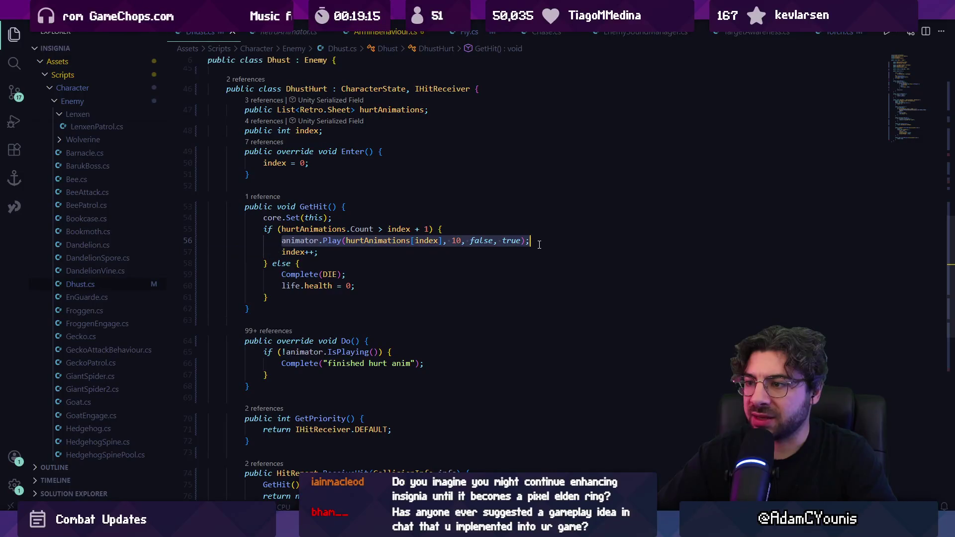
pyautogui.click(292, 253)
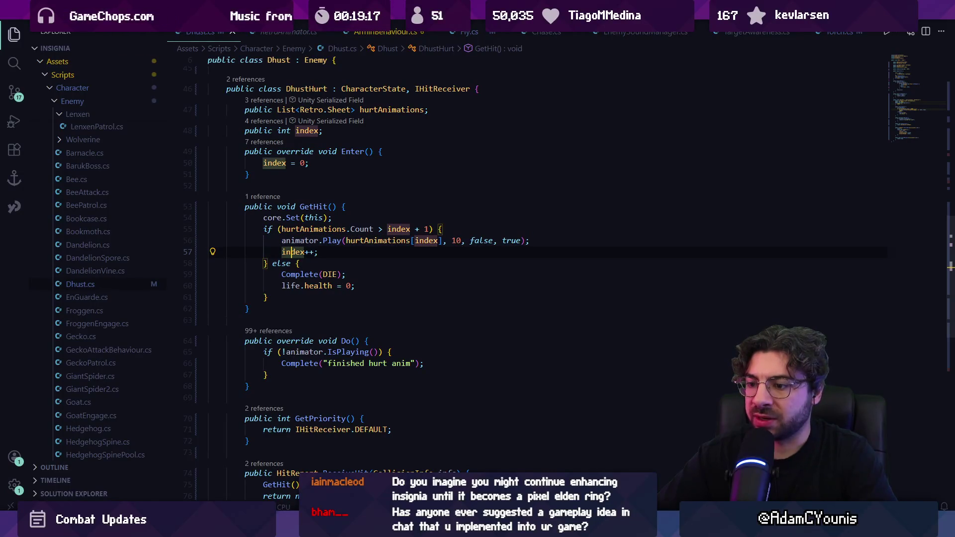
pyautogui.hotkey('alt', 'Tab')
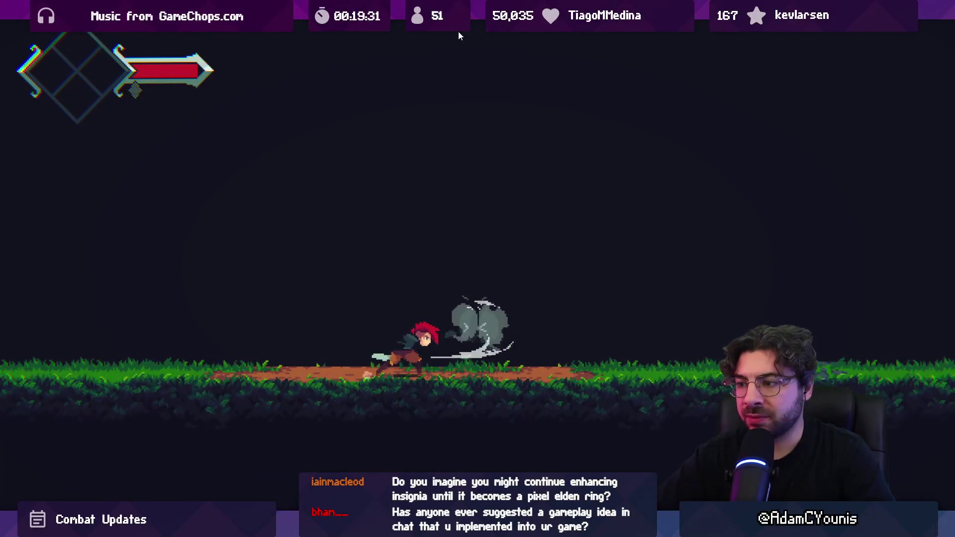
# Exit the fullscreen Game view and go back to Dhust.cs in VS Code.
pyautogui.hotkey('shift', 'space')
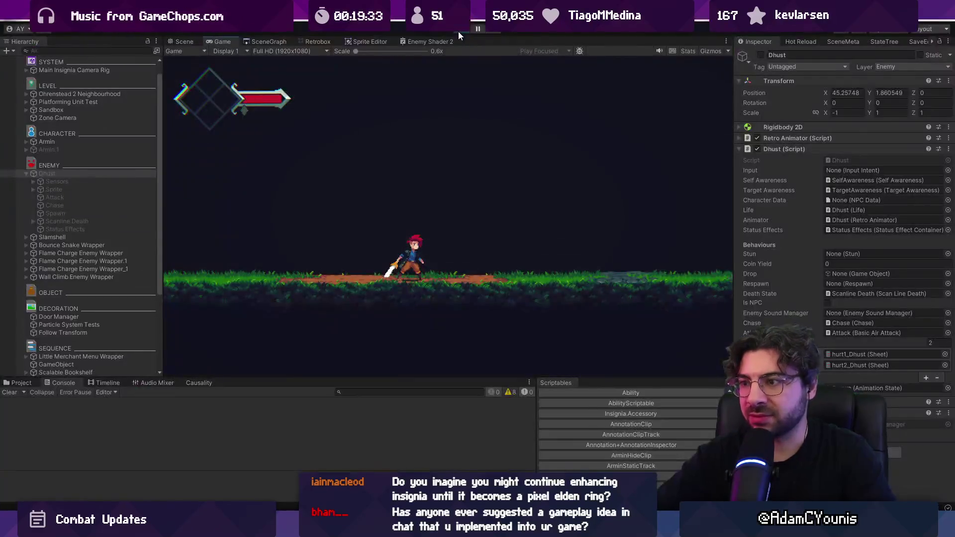
pyautogui.hotkey('alt', 'Tab')
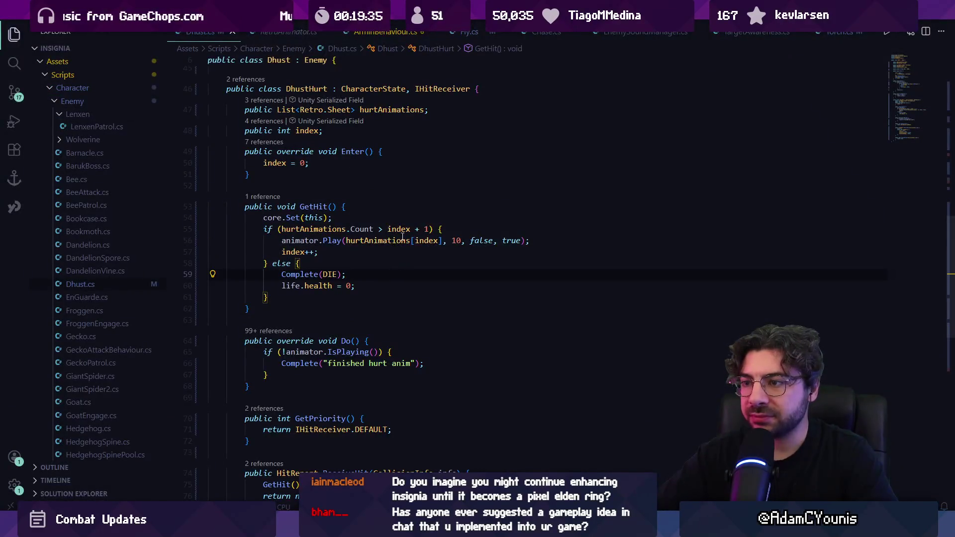
# Remove the '+ 1' from the hurt condition in GetHit.
pyautogui.press('Right')
pyautogui.press('Right')
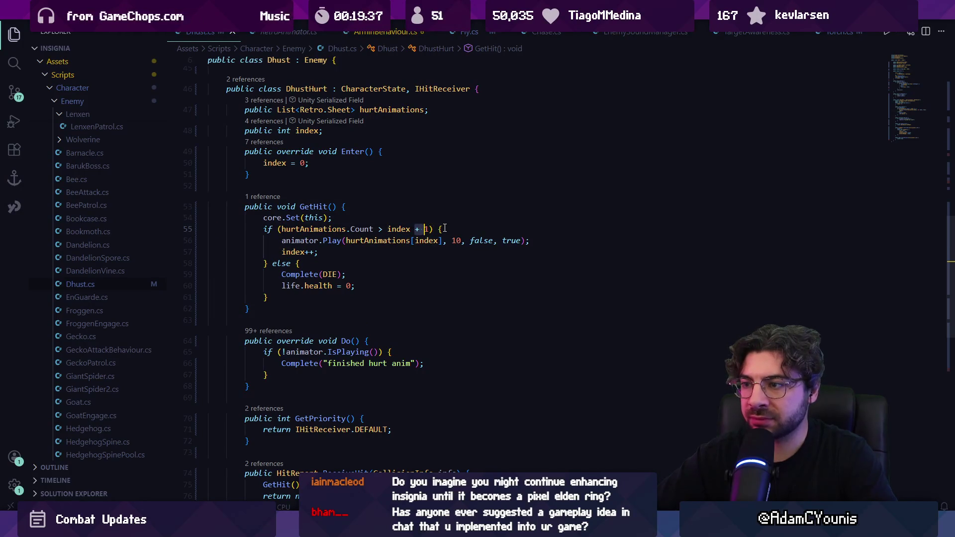
pyautogui.press('BackSpace')
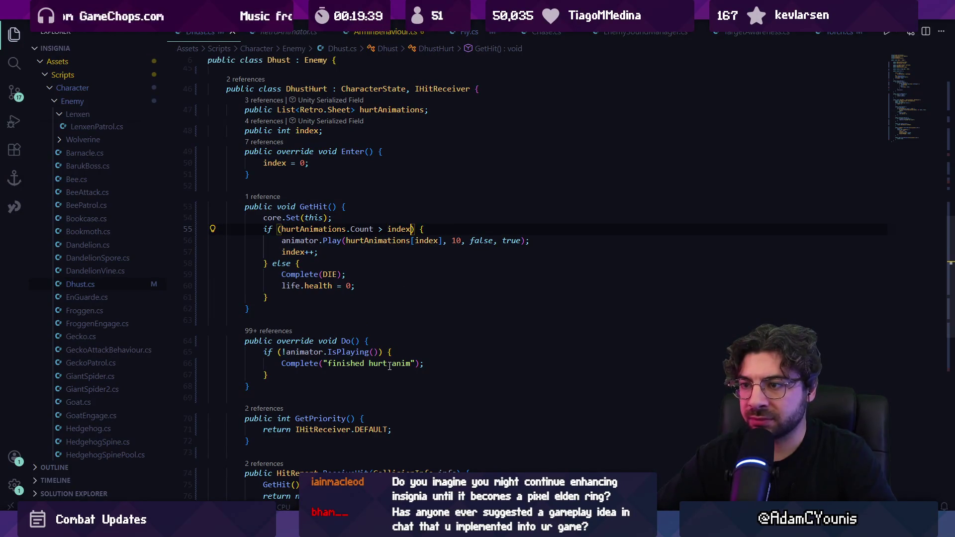
pyautogui.tripleClick(365, 253)
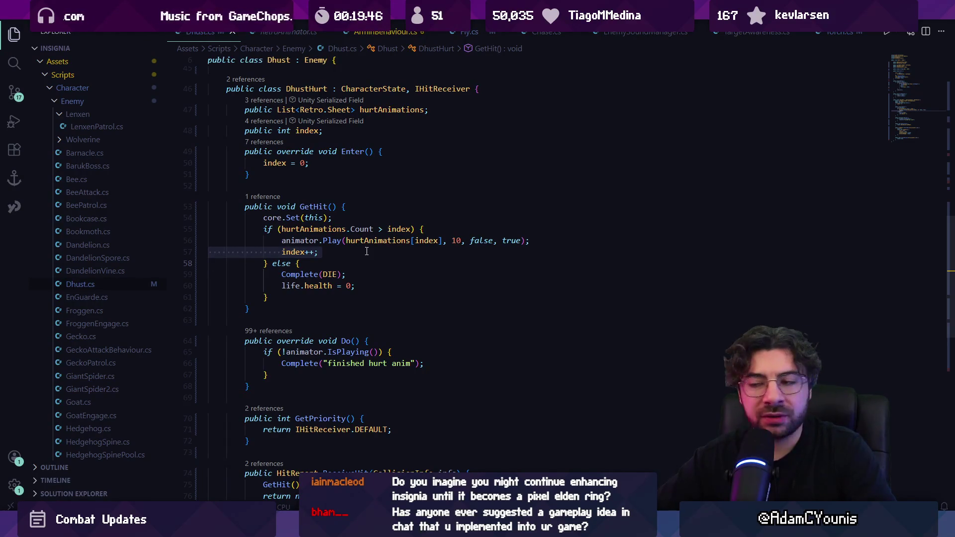
pyautogui.click(398, 241)
pyautogui.click(426, 241)
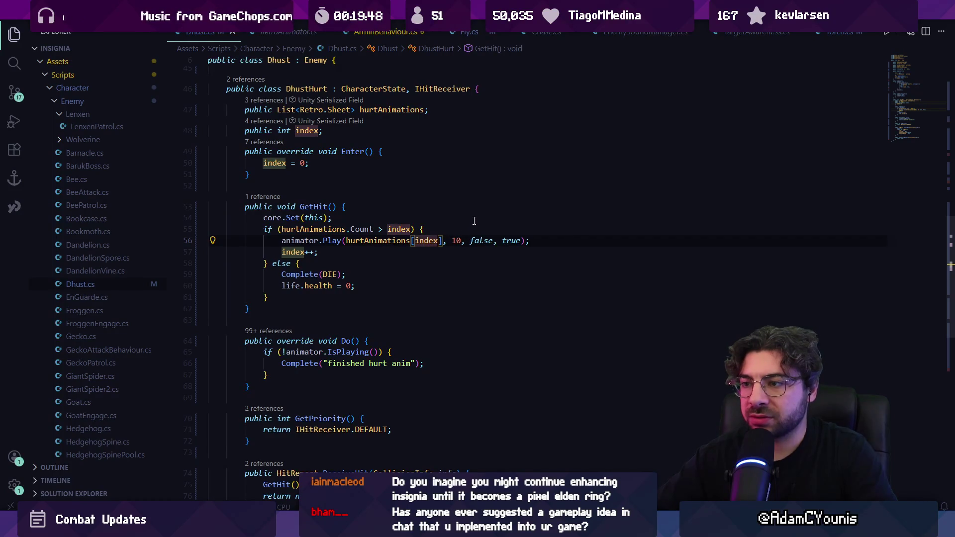
pyautogui.press('Up')
pyautogui.write('+ 1')
pyautogui.press('BackSpace')
pyautogui.press('Escape')
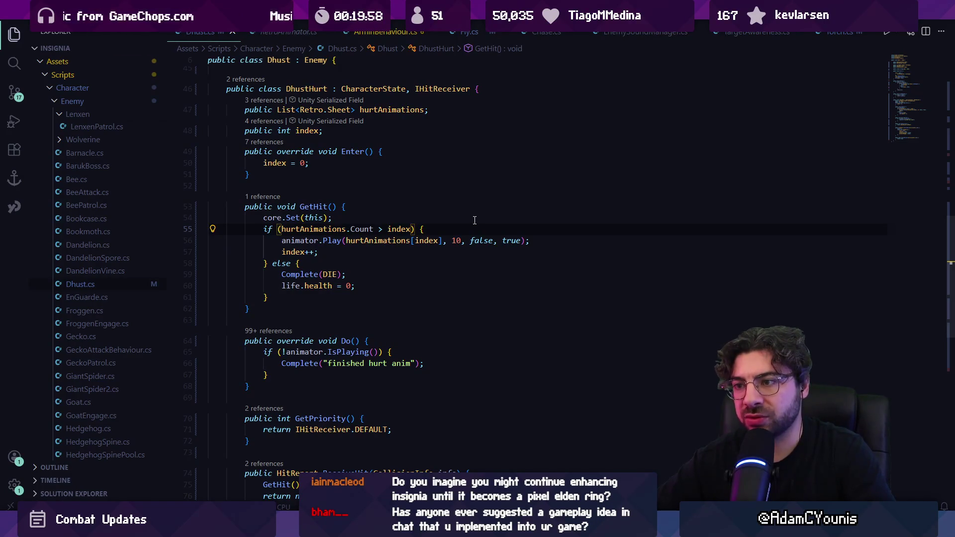
# Move the index increment so 'index++;' follows core.Set(this) in GetHit.
pyautogui.press('Down')
pyautogui.press('Down')
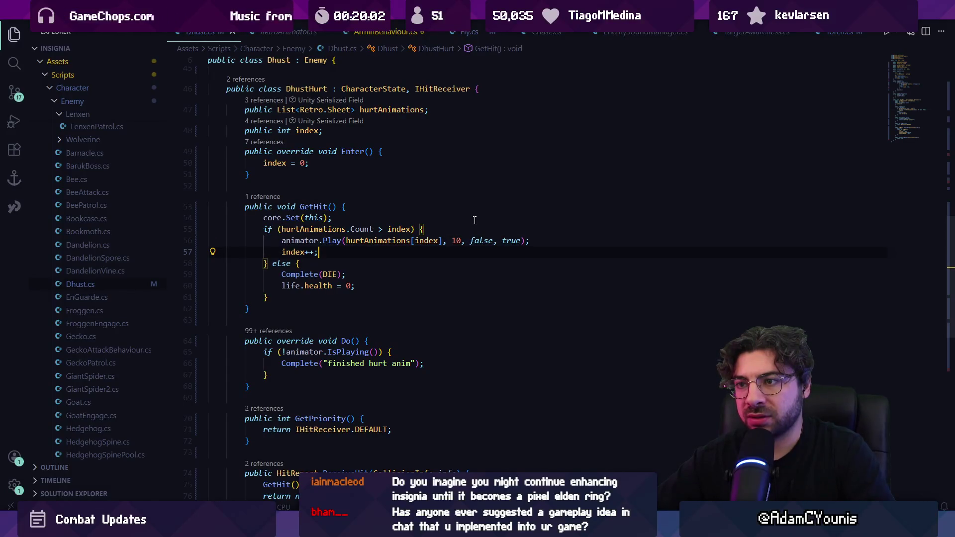
pyautogui.hotkey('ctrl', 'z')
pyautogui.hotkey('ctrl', 'z')
pyautogui.hotkey('ctrl', 'z')
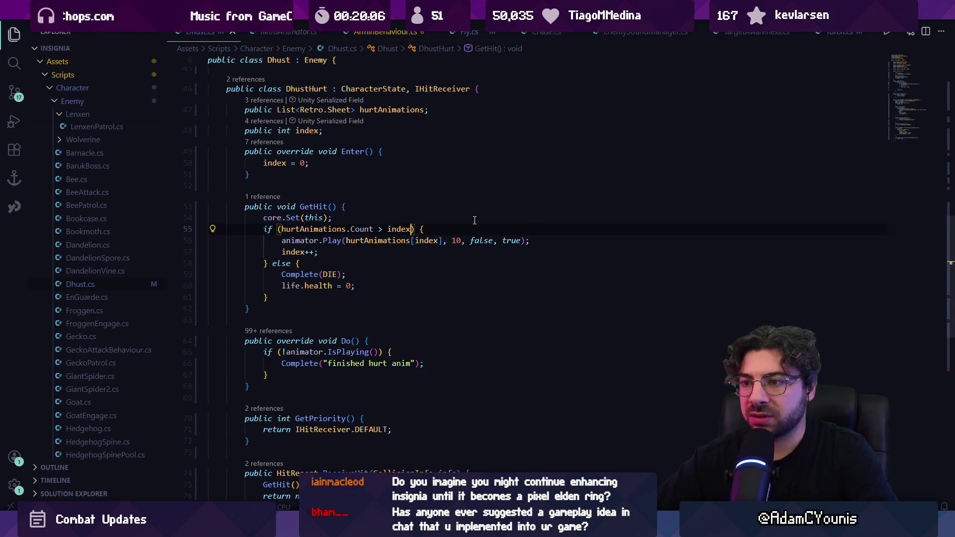
pyautogui.press('Down')
pyautogui.press('Down')
pyautogui.hotkey('shift', 'Up')
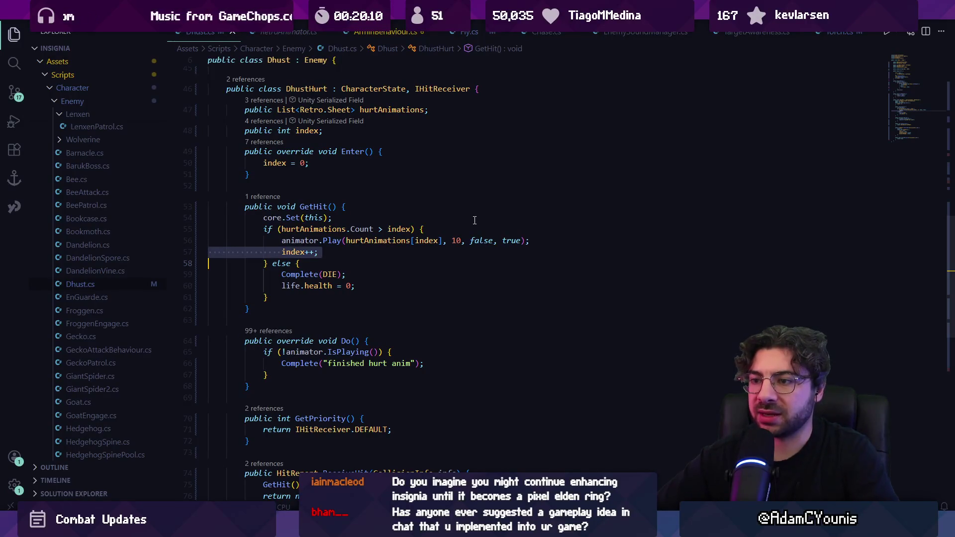
pyautogui.press('BackSpace')
pyautogui.press('Up')
pyautogui.press('Up')
pyautogui.press('Up')
pyautogui.press('End')
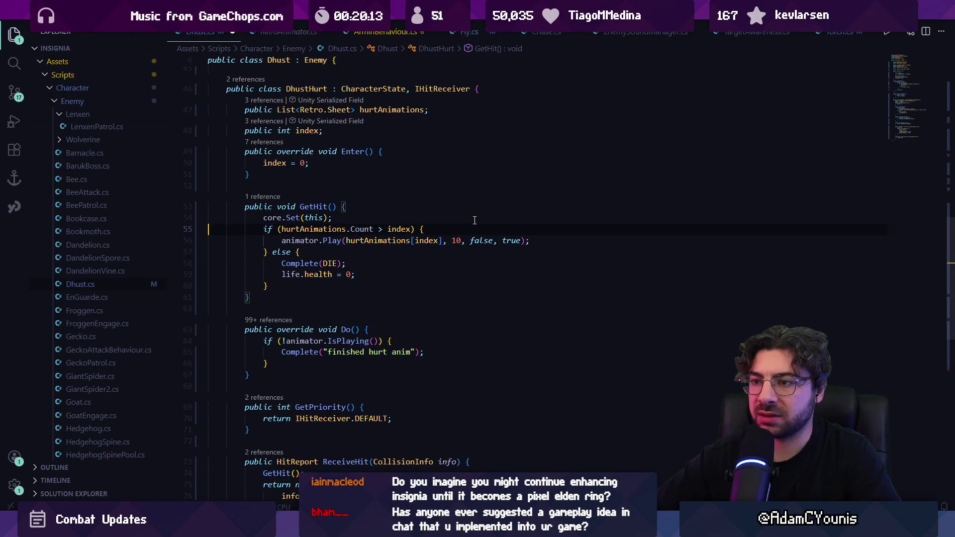
pyautogui.press('Return')
pyautogui.write('index++;')
pyautogui.press('Return')
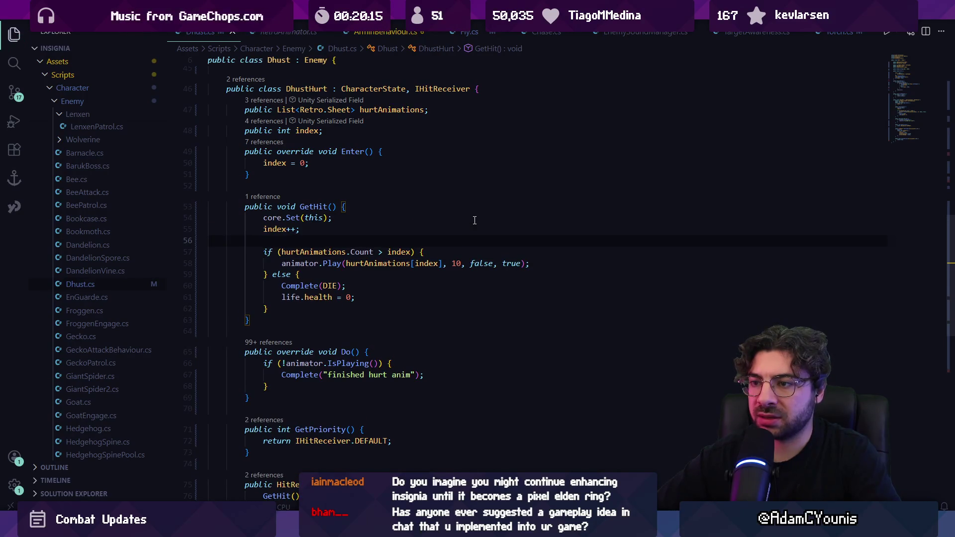
# Change Enter's index reset to -1 and start a Unity playtest.
pyautogui.press('Up')
pyautogui.press('Up')
pyautogui.press('Up')
pyautogui.press('BackSpace')
pyautogui.write('-1')
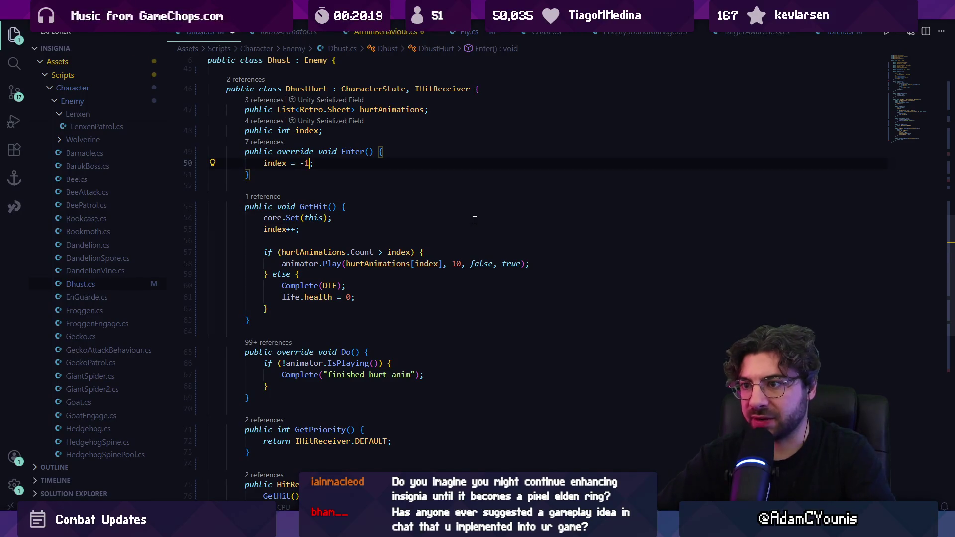
pyautogui.hotkey('alt', 'Tab')
pyautogui.click(456, 34)
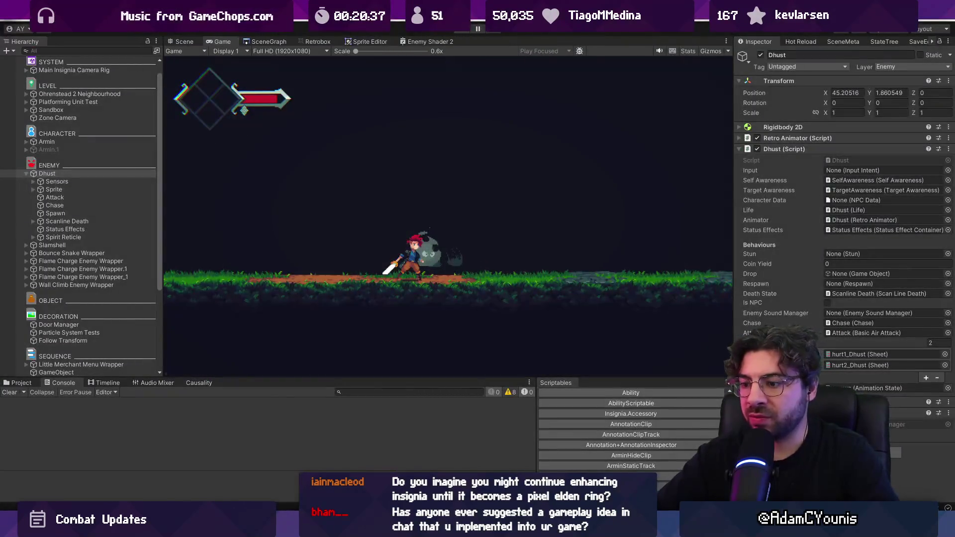
# Return to Dhust.cs and place the caret on the GetHit() call in ReceiveHit.
pyautogui.hotkey('alt', 'Tab')
pyautogui.click(367, 299)
pyautogui.scroll(-5, 367, 322)
pyautogui.click(369, 296)
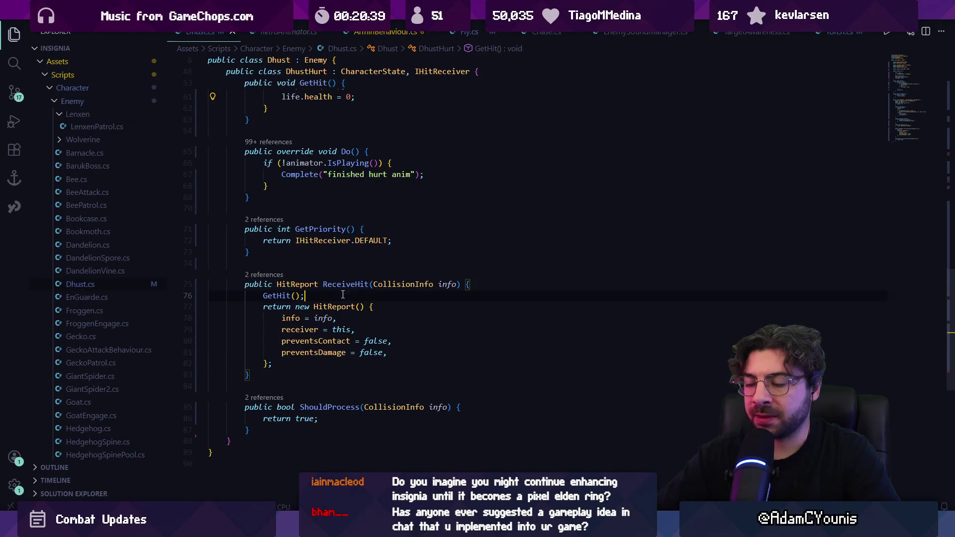
# Try adding targetAwareness.FaceTarget(); after GetHit(), then delete that line.
pyautogui.press('Return')
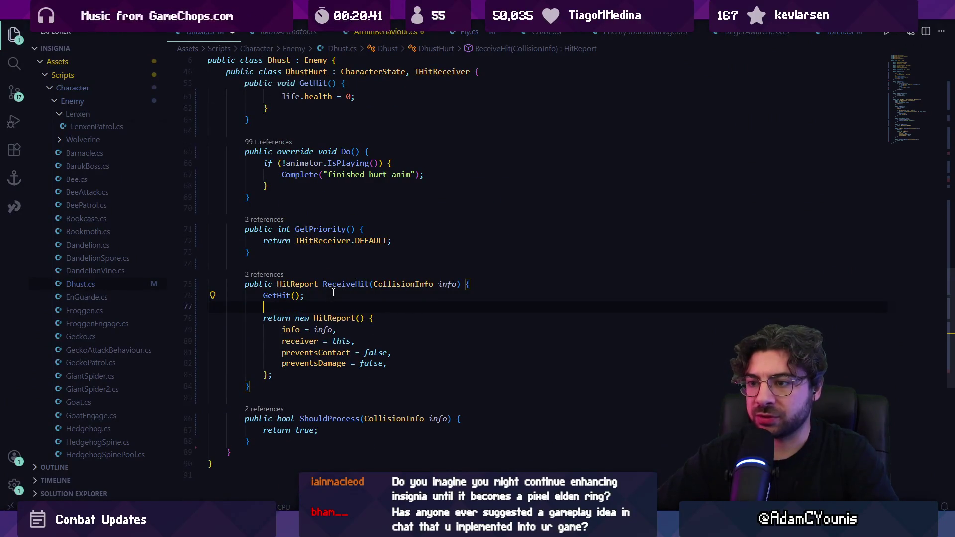
pyautogui.write('target')
pyautogui.press('BackSpace')
pyautogui.press('BackSpace')
pyautogui.press('BackSpace')
pyautogui.write('et')
pyautogui.hotkey('ctrl', 'BackSpace')
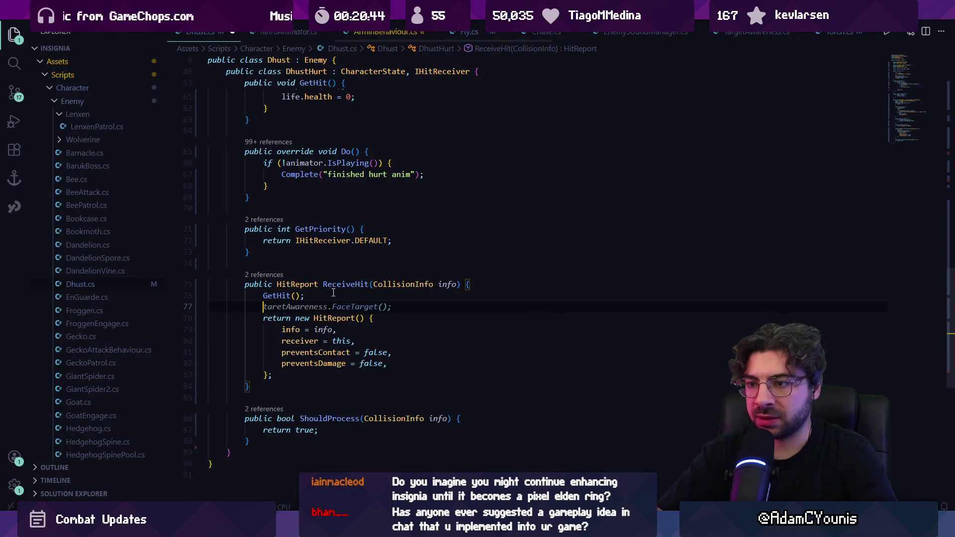
pyautogui.press('Escape')
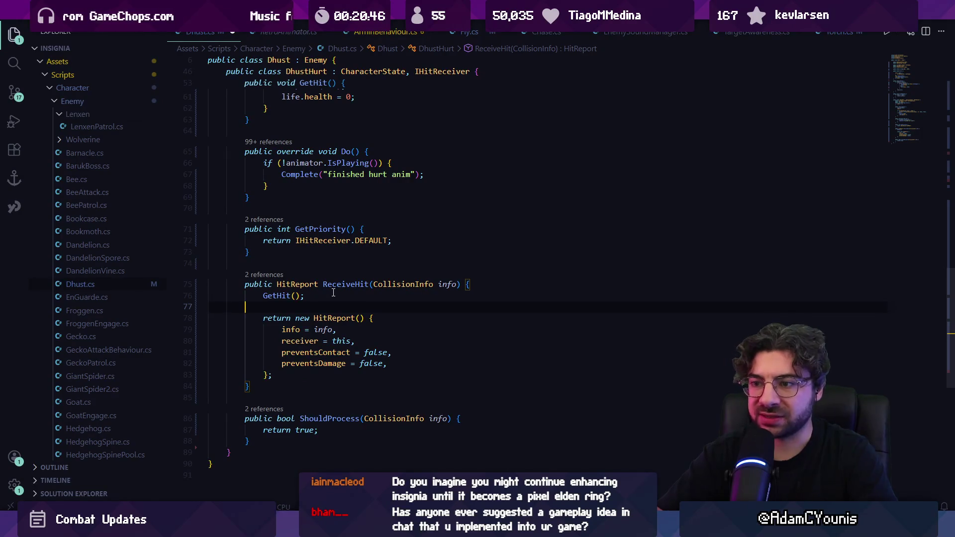
pyautogui.write('targetAwareness.face')
pyautogui.press('Tab')
pyautogui.write('();')
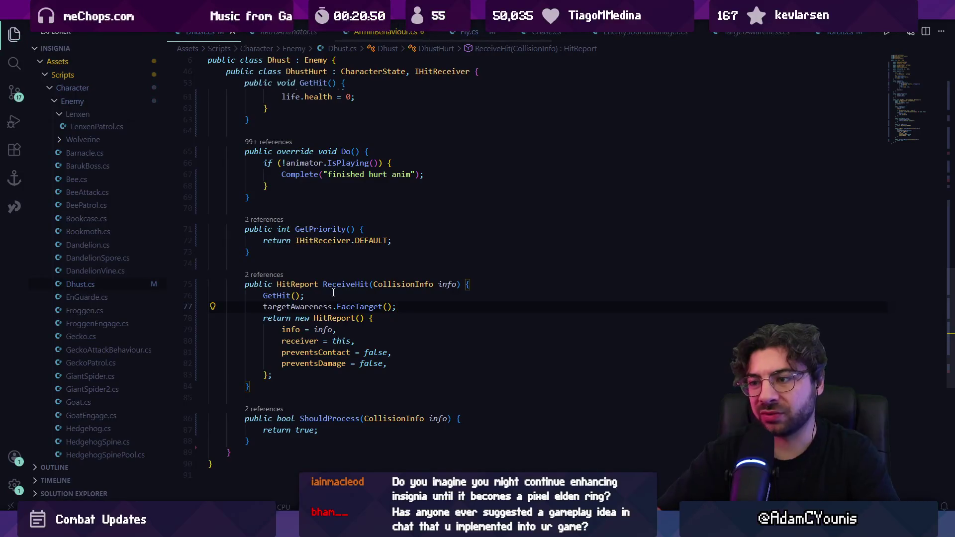
pyautogui.hotkey('shift', 'Home')
pyautogui.hotkey('shift', 'Home')
pyautogui.press('BackSpace')
# Start a line with info.damageVector below GetHit() and bring up the file search.
pyautogui.press('Down')
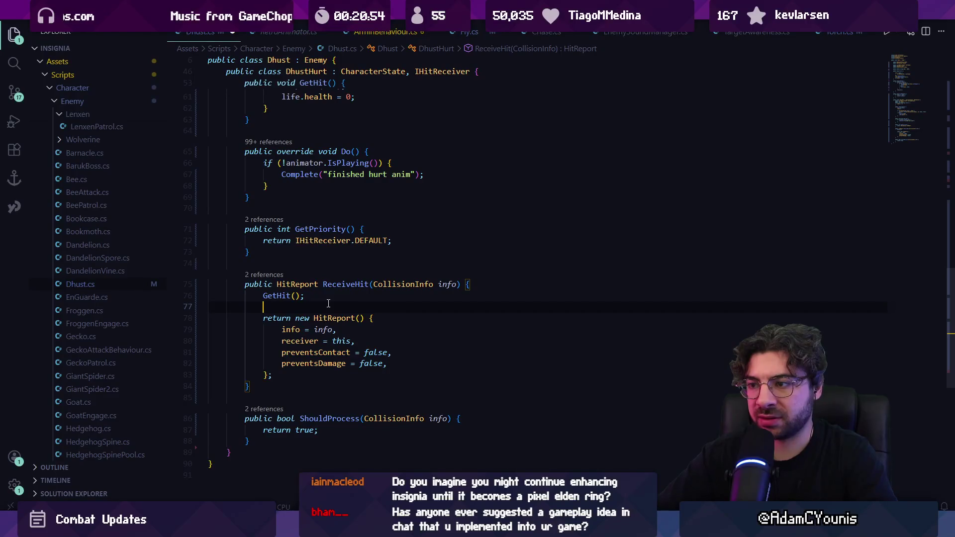
pyautogui.write('info.')
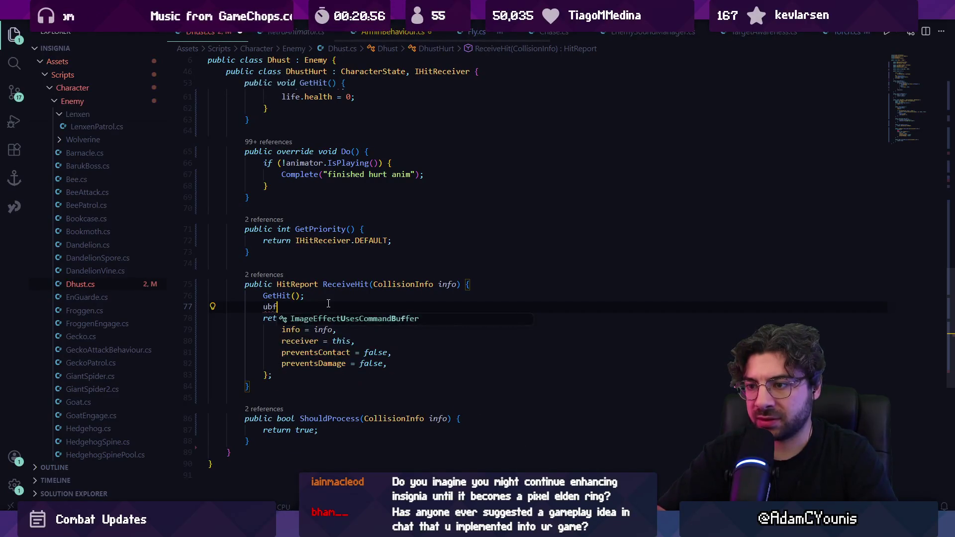
pyautogui.write('dam')
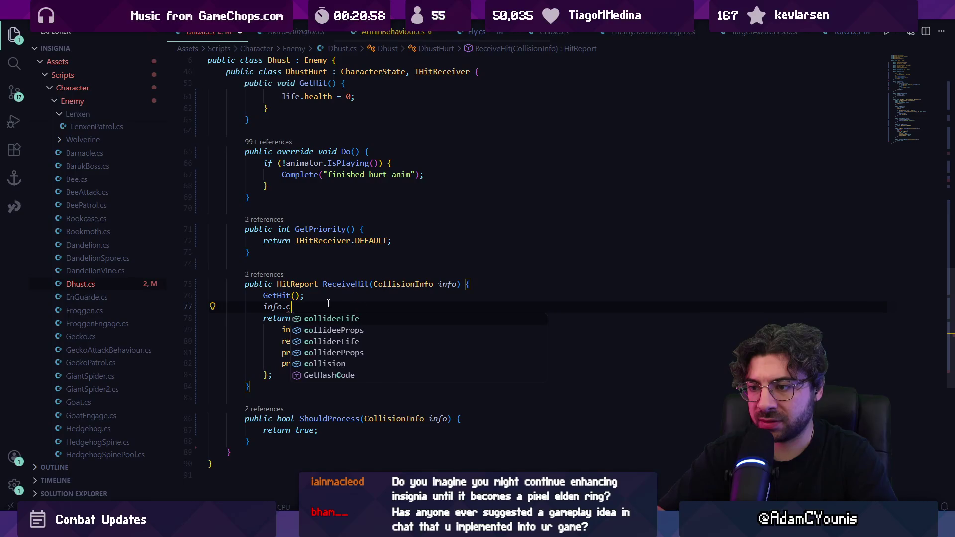
pyautogui.press('Tab')
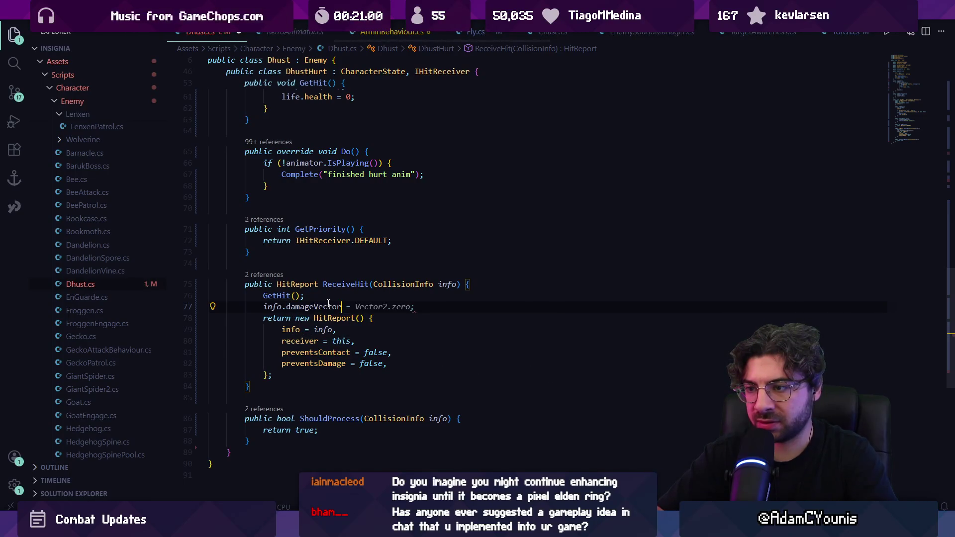
pyautogui.hotkey('ctrl', 'p')
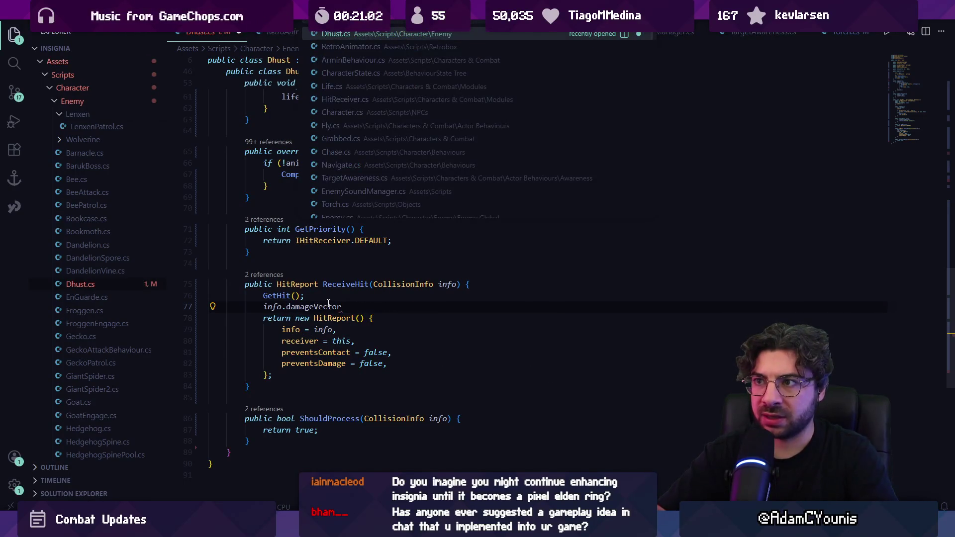
pyautogui.write('characterstun')
pyautogui.press('Return')
pyautogui.write('face')
pyautogui.press('Return')
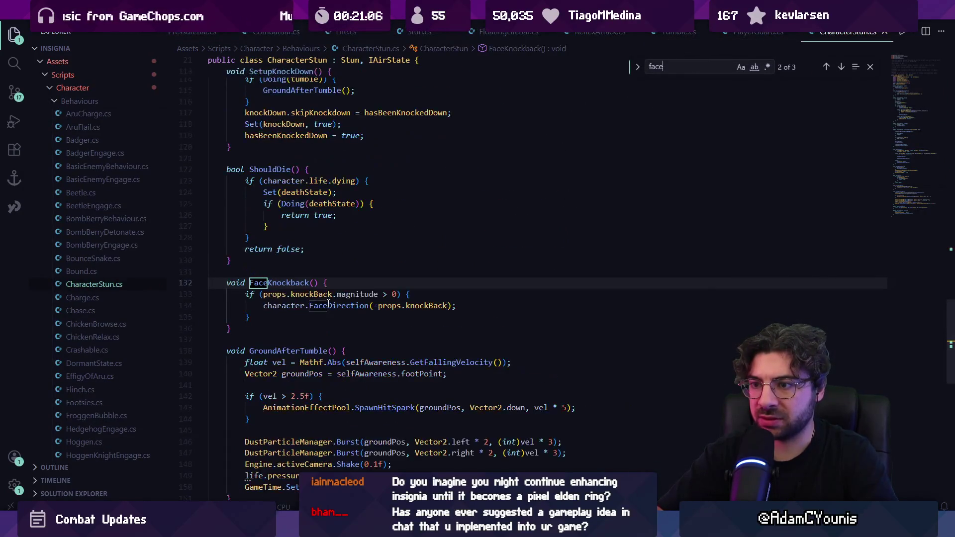
pyautogui.press('Escape')
pyautogui.click(284, 324)
pyautogui.click(431, 325)
pyautogui.click(362, 300)
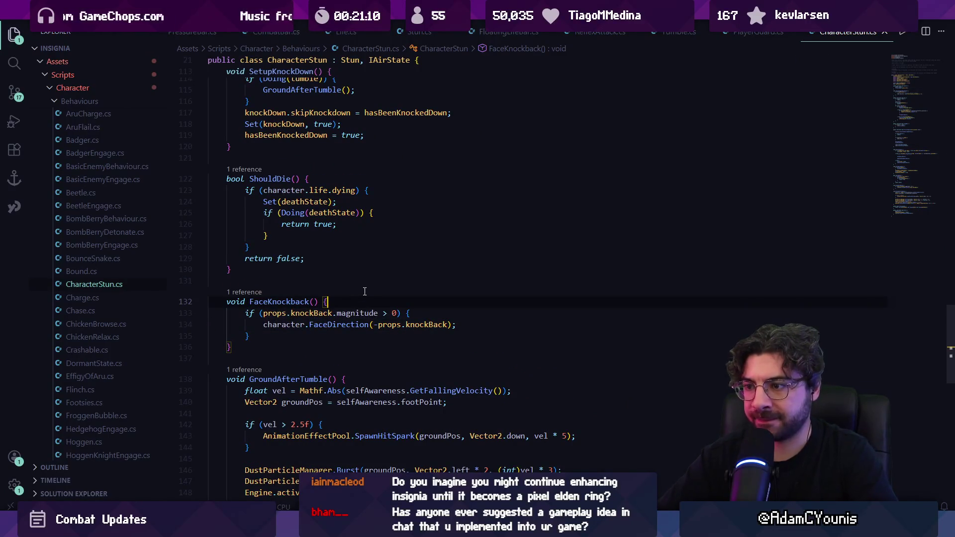
pyautogui.hotkey('ctrl', 'f')
pyautogui.write('props.knockk')
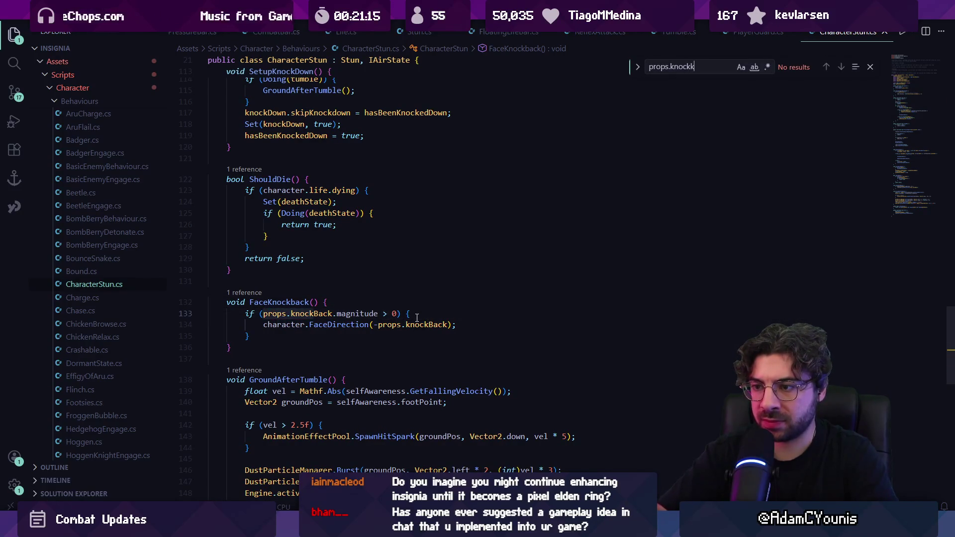
pyautogui.press('BackSpace')
pyautogui.press('BackSpace')
pyautogui.press('BackSpace')
pyautogui.write('ack =')
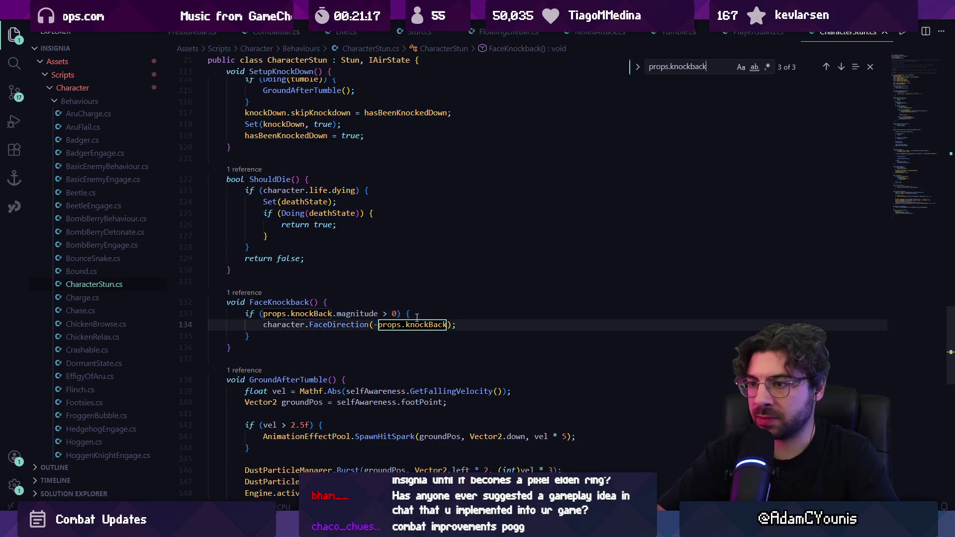
pyautogui.hotkey('ctrl', 'a')
pyautogui.write('knockbacl =')
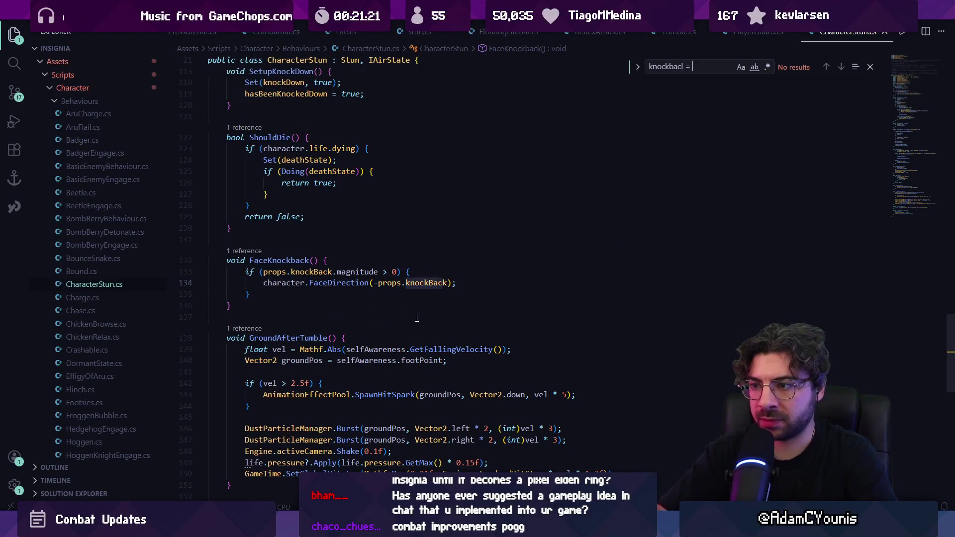
pyautogui.press('Escape')
pyautogui.press('F12')
pyautogui.hotkey('ctrl', 'Left')
pyautogui.press('F12')
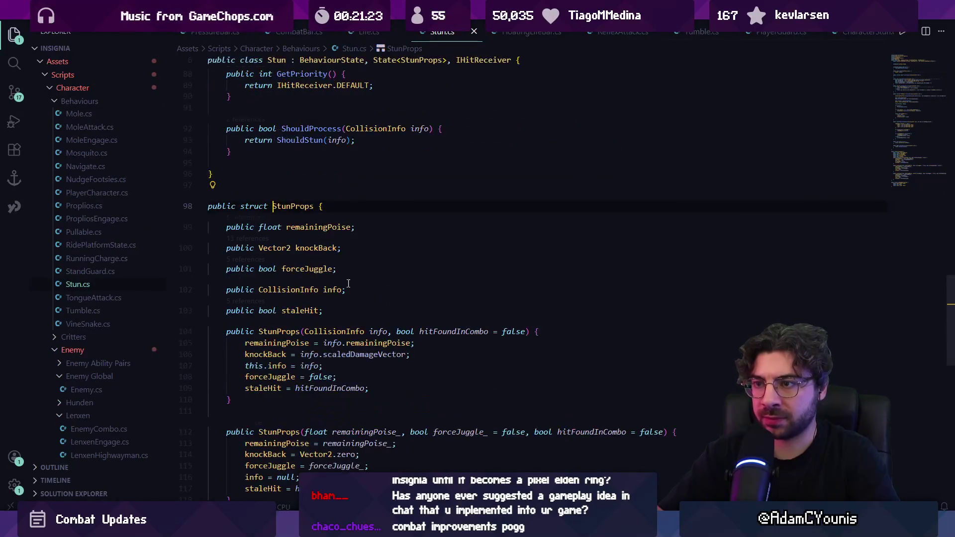
pyautogui.scroll(-3, 348, 283)
pyautogui.hotkey('ctrl', 'f')
pyautogui.write('knbocn')
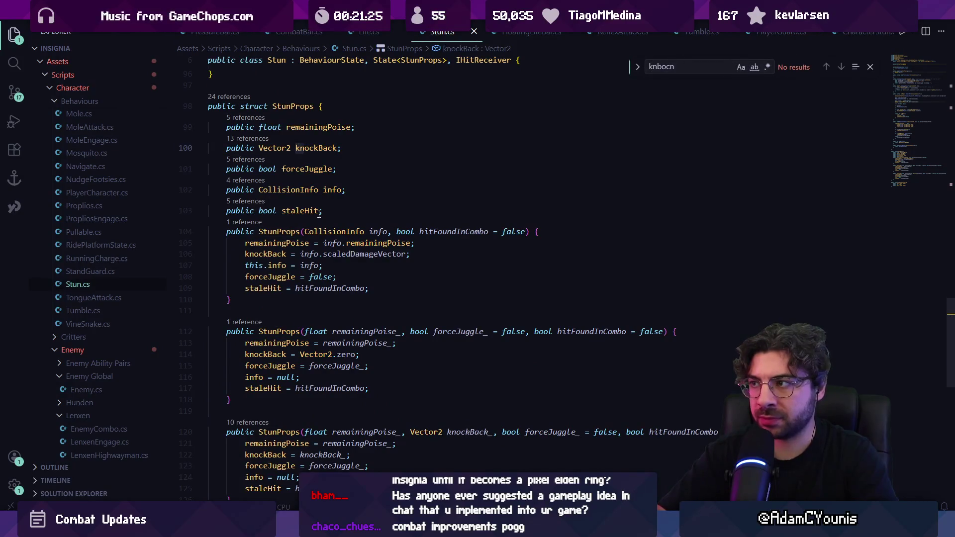
pyautogui.press('BackSpace')
pyautogui.write('ockback =')
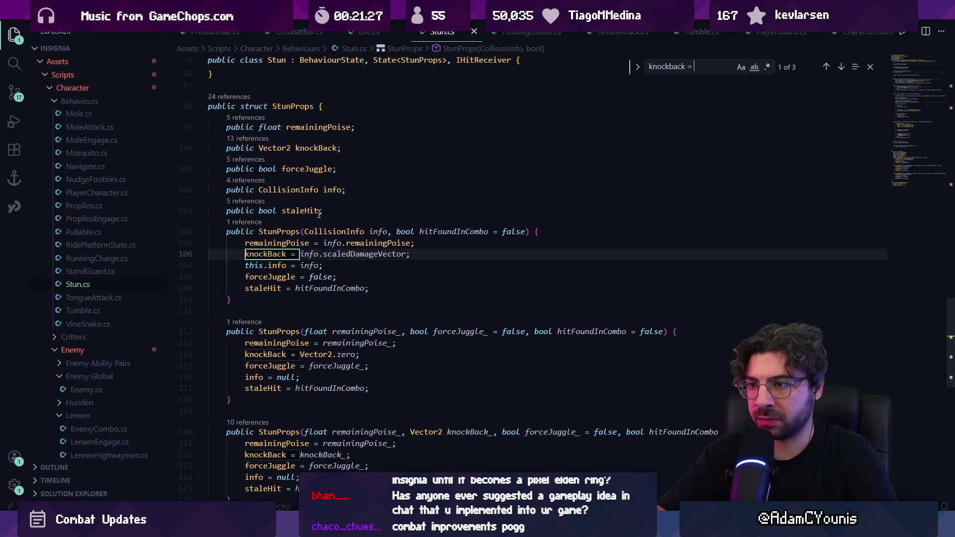
pyautogui.press('Return')
pyautogui.press('Return')
pyautogui.press('Return')
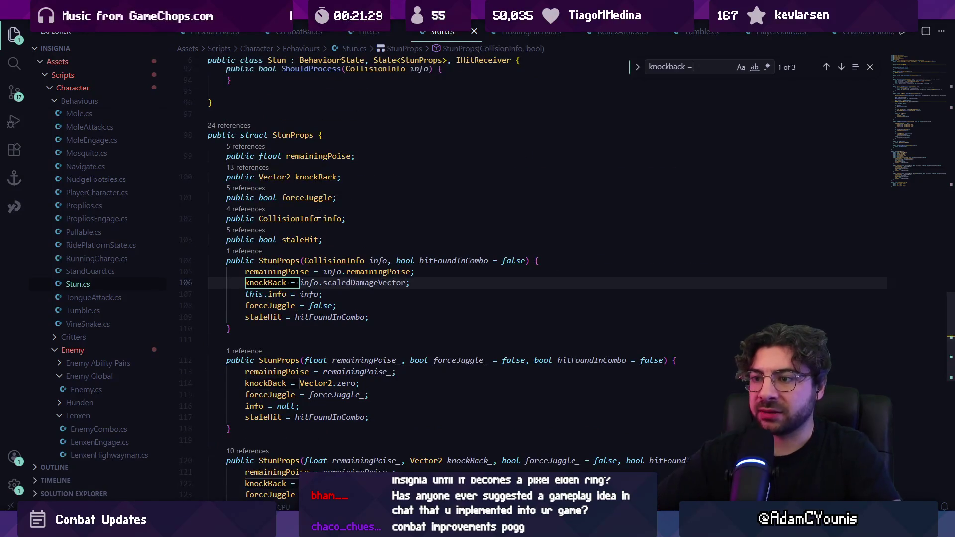
pyautogui.hotkey('alt', 'Left')
pyautogui.hotkey('alt', 'Left')
pyautogui.hotkey('alt', 'Left')
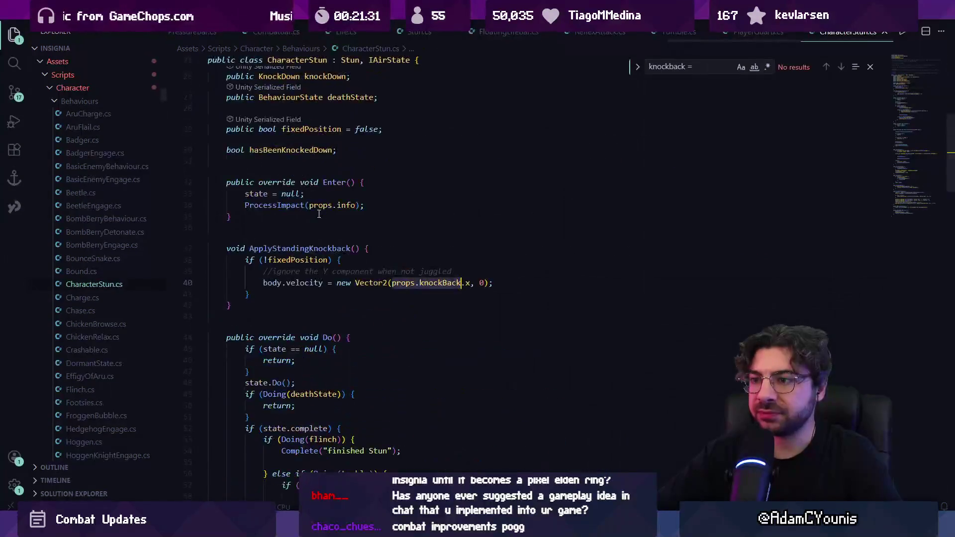
pyautogui.scroll(5, 318, 213)
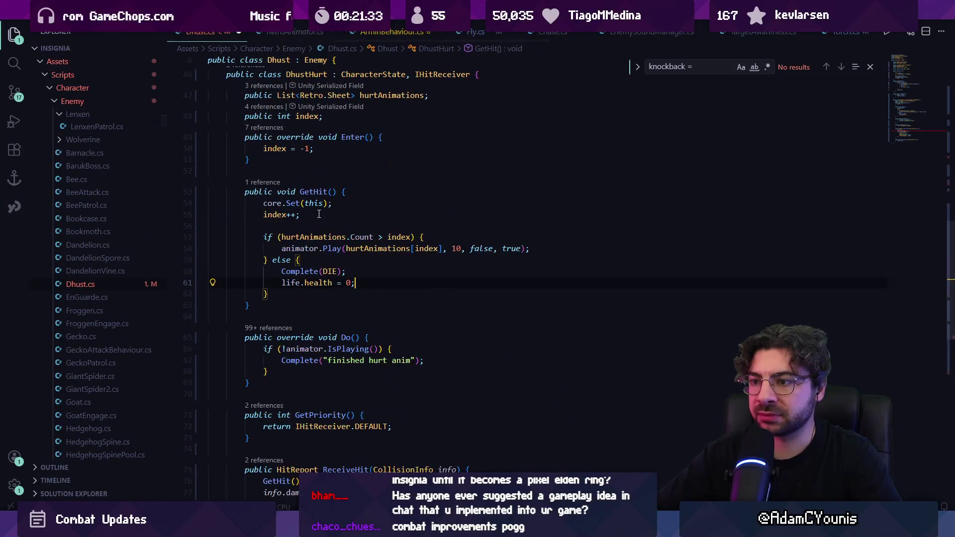
# Replace info.damageVector with core.FaceDirection(info.scaledDamageVector) and switch to Unity.
pyautogui.scroll(-5, 319, 214)
pyautogui.hotkey('shift', 'Home')
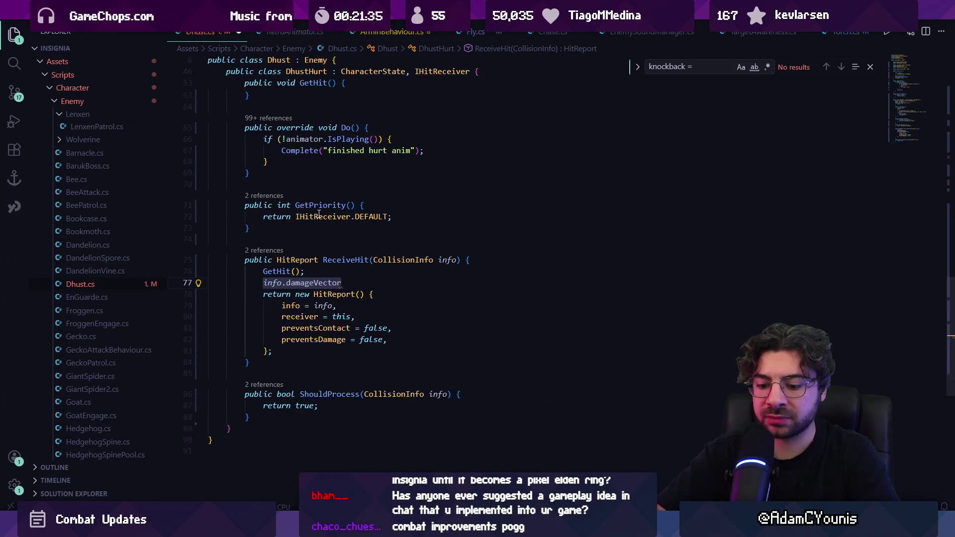
pyautogui.write('Face')
pyautogui.hotkey('ctrl', 'z')
pyautogui.write('core.facdire')
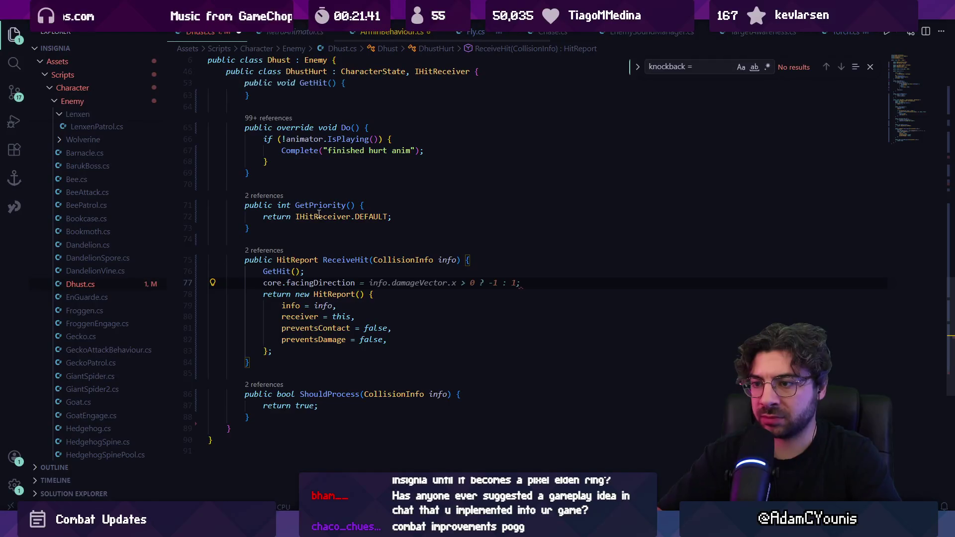
pyautogui.write('faced')
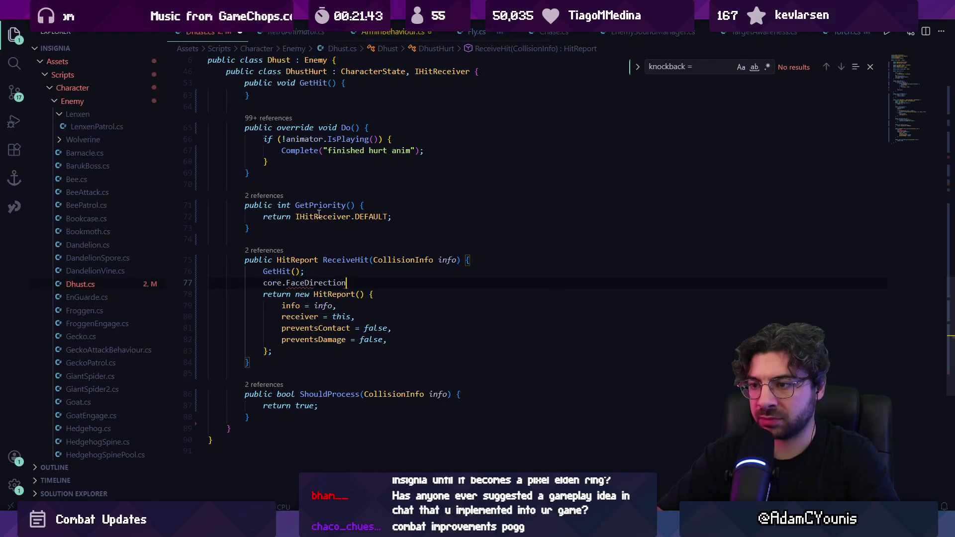
pyautogui.write('(info.scaledDamageVector);')
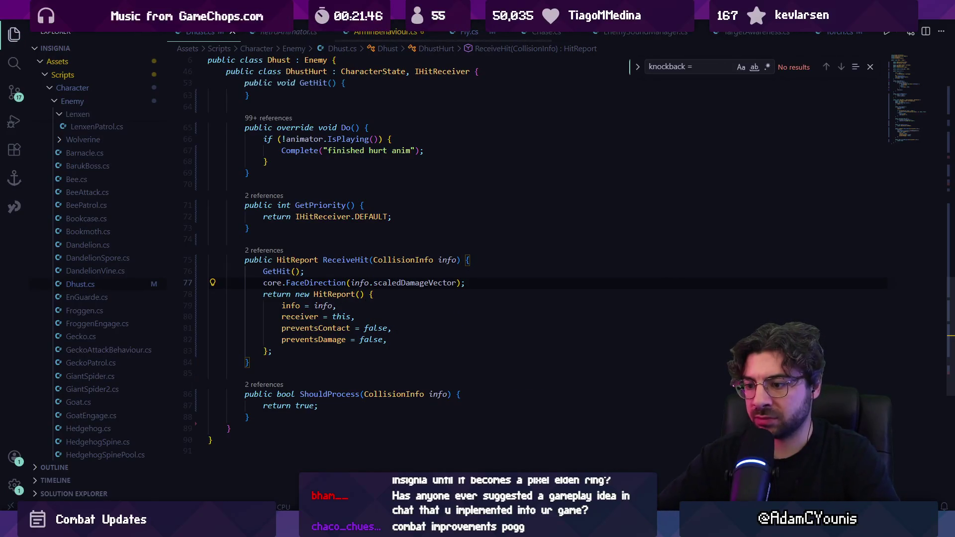
pyautogui.hotkey('alt', 'Tab')
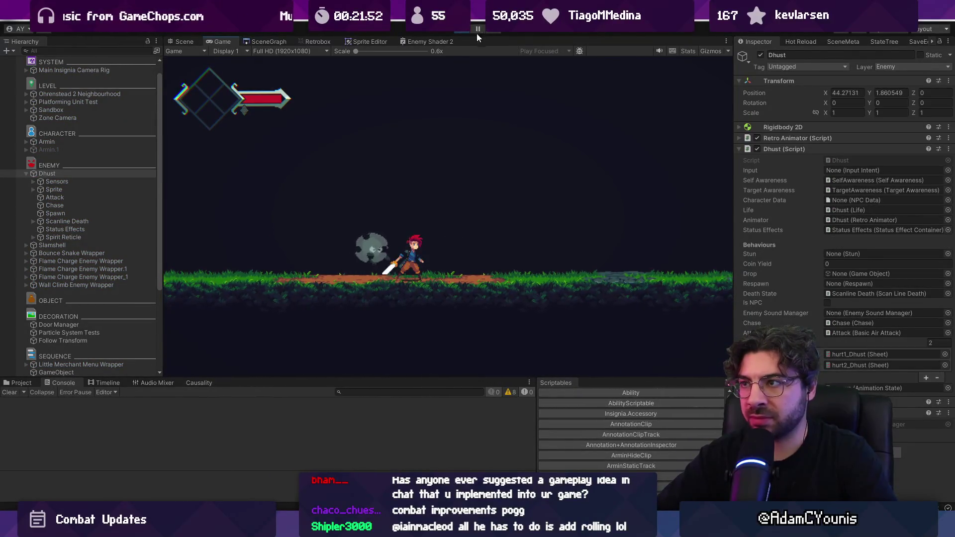
# Stop the game and close the search box in Dhust.cs before returning to Unity.
pyautogui.click(461, 30)
pyautogui.hotkey('alt', 'Tab')
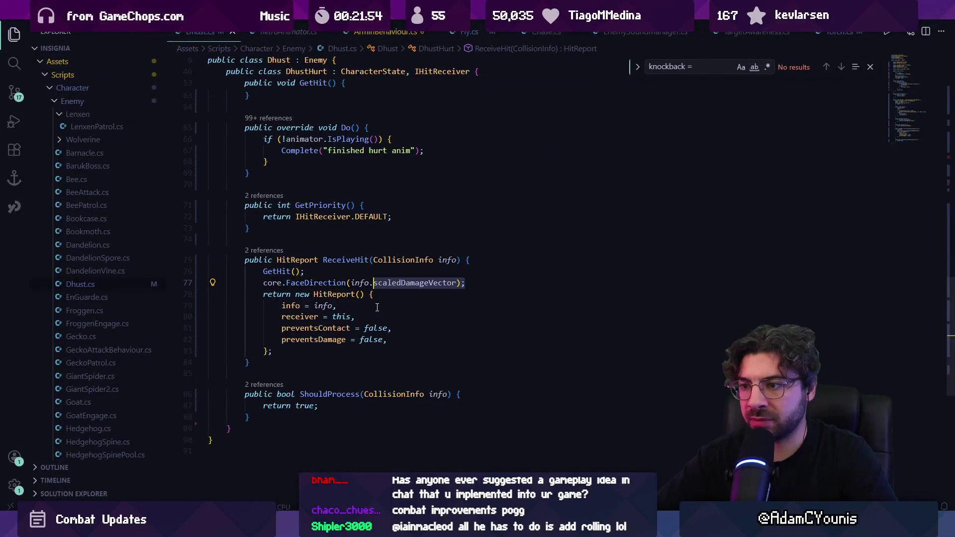
pyautogui.press('Escape')
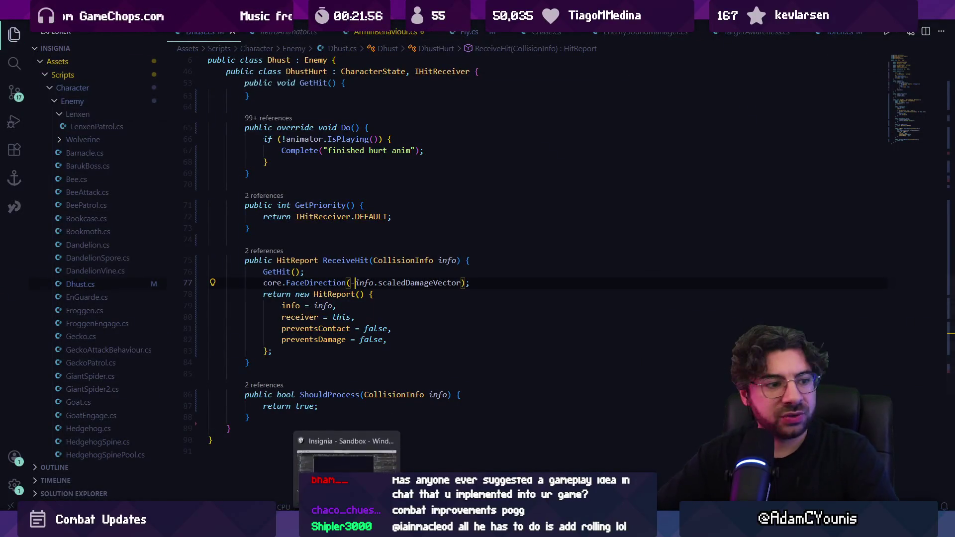
pyautogui.hotkey('alt', 'Tab')
# Play the scene, fight the grey Dhust enemy with sword attacks, stop, and bring Fork forward.
pyautogui.hotkey('ctrl', 'p')
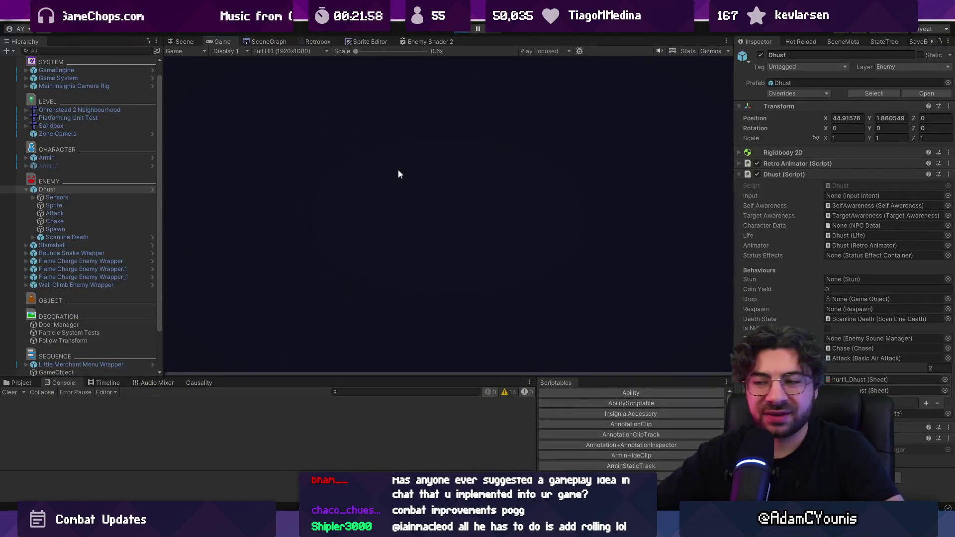
pyautogui.press('Right')
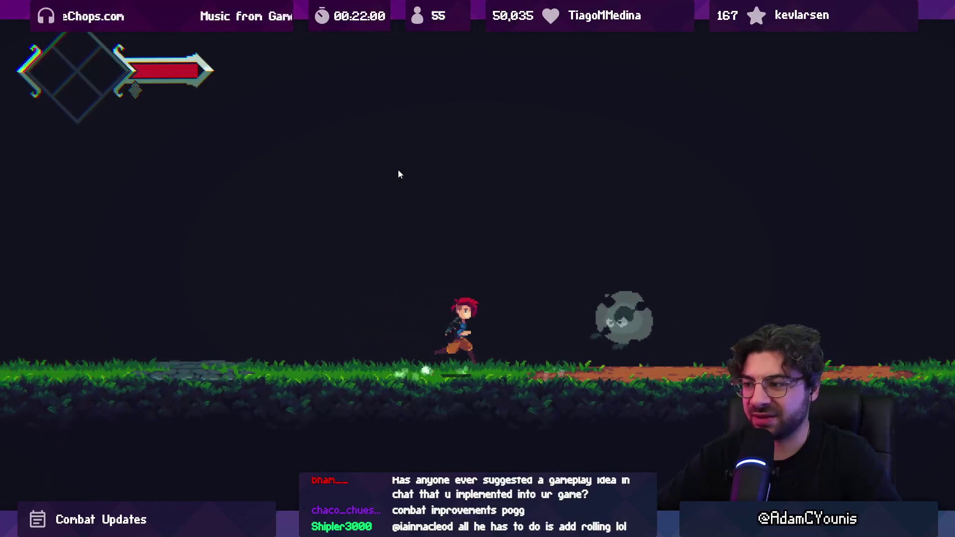
pyautogui.press('Left')
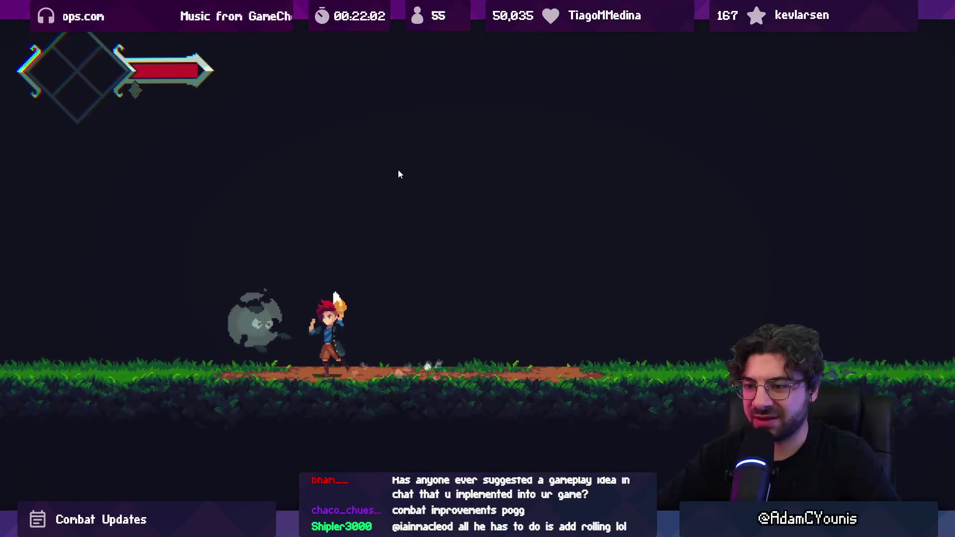
pyautogui.press('x')
pyautogui.press('x')
pyautogui.press('Left')
pyautogui.press('x')
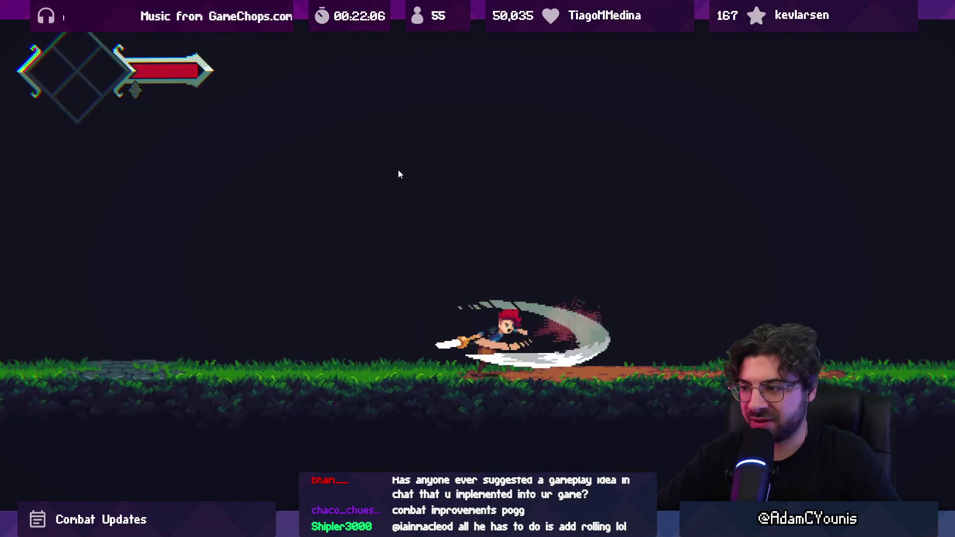
pyautogui.hotkey('shift', 'space')
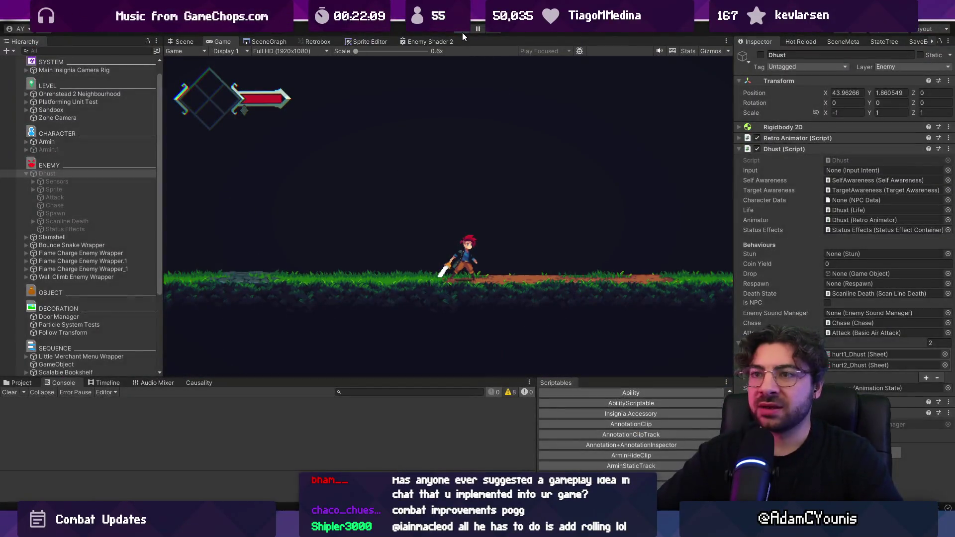
pyautogui.click(462, 31)
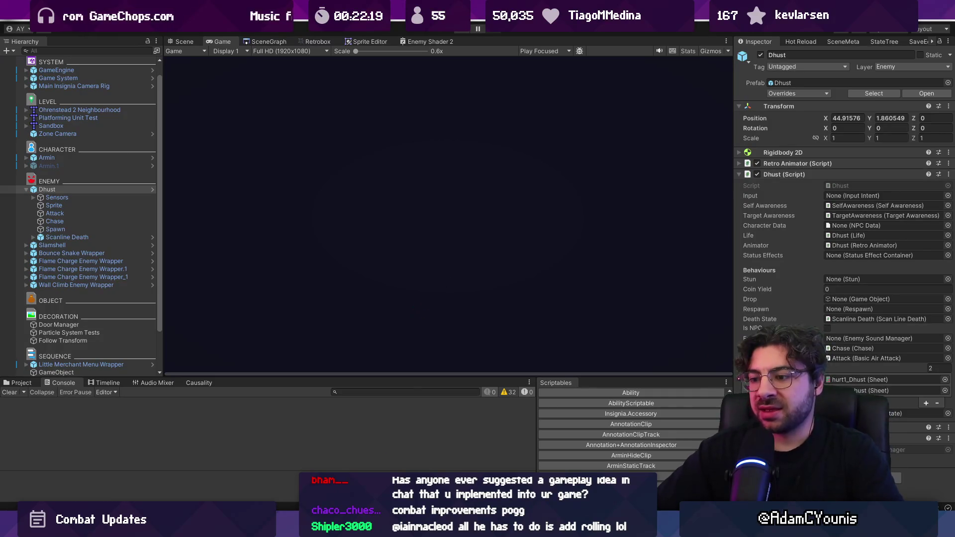
pyautogui.moveTo(479, 528)
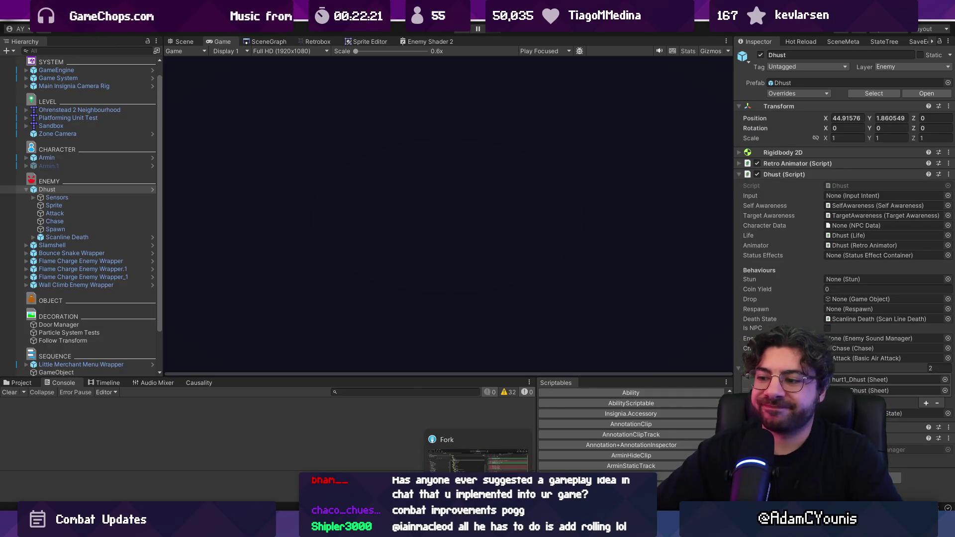
pyautogui.click(477, 458)
# Discard the render texture changes through the Torrent Water file in Fork.
pyautogui.click(341, 199)
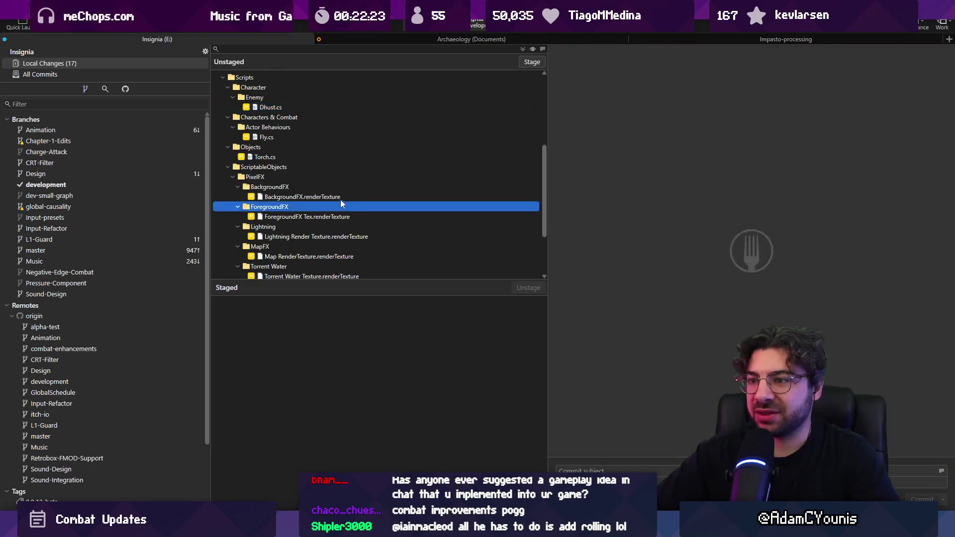
pyautogui.scroll(-3, 341, 209)
pyautogui.keyDown('shift'); pyautogui.click(329, 197); pyautogui.keyUp('shift')
pyautogui.press('Delete')
pyautogui.press('Return')
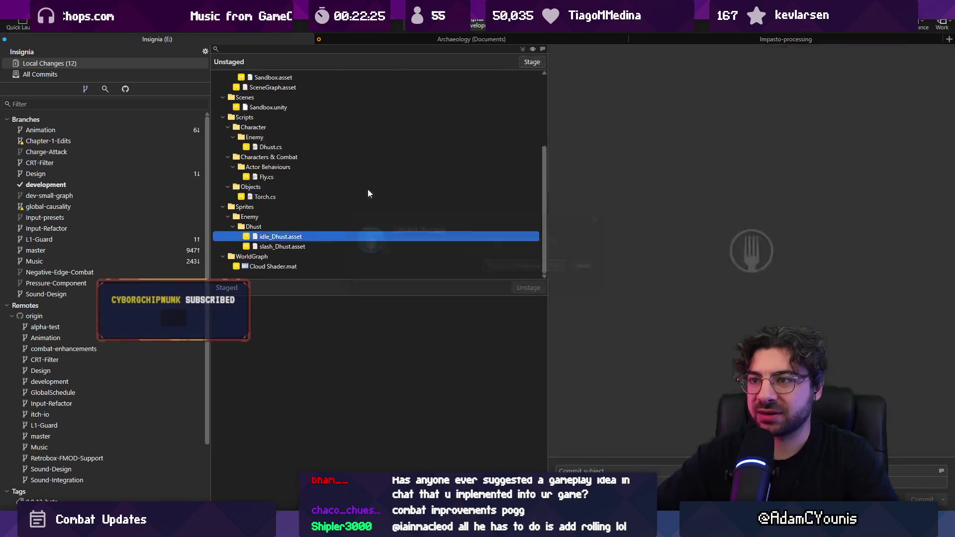
# Discard the Cloud Shader.mat change and restart the game in Unity.
pyautogui.click(309, 266)
pyautogui.press('Delete')
pyautogui.press('Return')
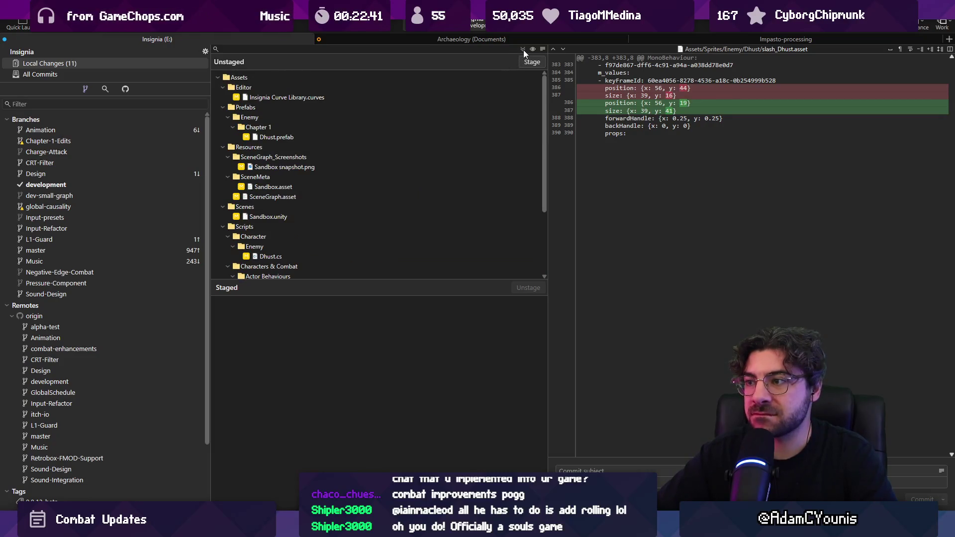
pyautogui.hotkey('alt', 'Tab')
pyautogui.click(460, 33)
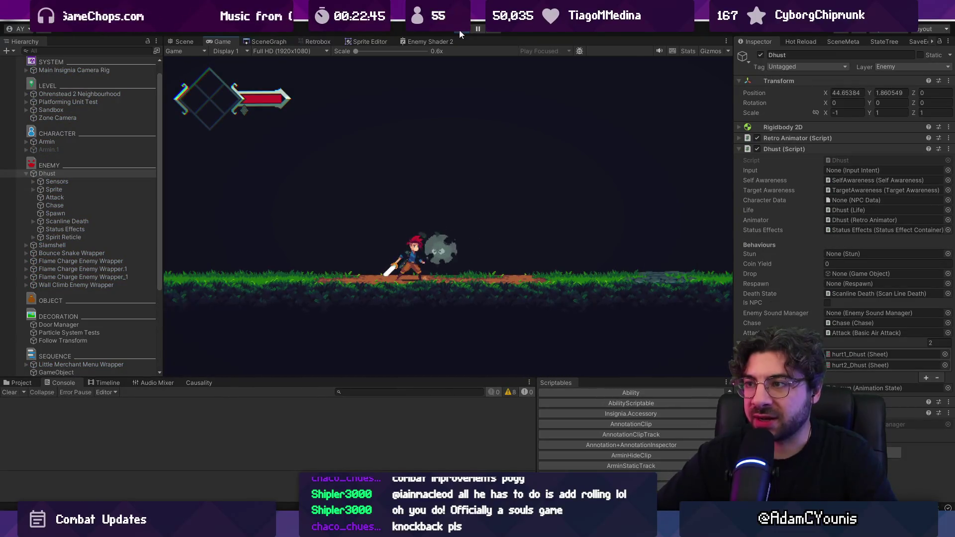
# Stop the game and load the Athenaeum Stacks room from the scene graph.
pyautogui.click(458, 30)
pyautogui.click(280, 39)
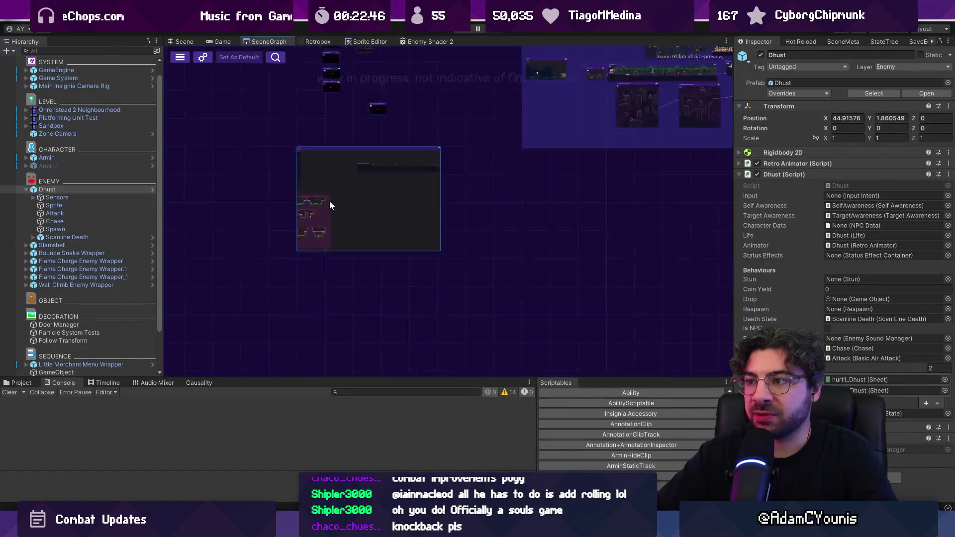
pyautogui.scroll(5, 416, 204)
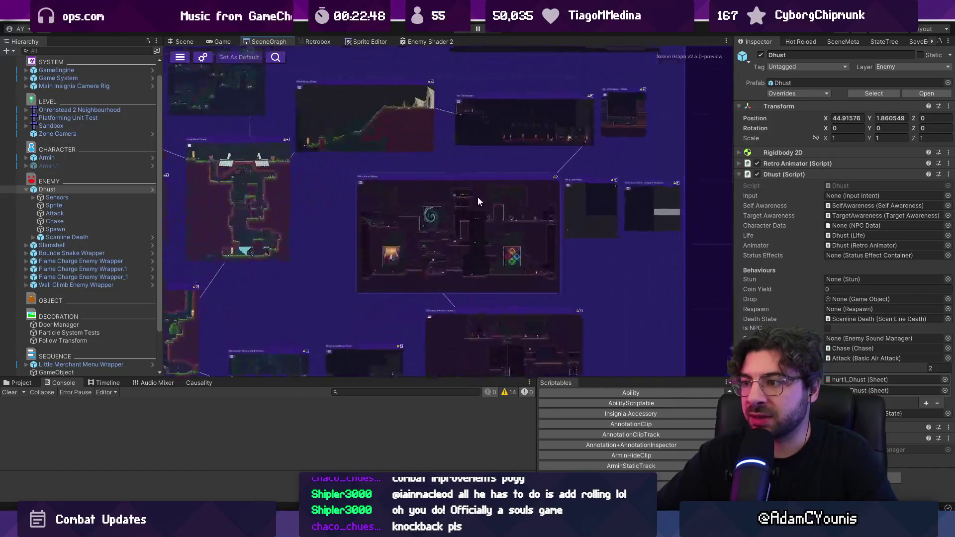
pyautogui.hscroll(3, 498, 139)
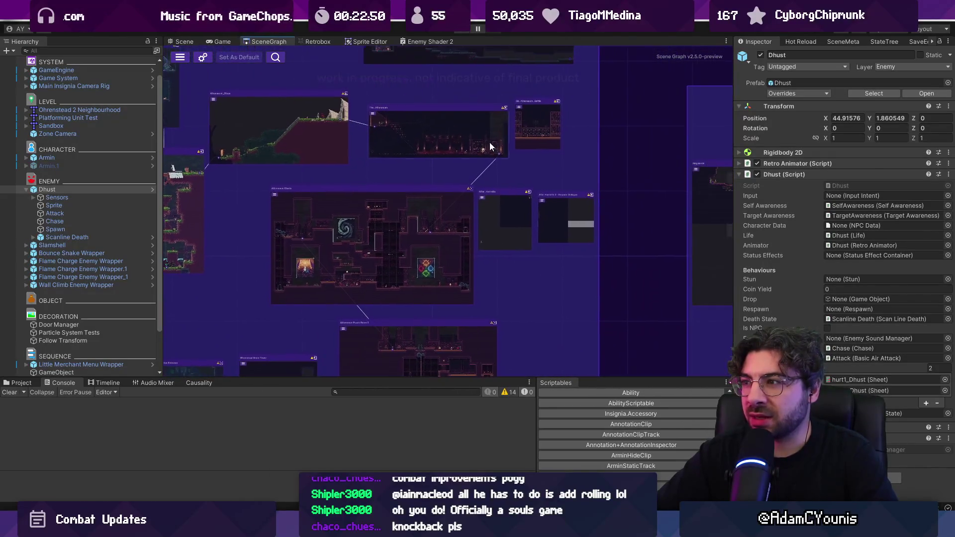
pyautogui.doubleClick(392, 236)
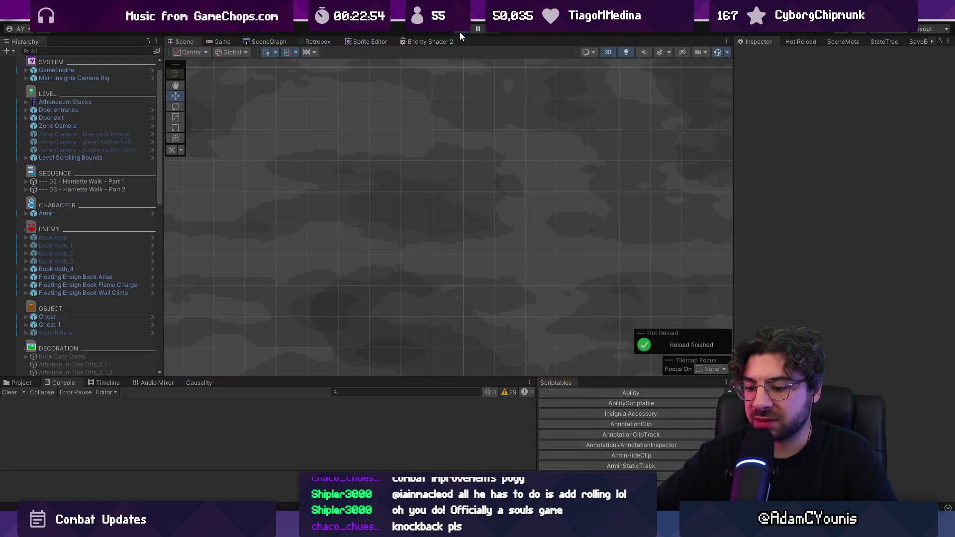
# Play the library room, running and jumping among the Dhust enemies past the reading NPC.
pyautogui.click(460, 32)
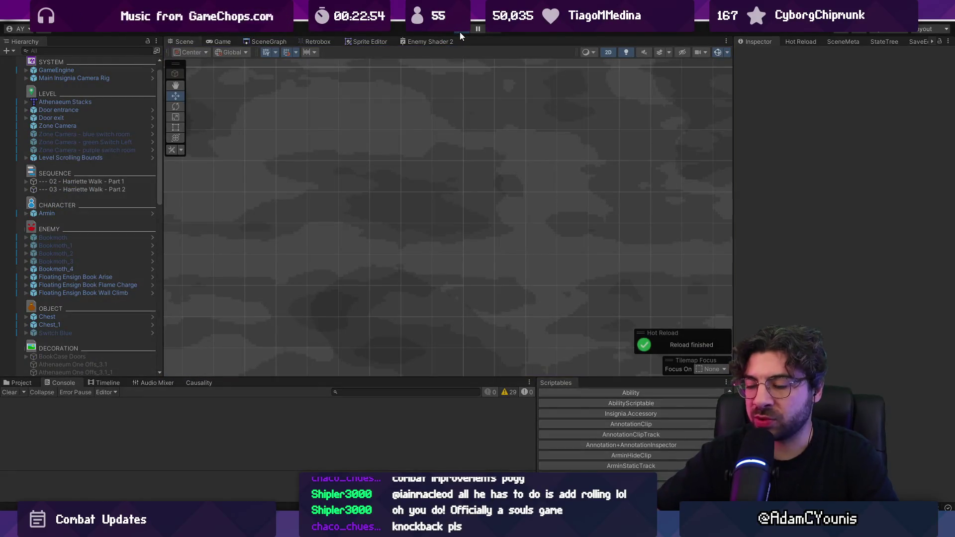
pyautogui.press('Left')
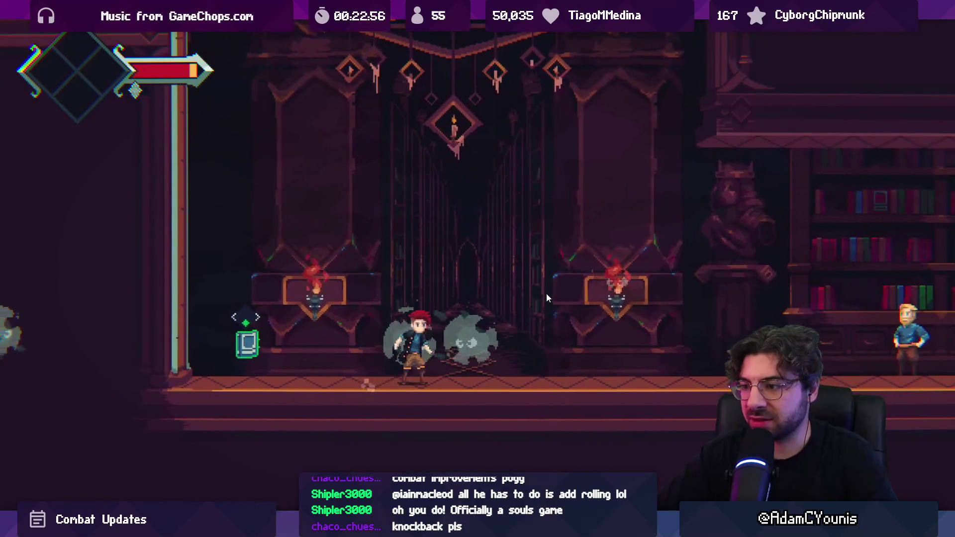
pyautogui.press('space')
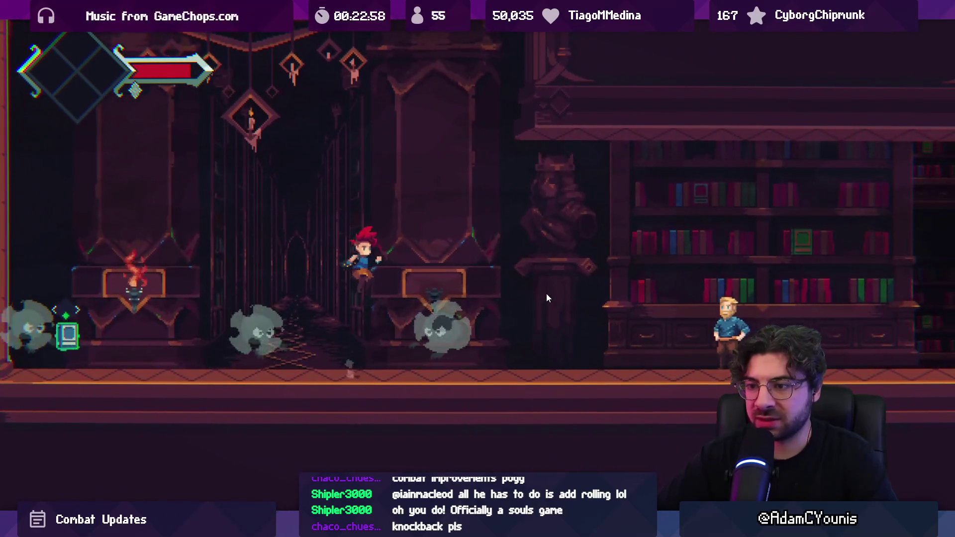
pyautogui.press('Right')
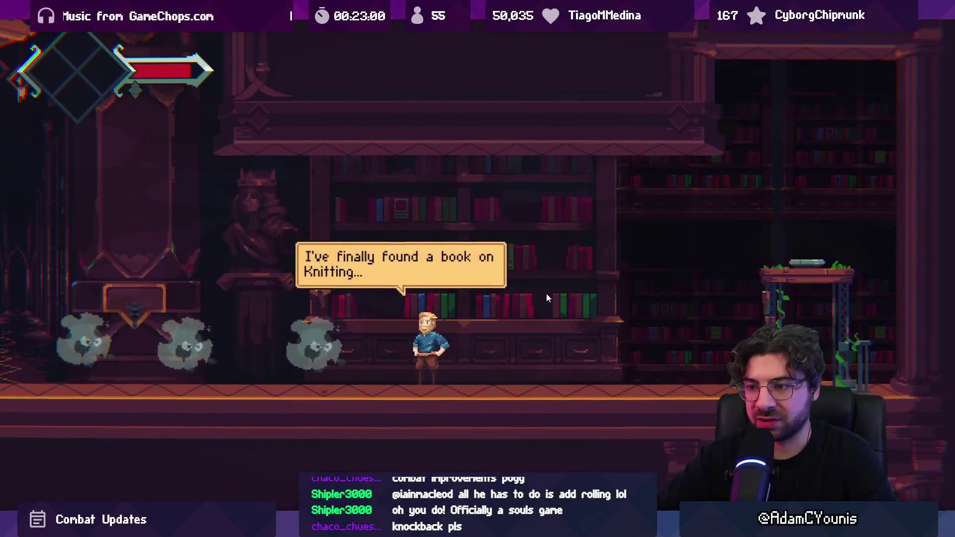
pyautogui.press('Left')
pyautogui.press('space')
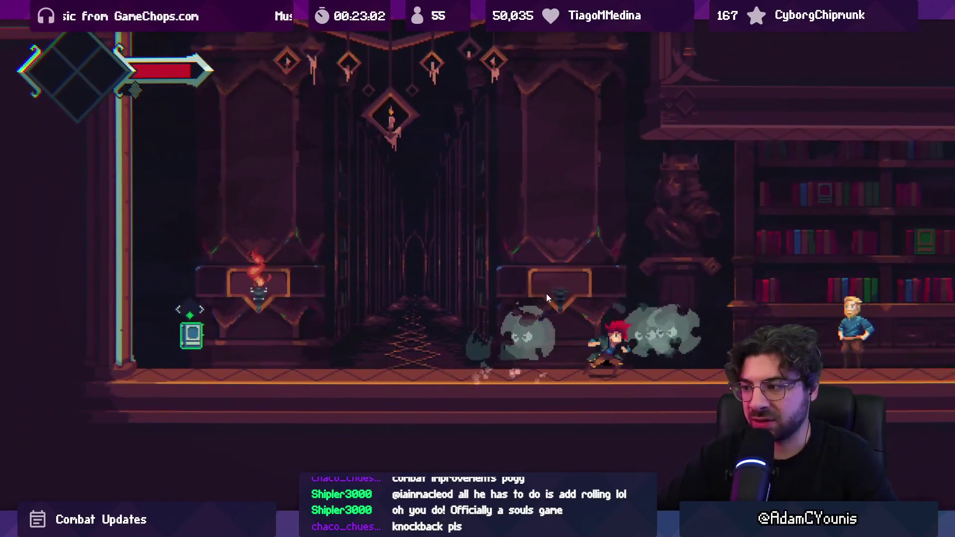
pyautogui.press('Right')
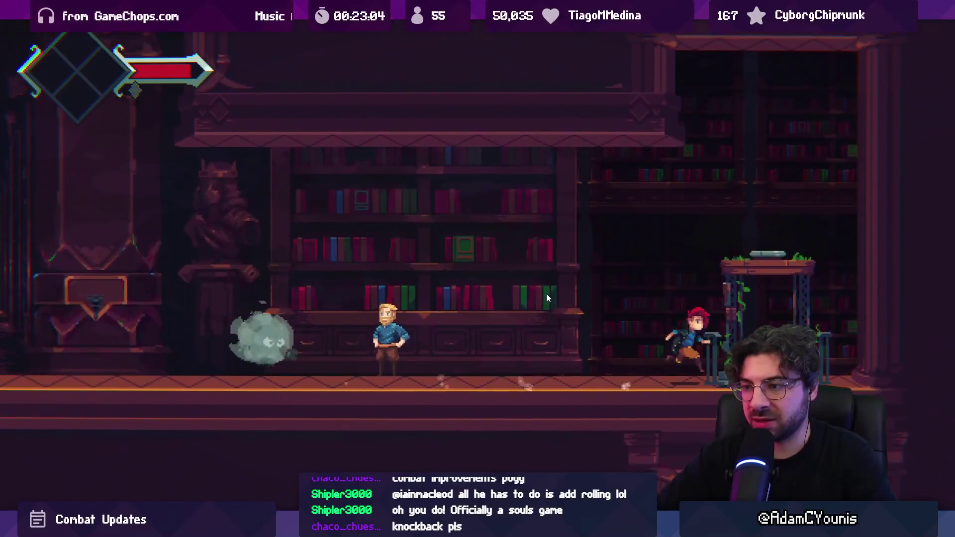
# Ride the elevator to the next room, swing the sword, and leave fullscreen Game view.
pyautogui.press('Right')
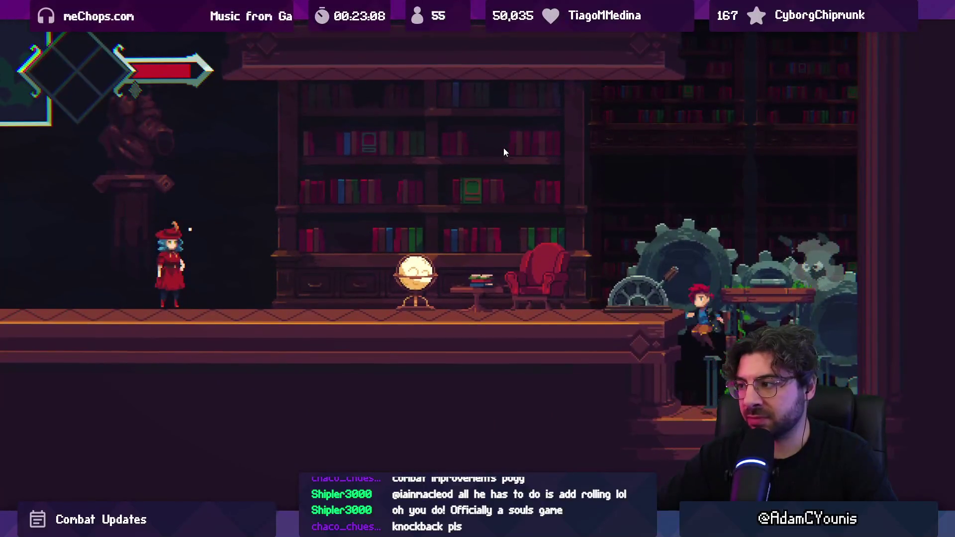
pyautogui.press('Left')
pyautogui.press('Right')
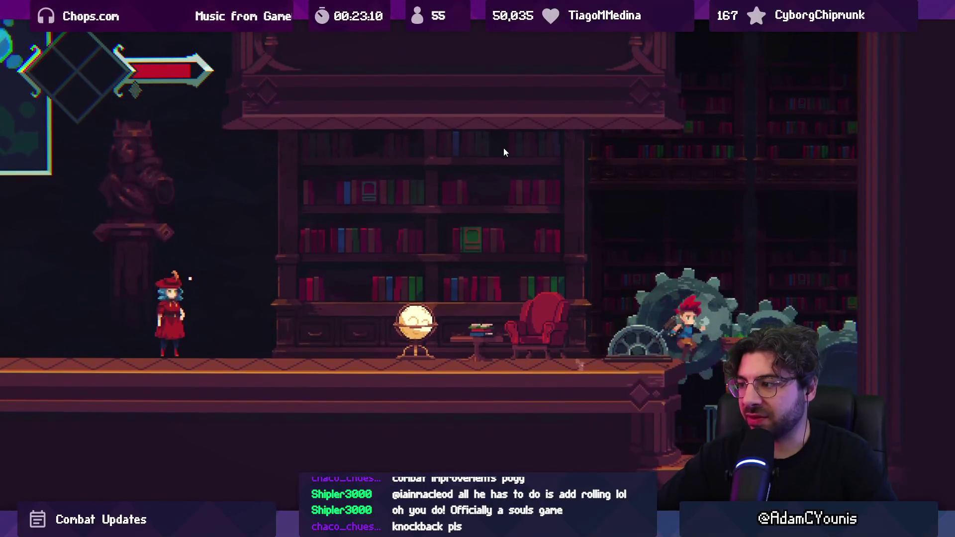
pyautogui.press('Left')
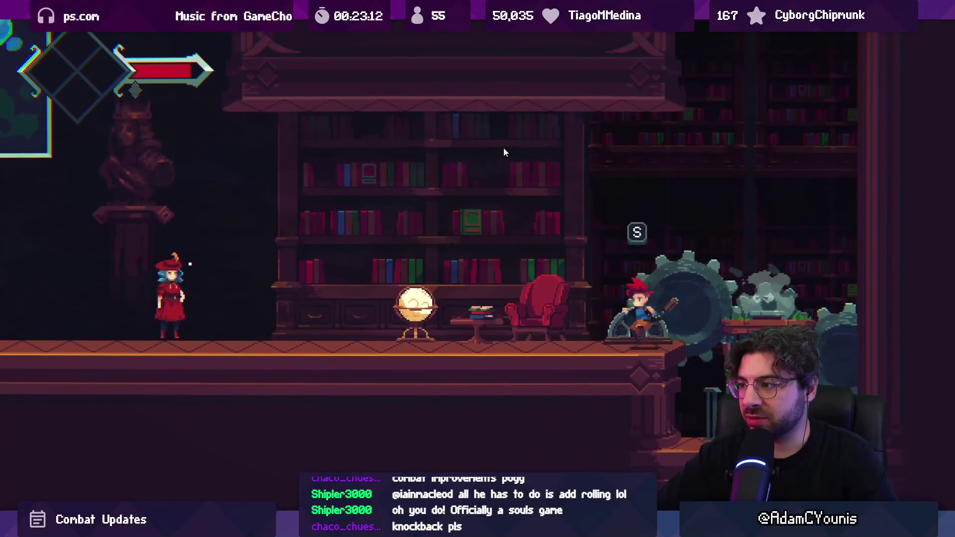
pyautogui.press('Left')
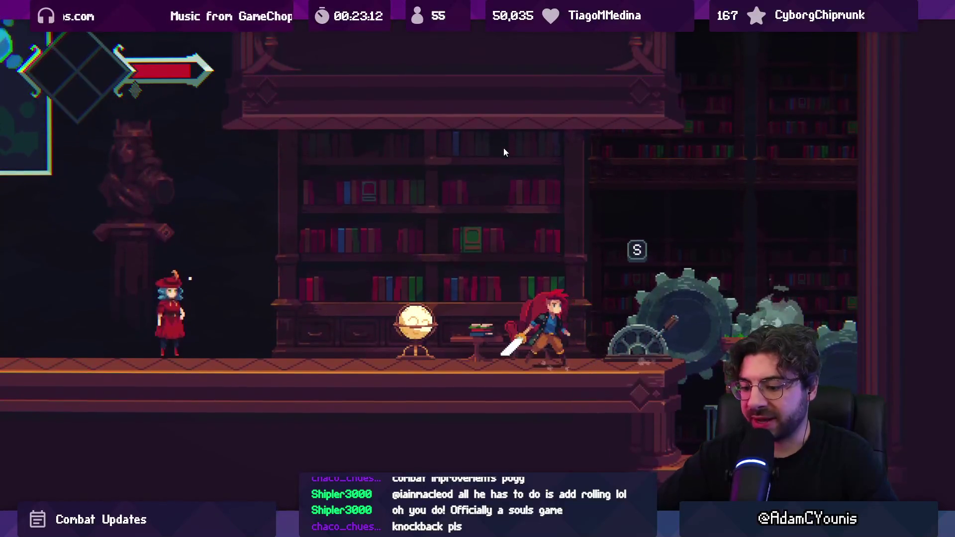
pyautogui.hotkey('ctrl', 'shift', 'p')
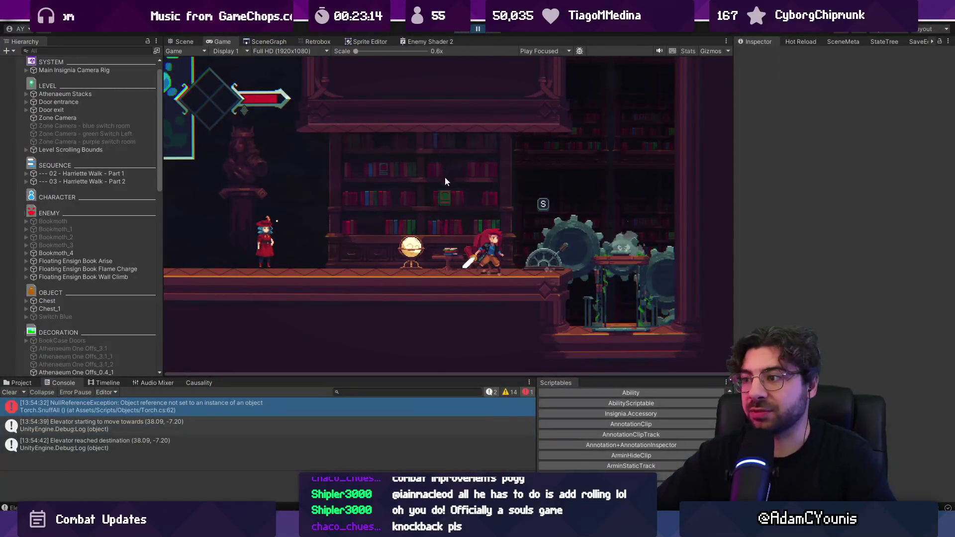
pyautogui.scroll(-10, 114, 199)
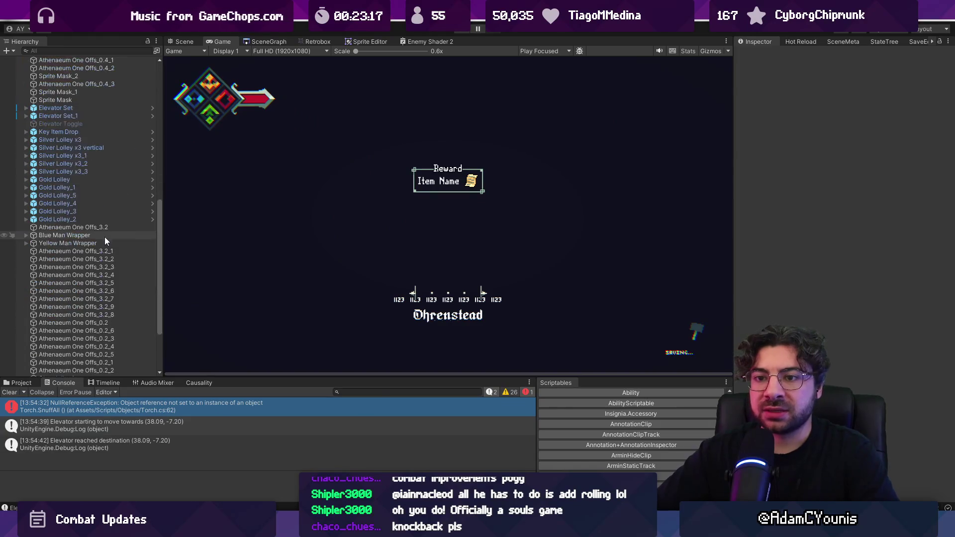
# Find the Dhust prefab in the Project window and open it for editing.
pyautogui.click(19, 383)
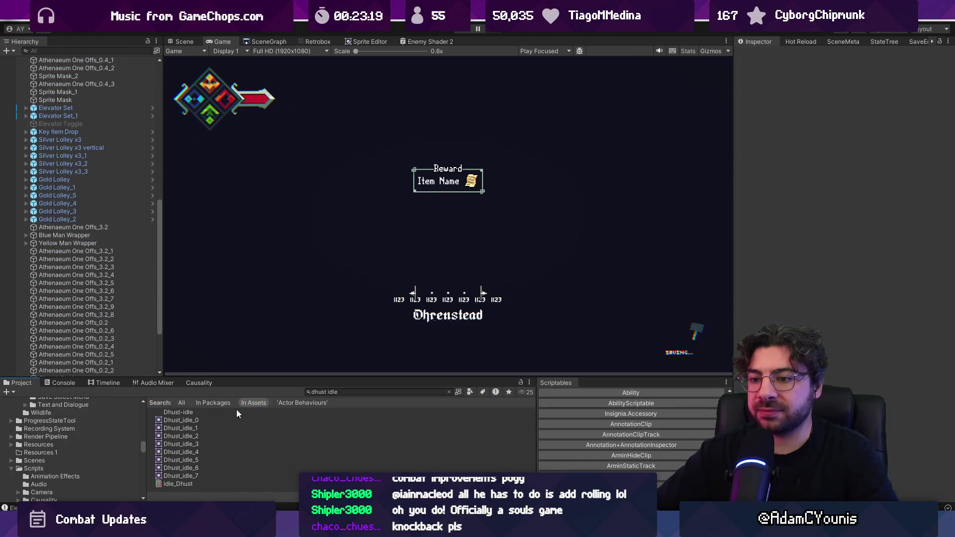
pyautogui.doubleClick(181, 413)
pyautogui.click(348, 392)
pyautogui.write('fh')
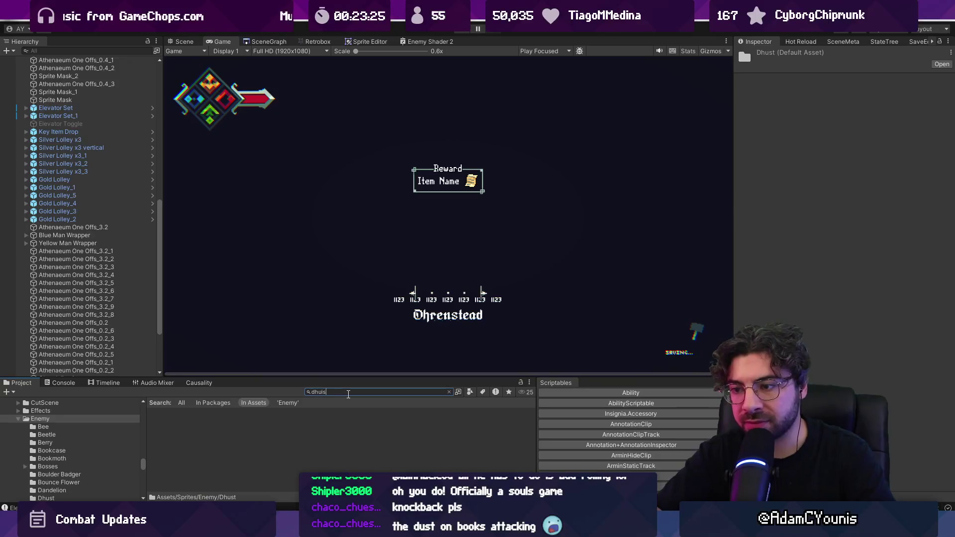
pyautogui.press('BackSpace')
pyautogui.write('stt')
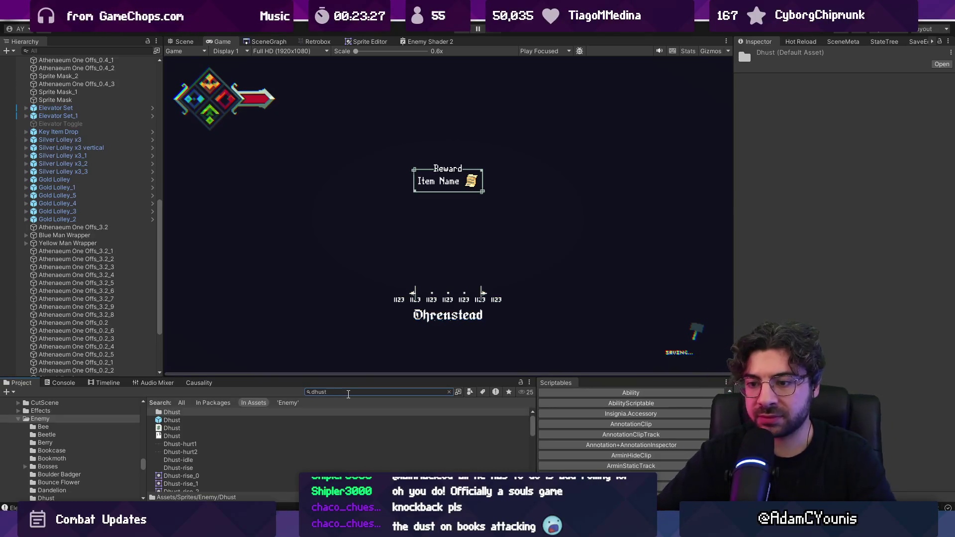
pyautogui.doubleClick(172, 420)
# Inspect Dhust's Attack, Sensors and Chase objects, then save the prefab.
pyautogui.click(106, 97)
pyautogui.click(97, 80)
pyautogui.click(33, 80)
pyautogui.click(33, 80)
pyautogui.click(54, 104)
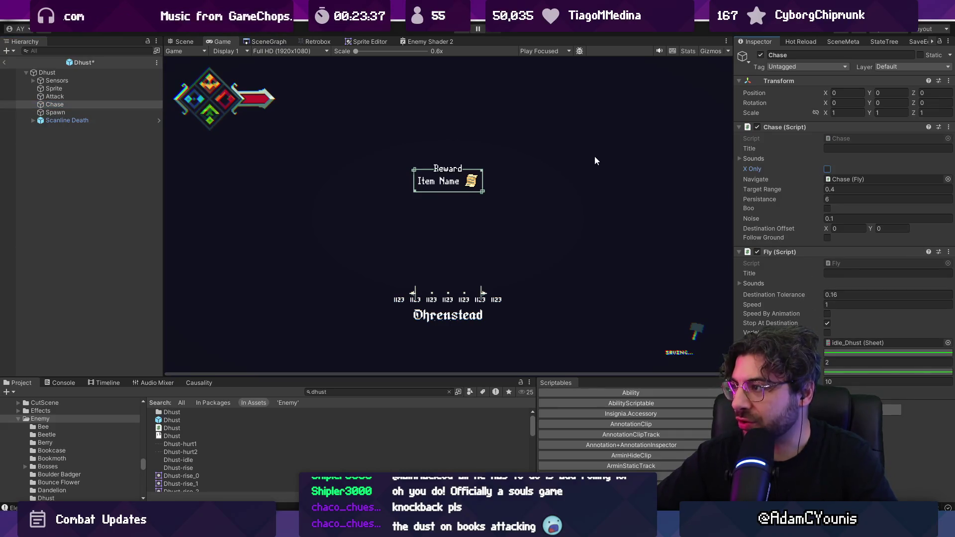
pyautogui.hotkey('ctrl', 's')
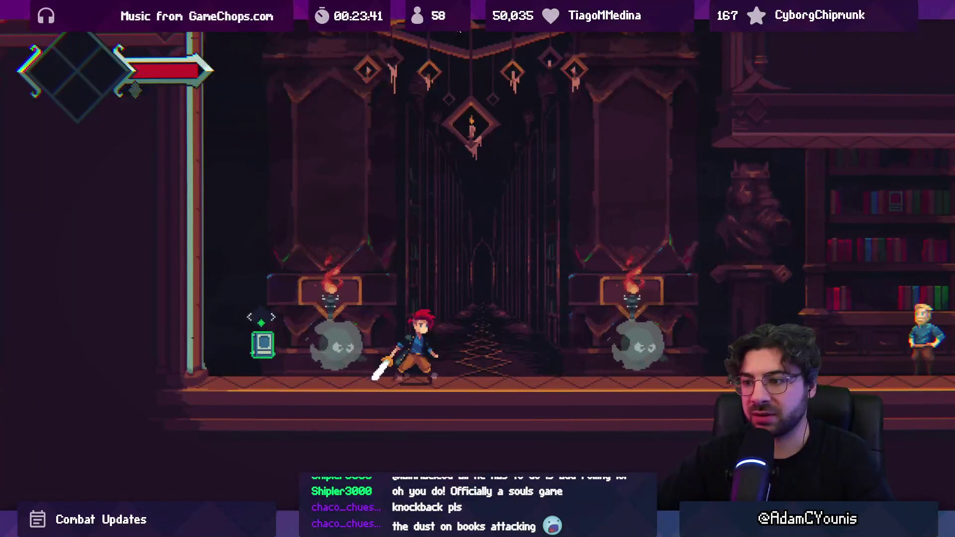
# Run the hero into the library, across the shelf ledge, slashing a dust enemy, onto the elevator.
pyautogui.press('Right')
pyautogui.press('space')
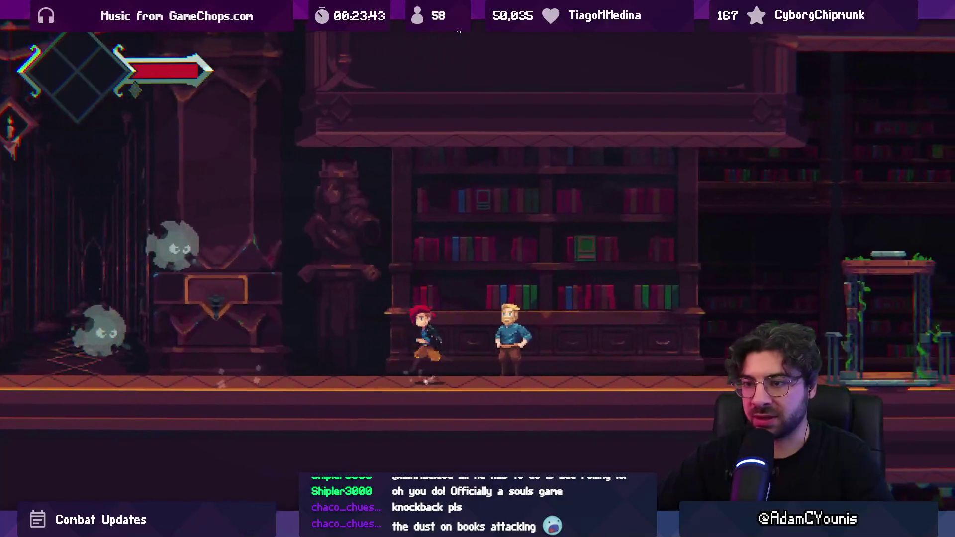
pyautogui.press('x')
pyautogui.press('Right')
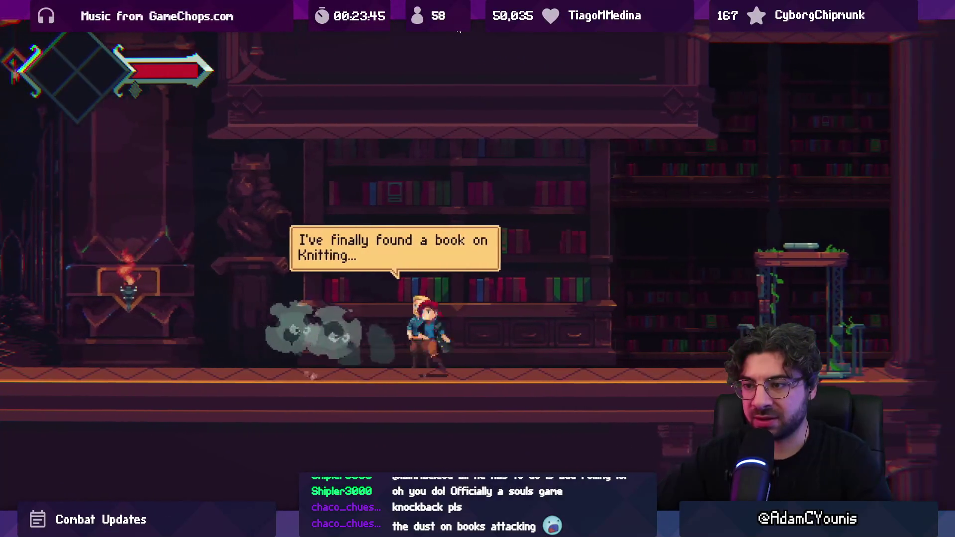
pyautogui.press('space')
pyautogui.press('Left')
pyautogui.press('Right')
pyautogui.press('x')
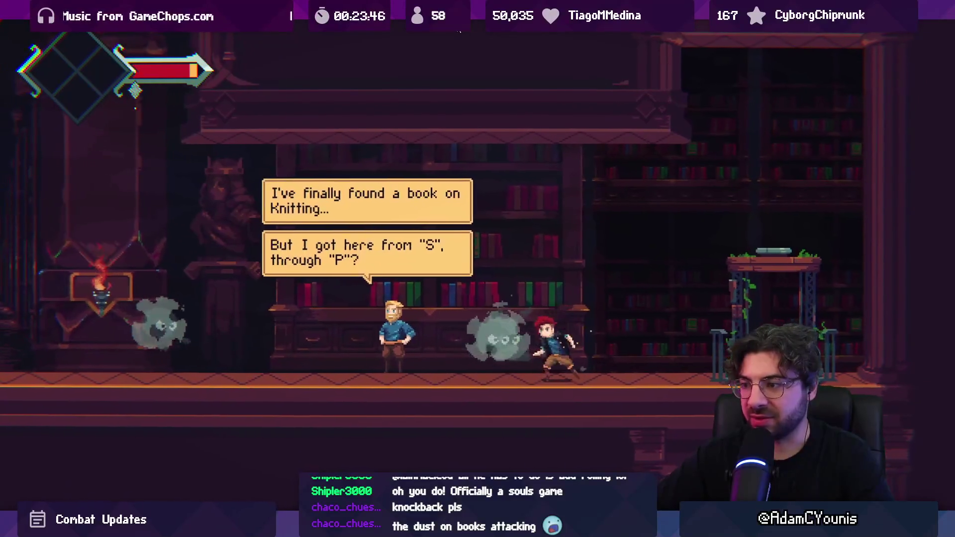
pyautogui.press('Right')
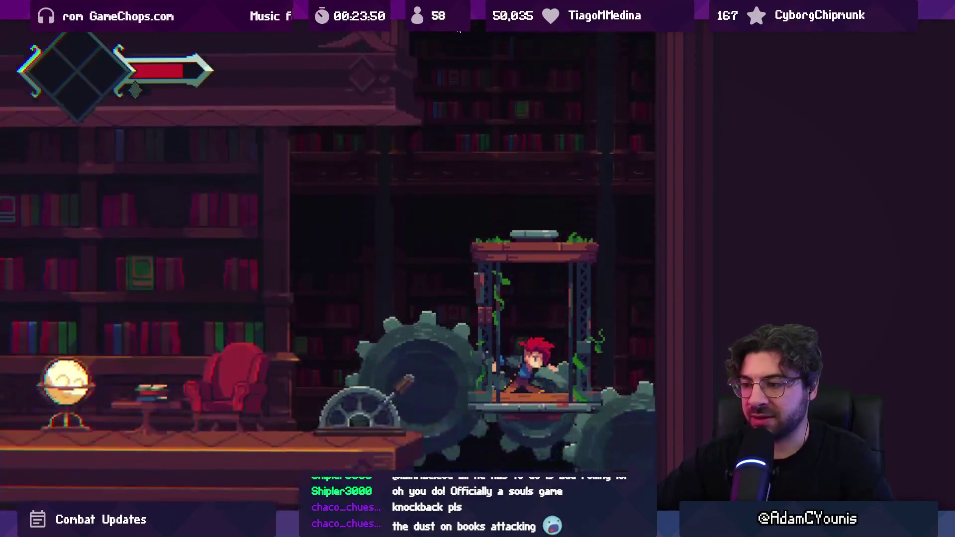
# Head toward the red-hatted NPC by the globe and slash at the Dhust ghosts.
pyautogui.press('Left')
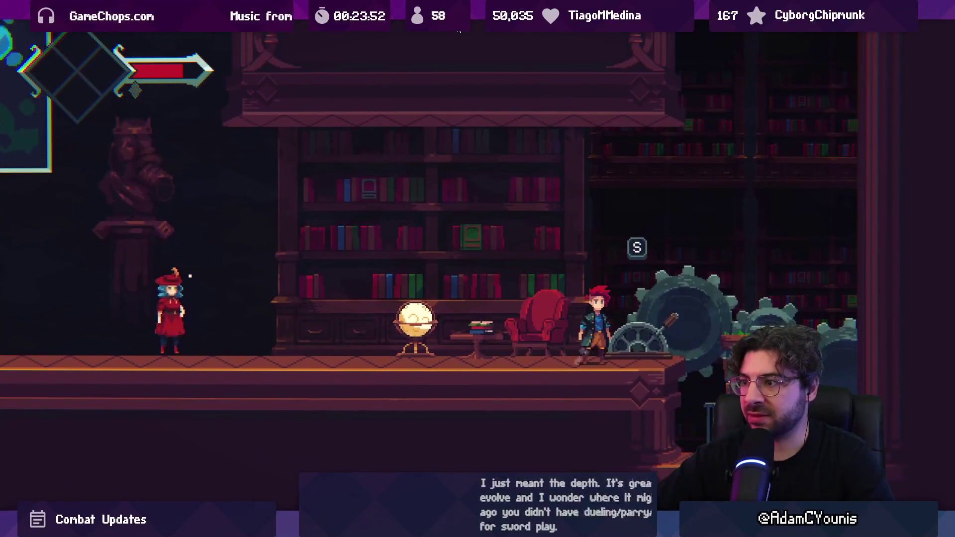
pyautogui.press('Left')
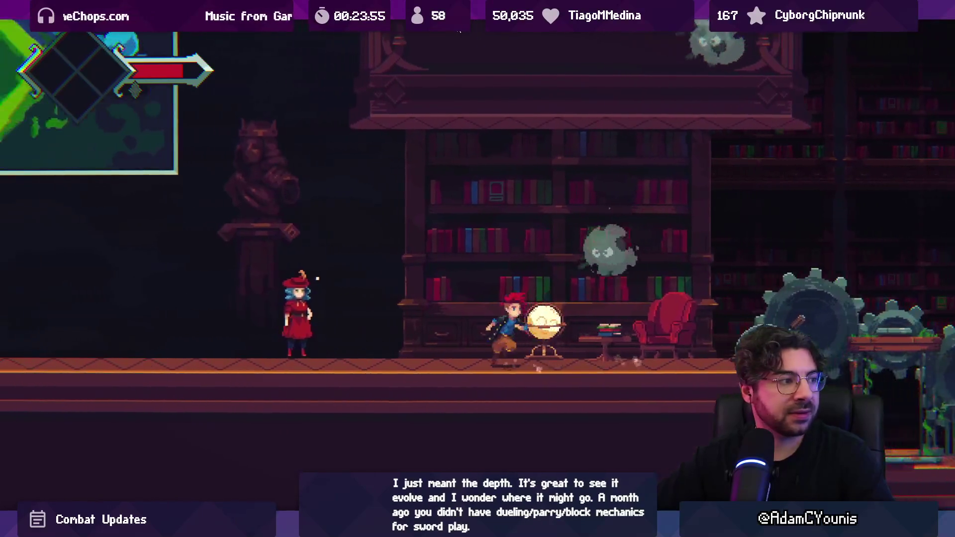
pyautogui.press('x')
pyautogui.press('Right')
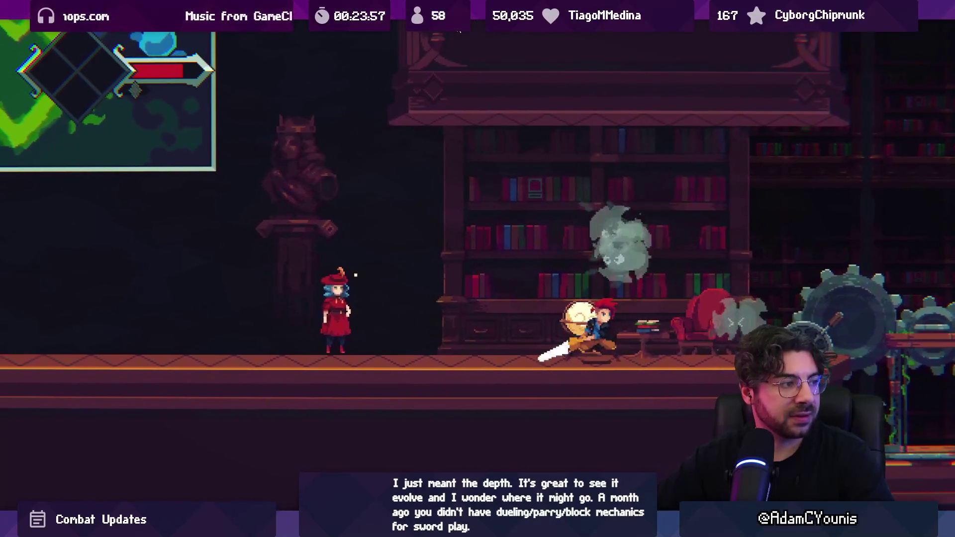
pyautogui.press('Right')
pyautogui.press('x')
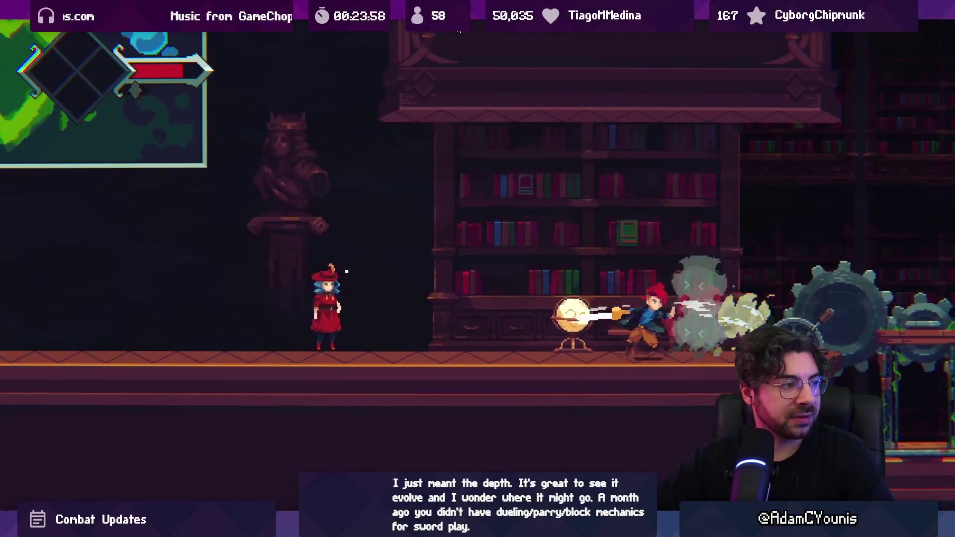
pyautogui.press('Left')
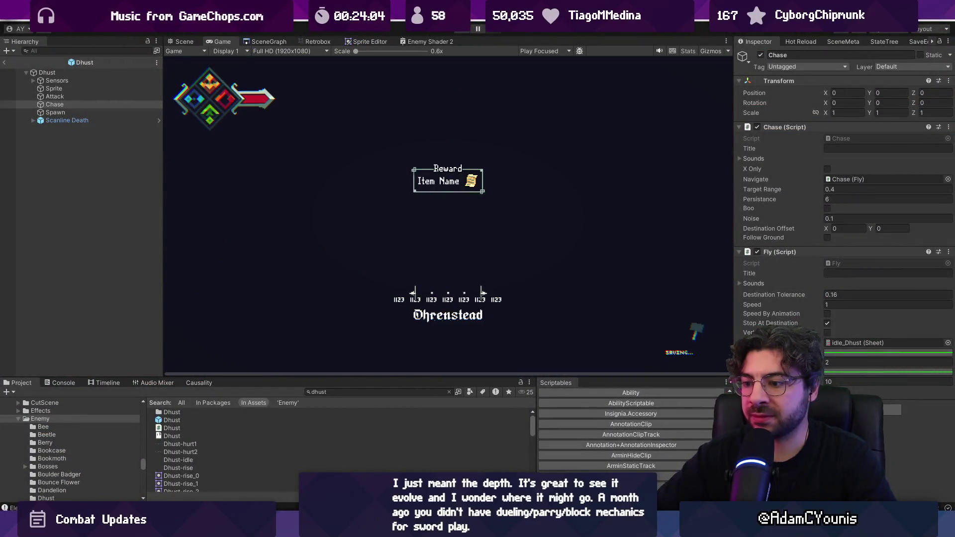
# Review Dhust.cs's GetHit hurt-animation code in VS Code, then return to the running game.
pyautogui.hotkey('alt', 'Tab')
pyautogui.scroll(4, 390, 306)
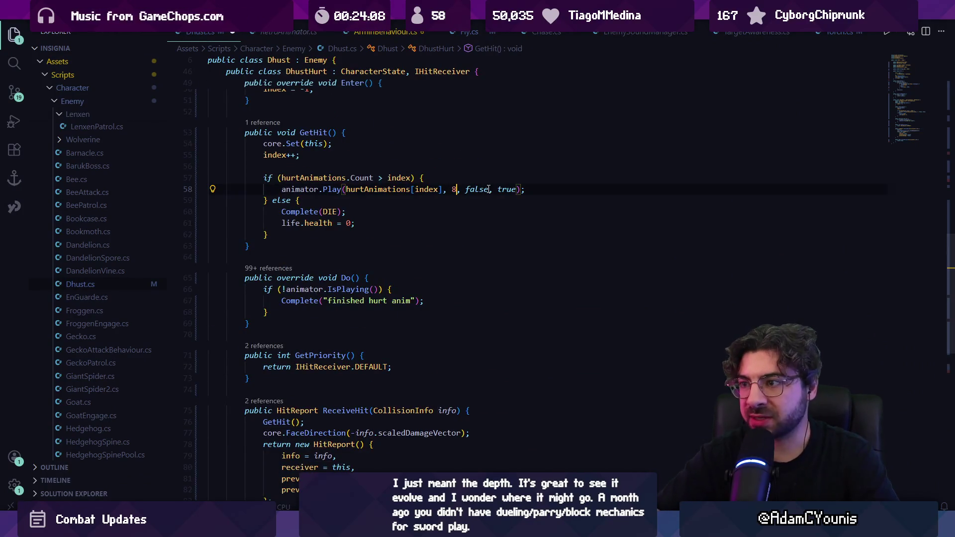
pyautogui.hotkey('alt', 'Tab')
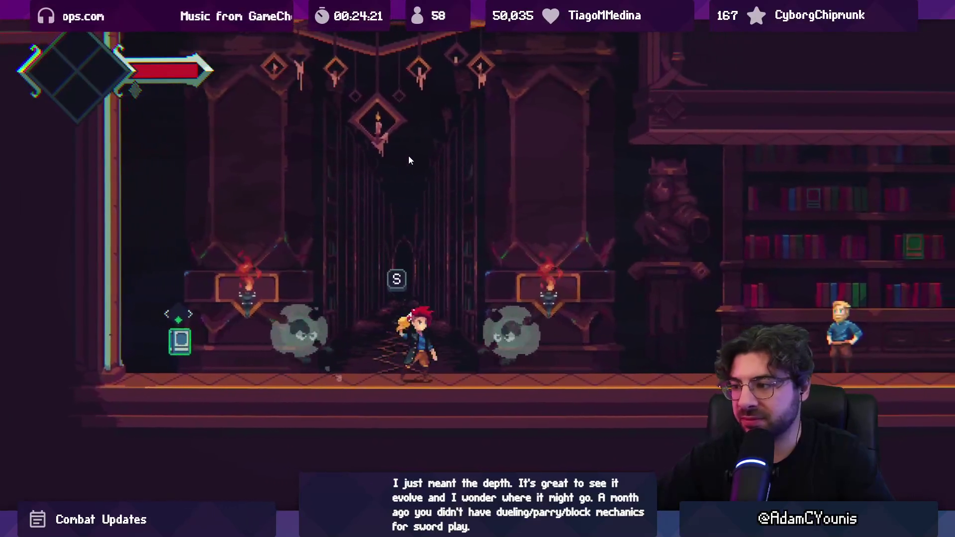
# Fight the Dhust ghosts in the library hall, then leave full-screen play for the editor layout.
pyautogui.press('d')
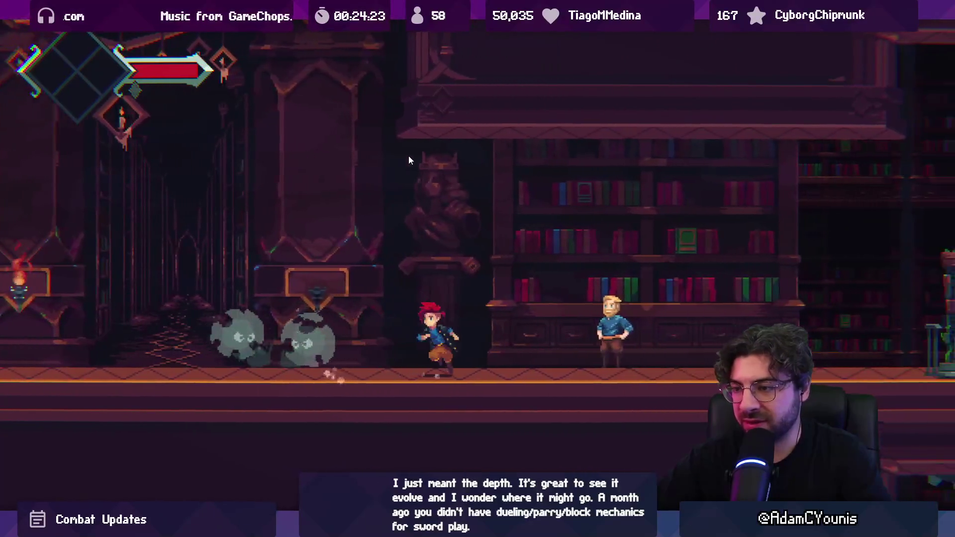
pyautogui.press('a')
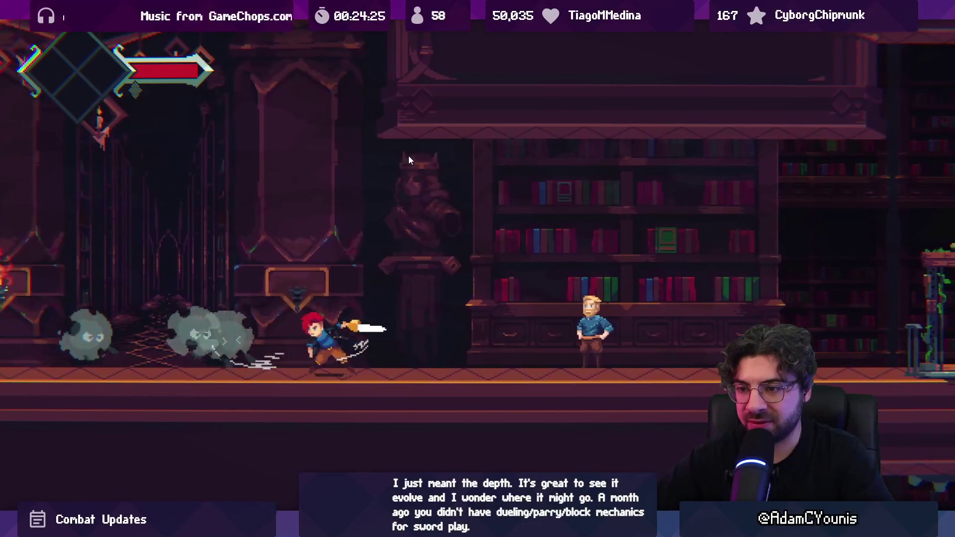
pyautogui.press('a')
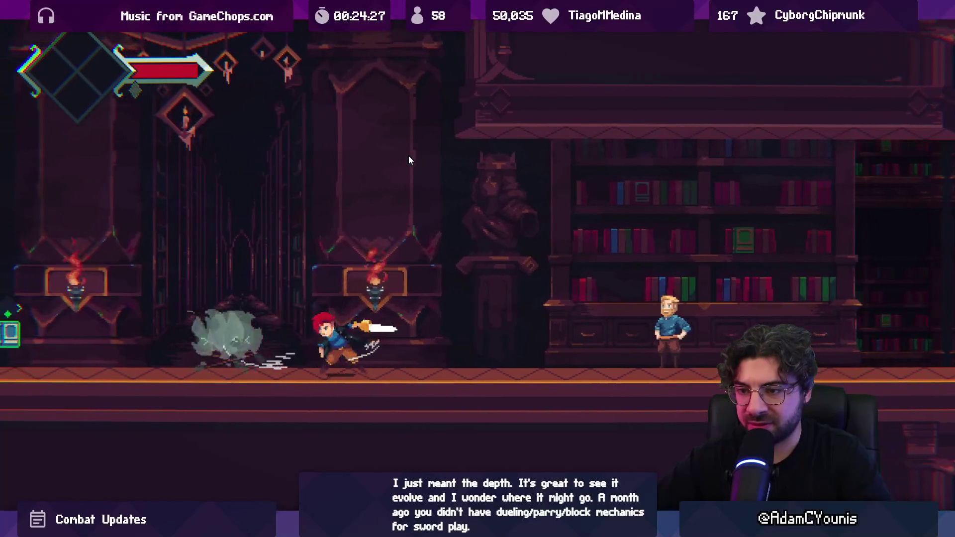
pyautogui.press('a')
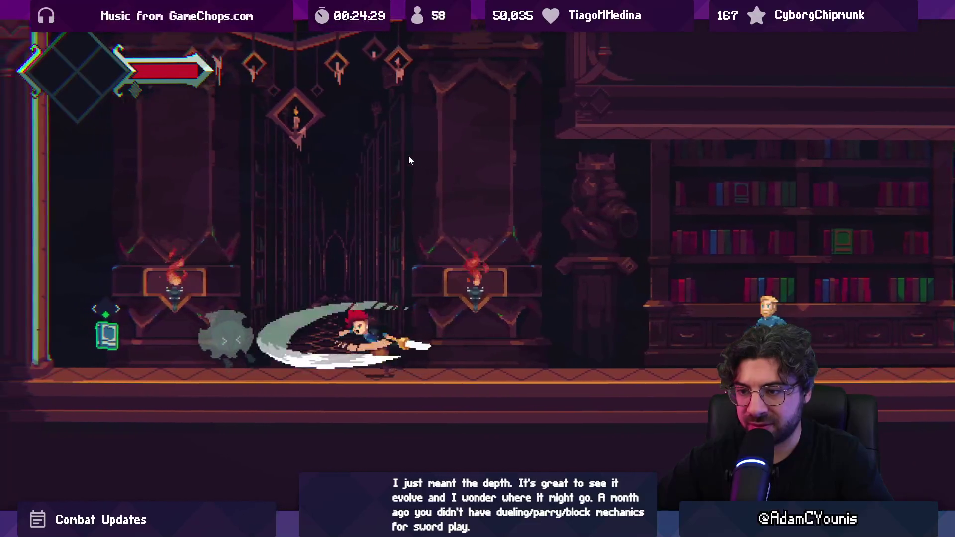
pyautogui.press('a')
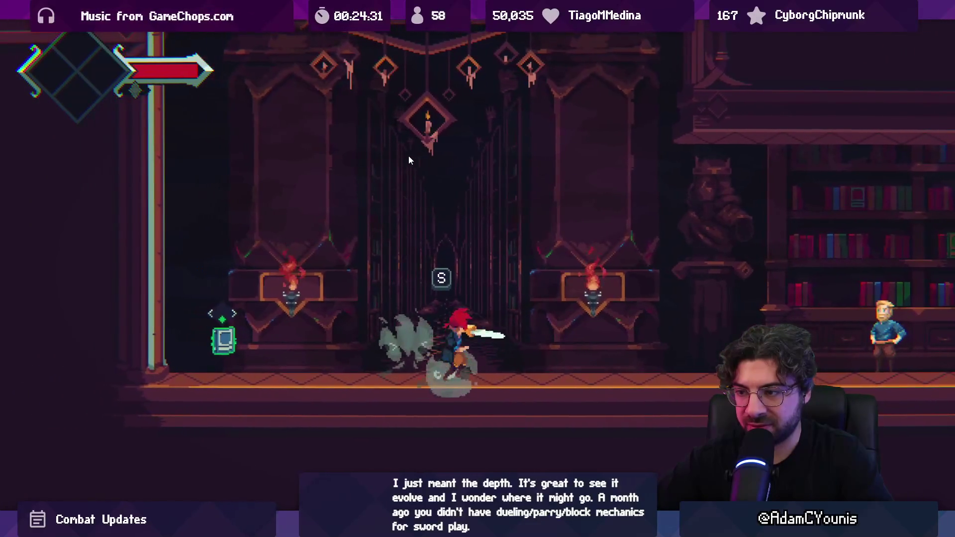
pyautogui.press('a')
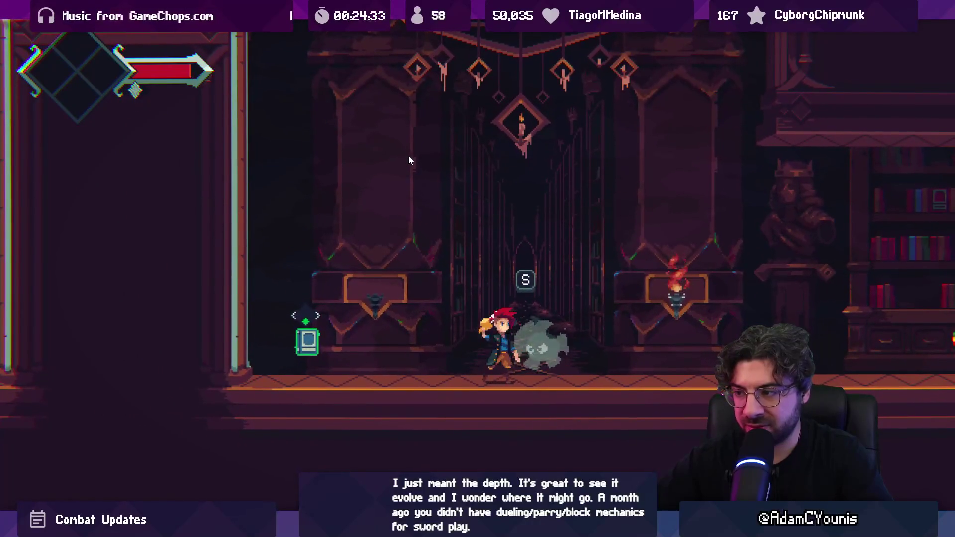
pyautogui.press('a')
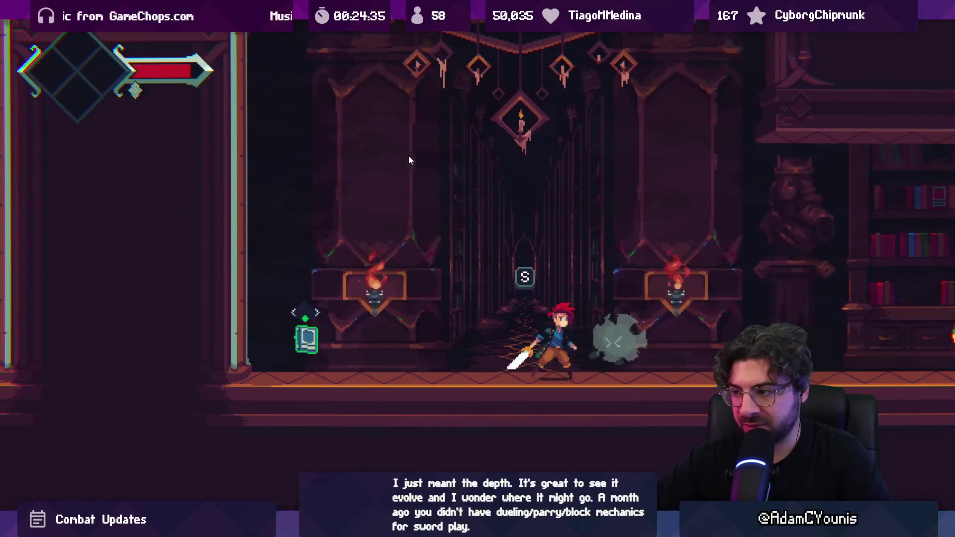
pyautogui.press('d')
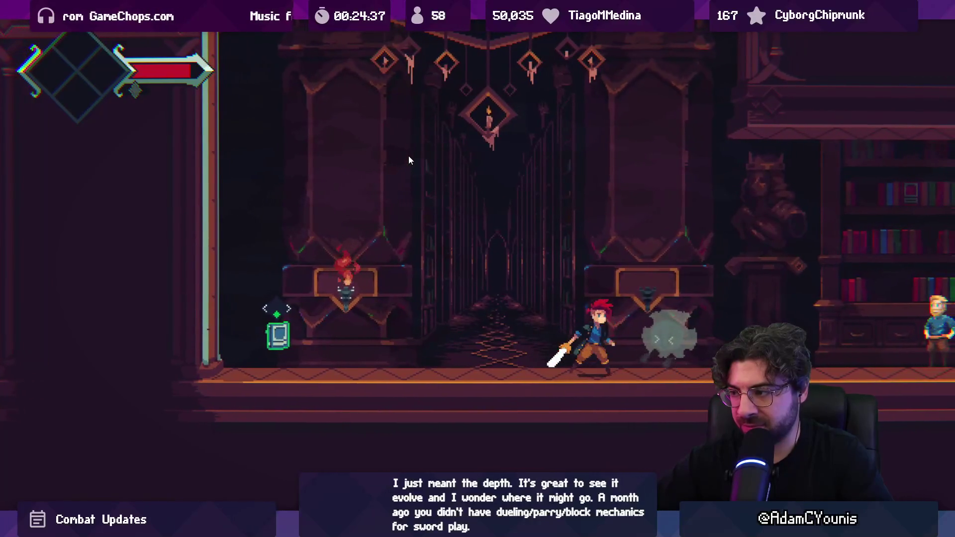
pyautogui.hotkey('shift', 'space')
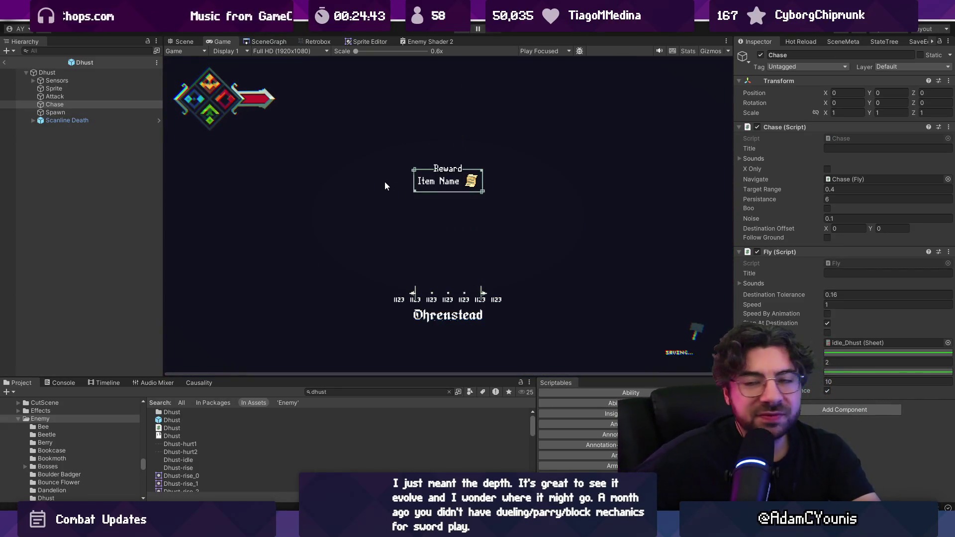
# Return to the Athenaeum Stacks scene and frame the Athenaeum Z Corridor in the Scene view.
pyautogui.click(96, 48)
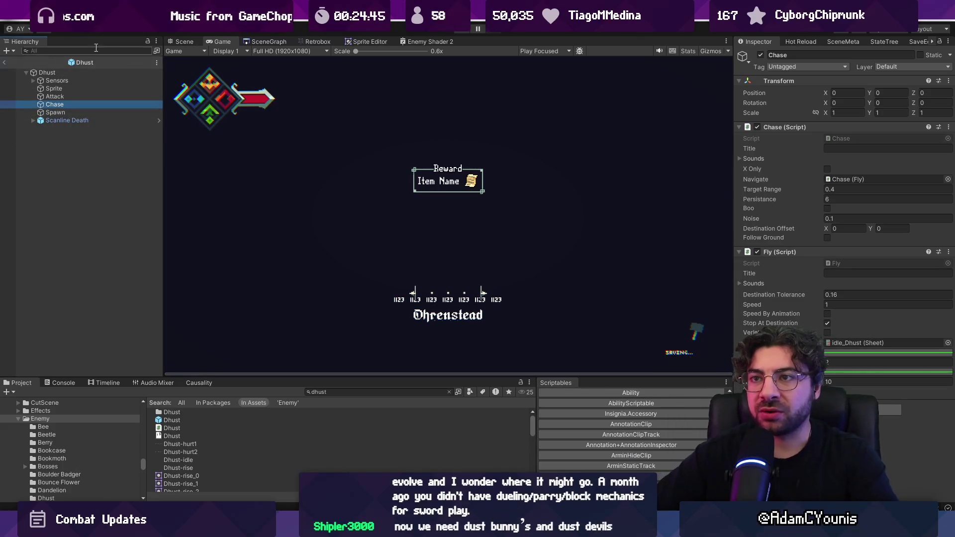
pyautogui.click(172, 41)
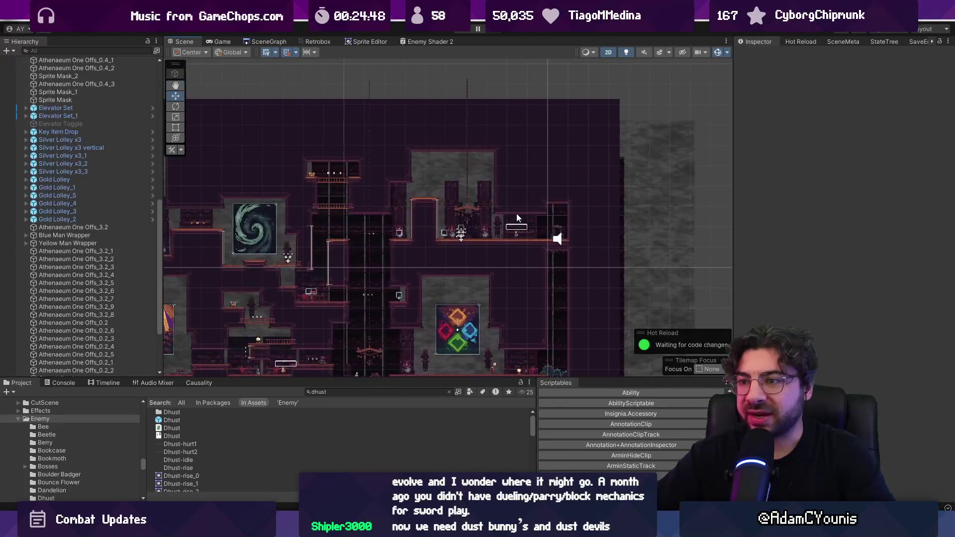
pyautogui.click(517, 216)
pyautogui.press('f')
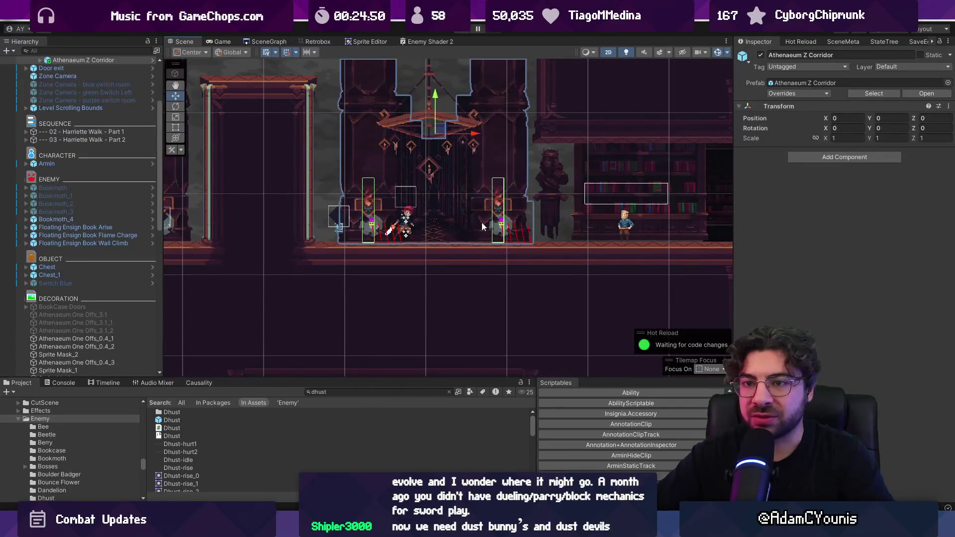
pyautogui.scroll(5, 139, 224)
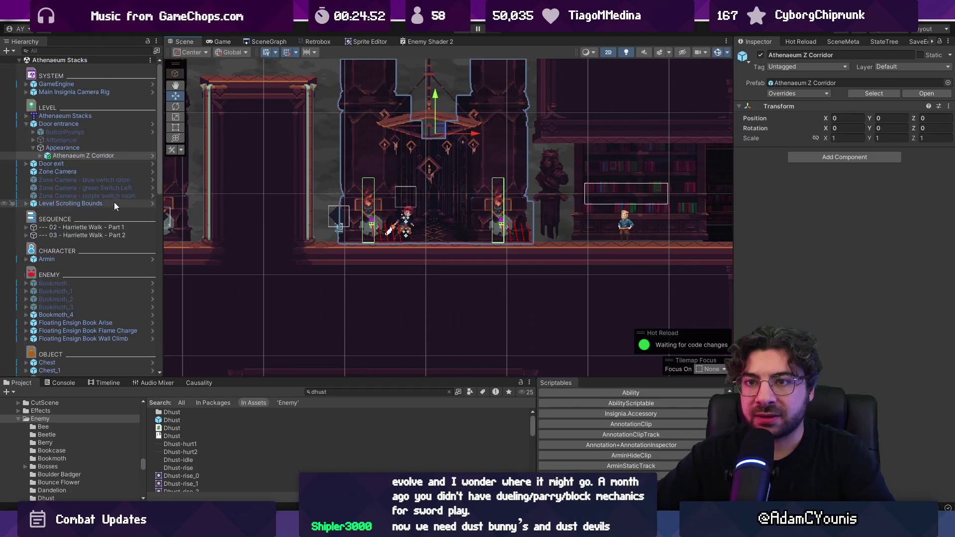
# Select the corridor's Dhust enemy, open its prefab in context, and deactivate it.
pyautogui.click(369, 227)
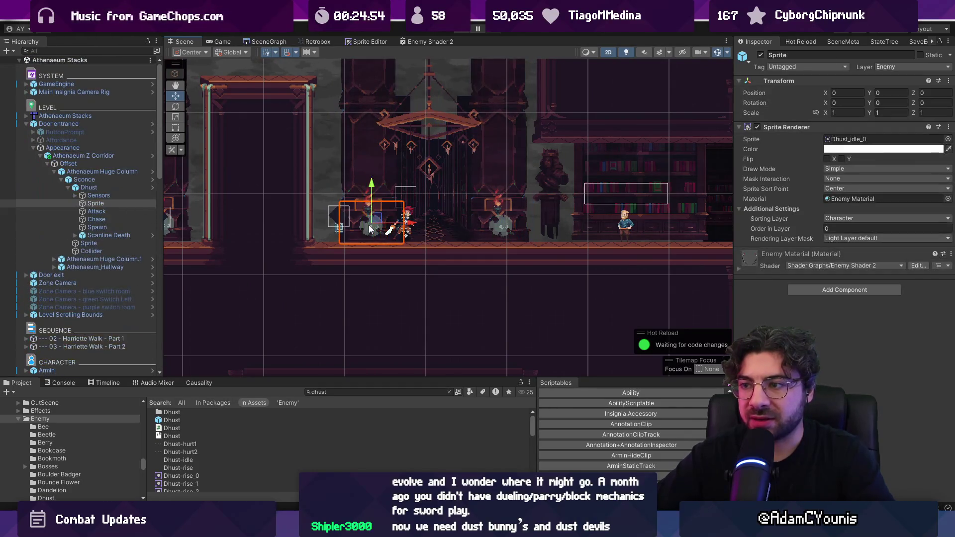
pyautogui.click(114, 189)
pyautogui.click(152, 187)
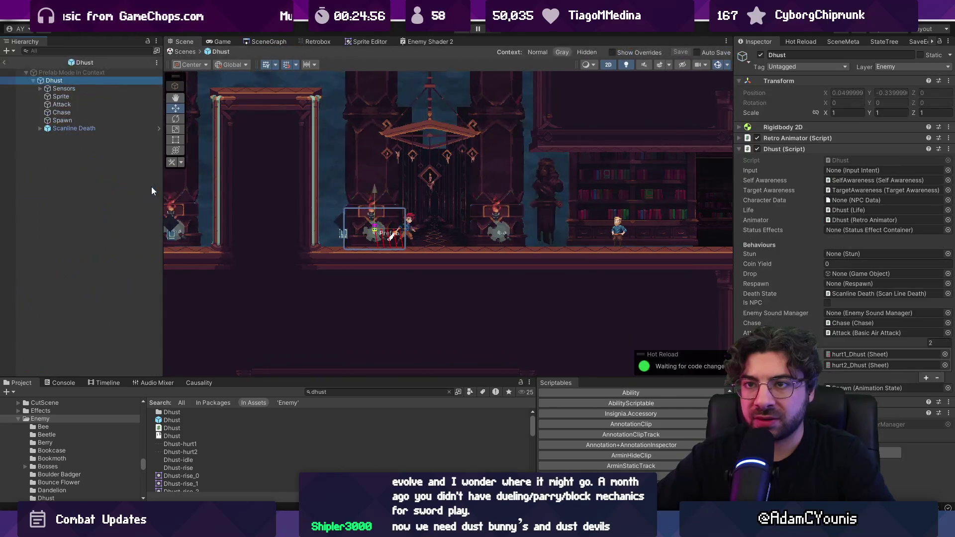
pyautogui.click(760, 55)
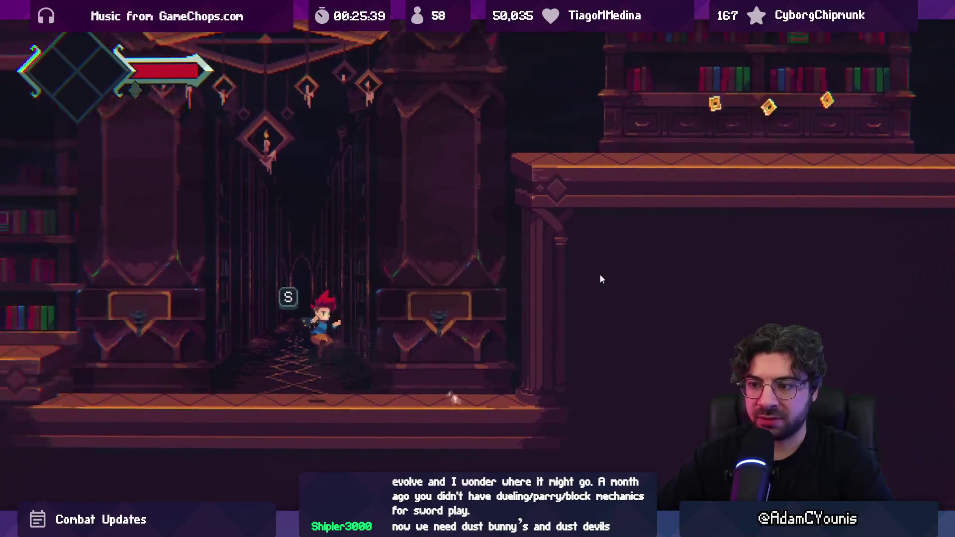
# Exit full-screen play, stop the game, and show the SceneGraph level overview.
pyautogui.hotkey('shift', 'space')
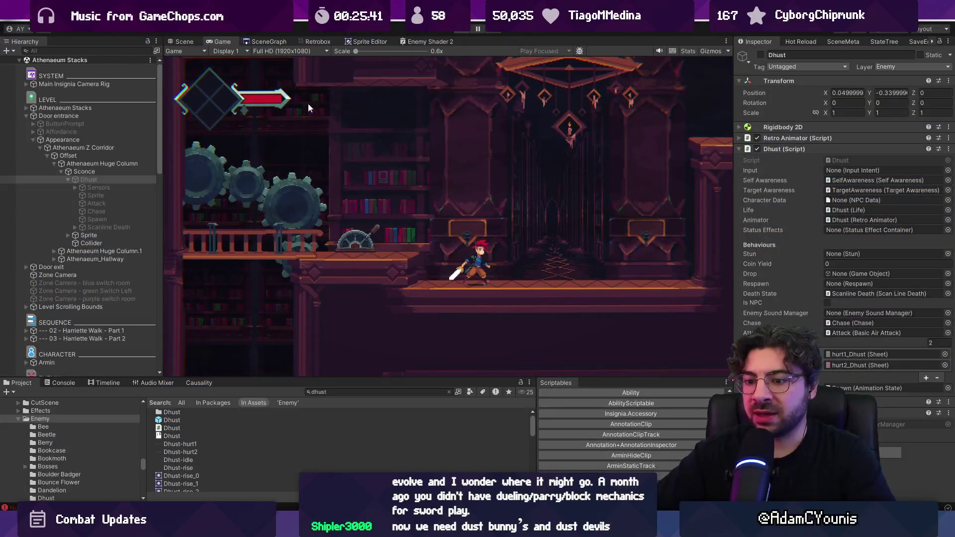
pyautogui.hotkey('ctrl', 'p')
pyautogui.click(61, 384)
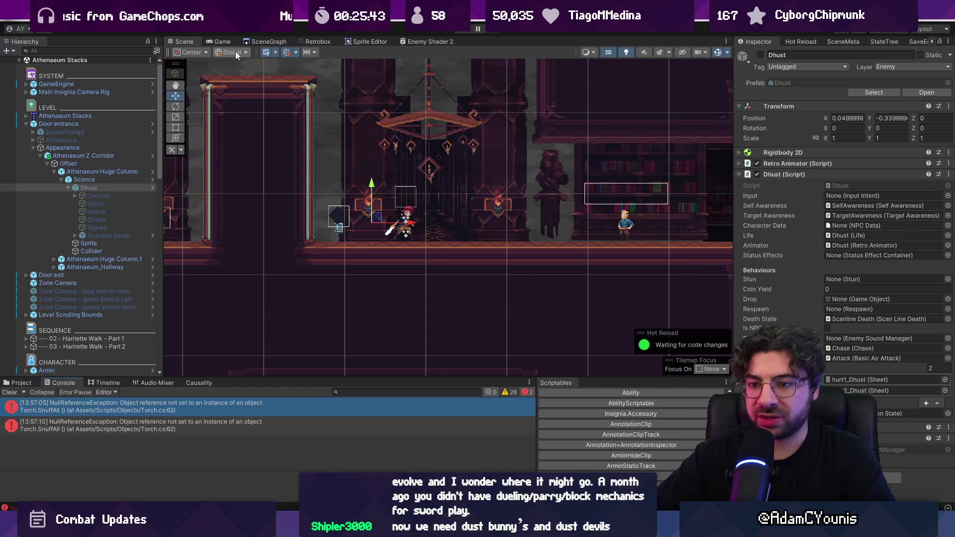
pyautogui.click(266, 42)
pyautogui.scroll(-3, 355, 184)
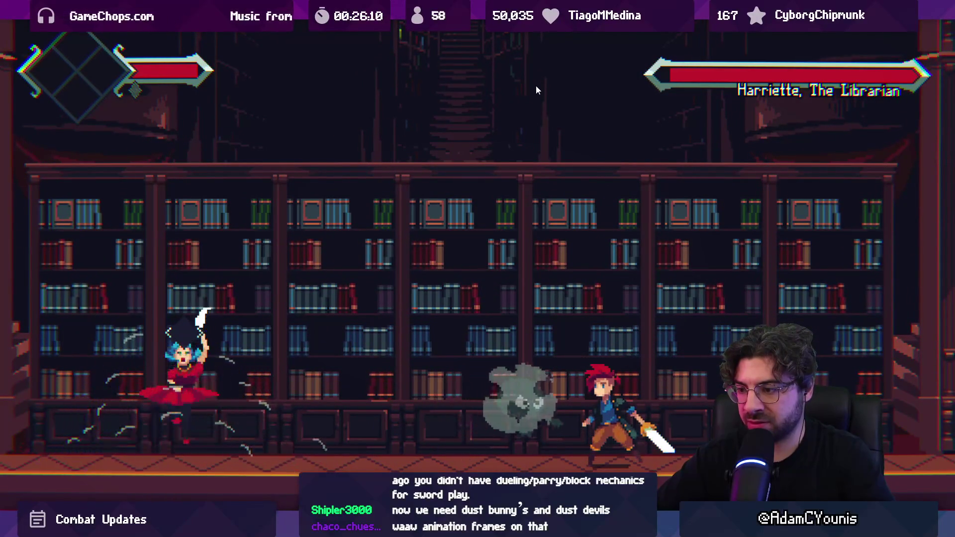
# Stop the playtest and bring up Dhust.cs in a single VS Code pane.
pyautogui.hotkey('shift', 'space')
pyautogui.click(462, 30)
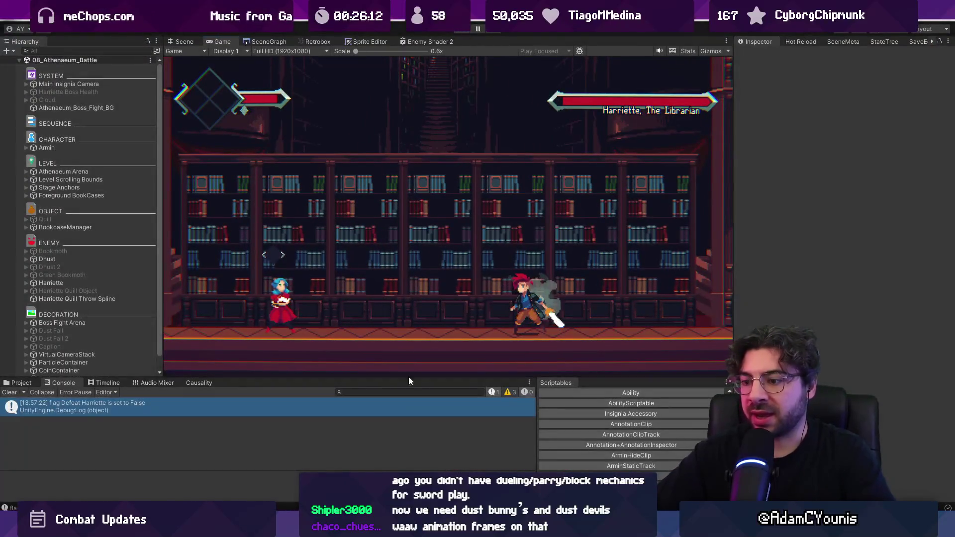
pyautogui.hotkey('alt', 'Tab')
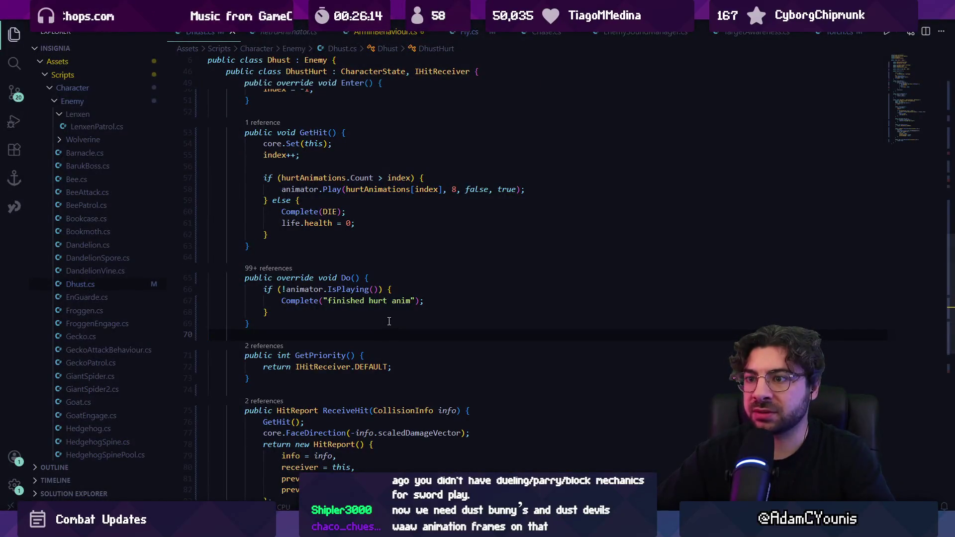
pyautogui.scroll(10, 389, 321)
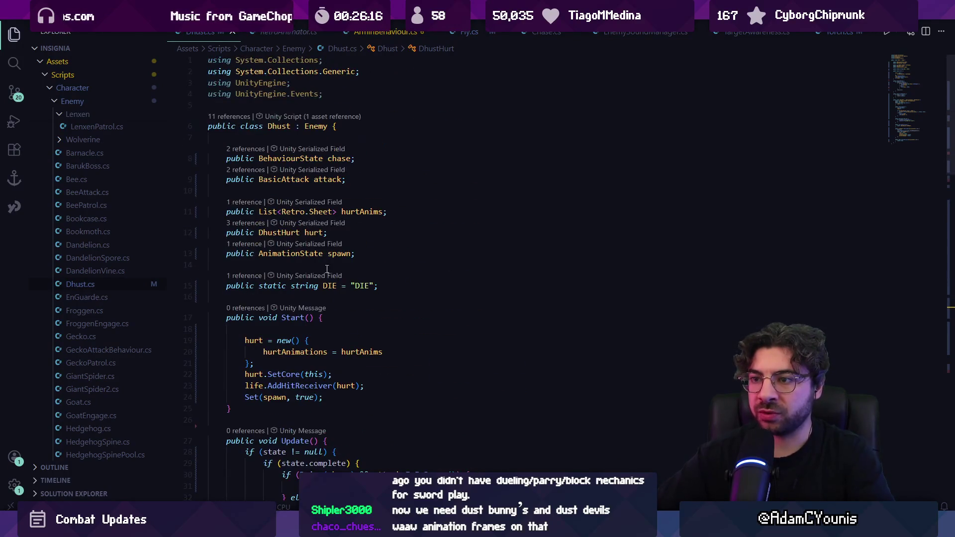
pyautogui.hotkey('ctrl', '\\')
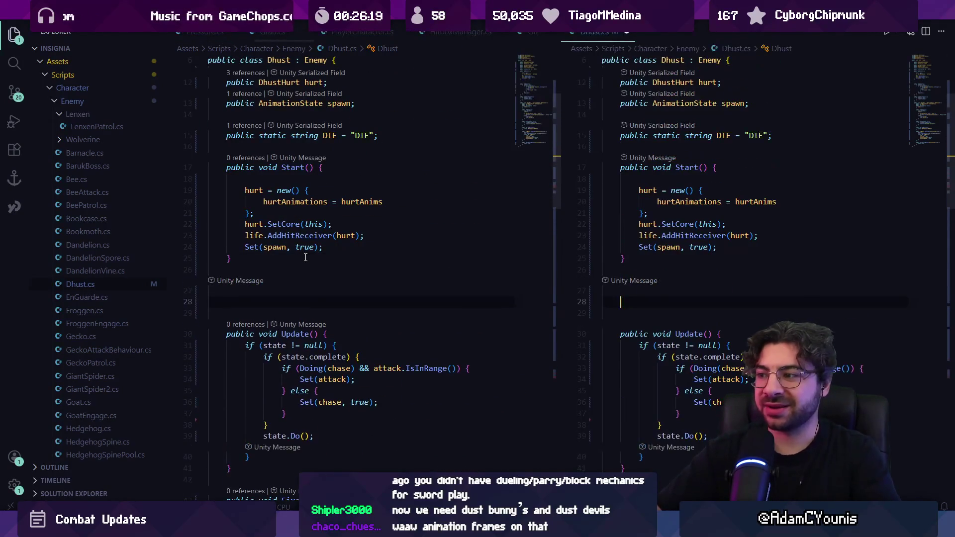
pyautogui.click(626, 33)
# Add public void OnEnable() calling Set(spawn, true); below Start in Dhust.cs.
pyautogui.press('Return')
pyautogui.press('Return')
pyautogui.write('publicv ')
pyautogui.write('id OnEnable9)')
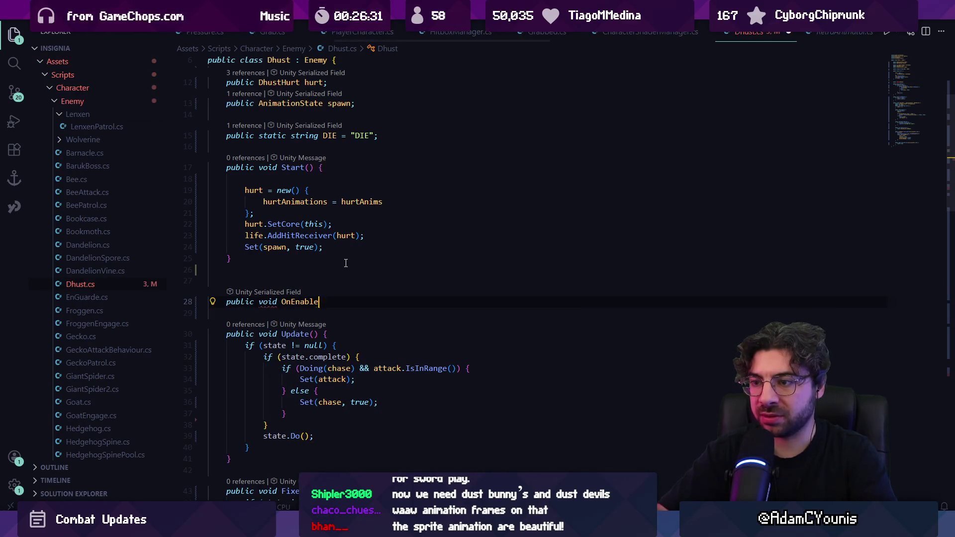
pyautogui.press('Return')
pyautogui.write('Set(spawn, true);')
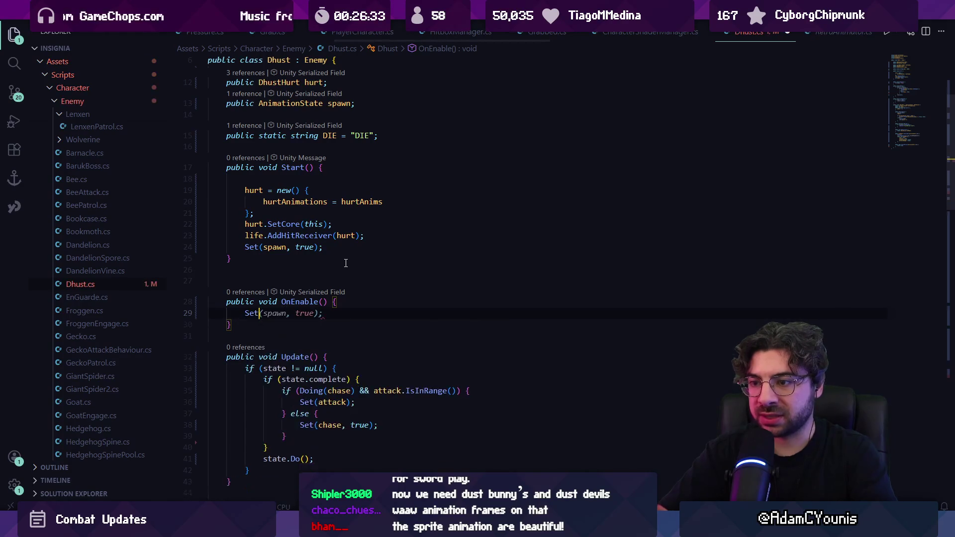
pyautogui.hotkey('alt', 'Tab')
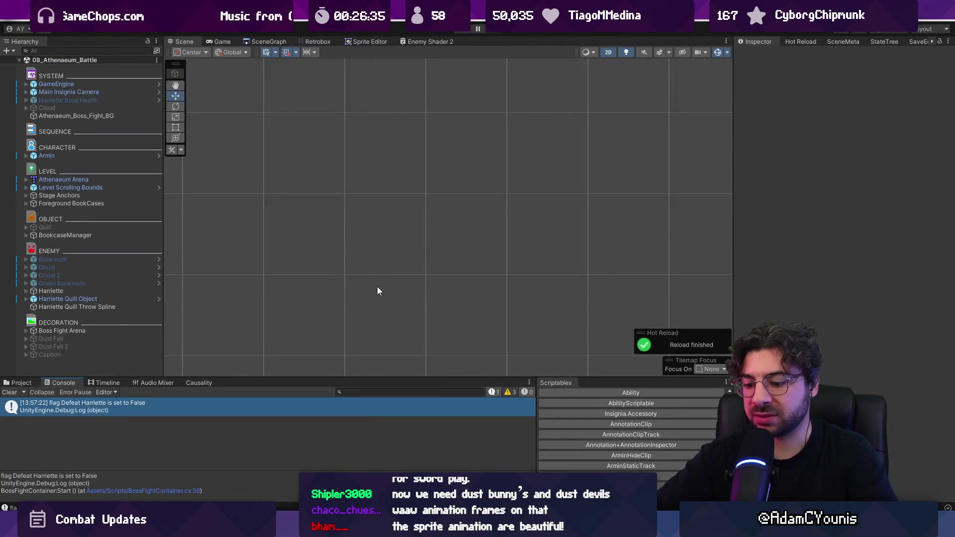
# Start the boss-fight scene and charge right across the arena slashing at Harriette.
pyautogui.hotkey('ctrl', 'o')
pyautogui.press('Escape')
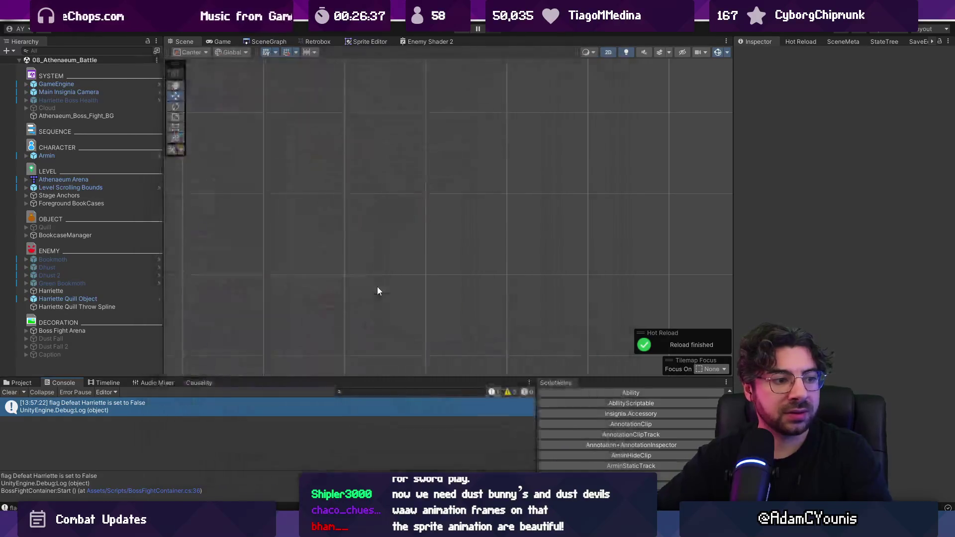
pyautogui.hotkey('ctrl', 'p')
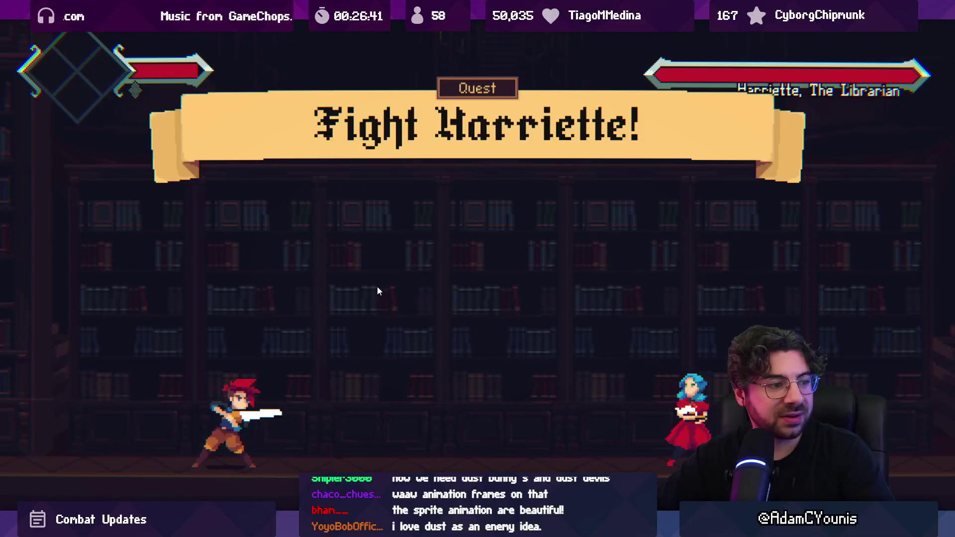
pyautogui.press('x')
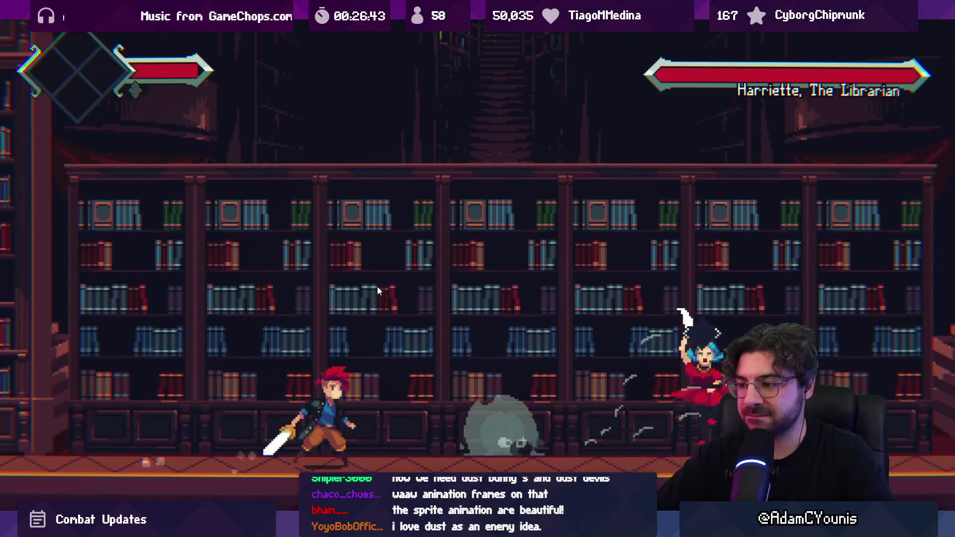
pyautogui.press('Right')
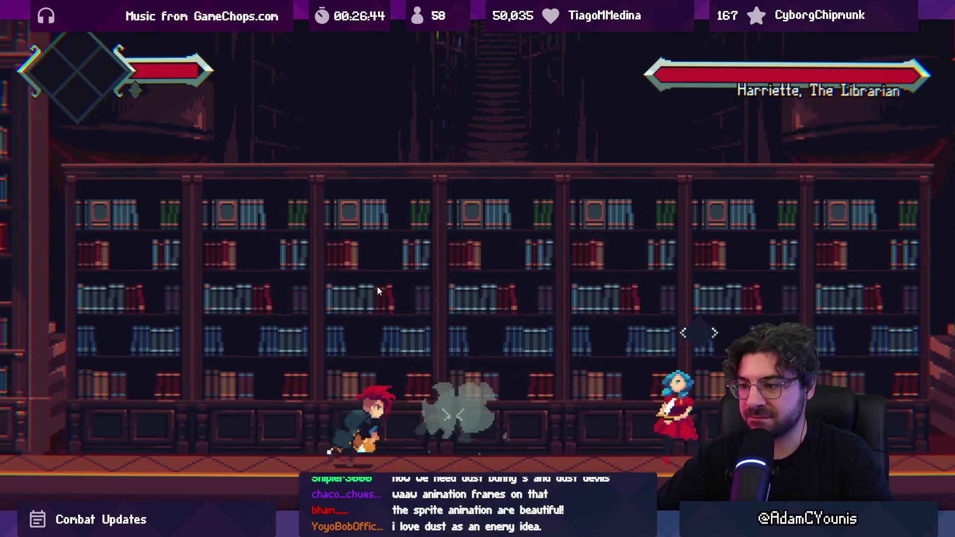
pyautogui.press('x')
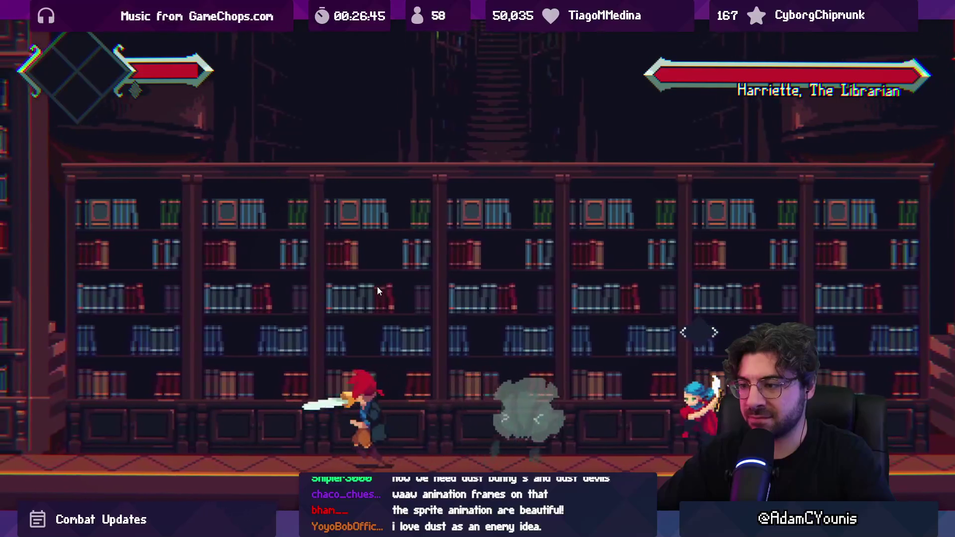
pyautogui.press('Right')
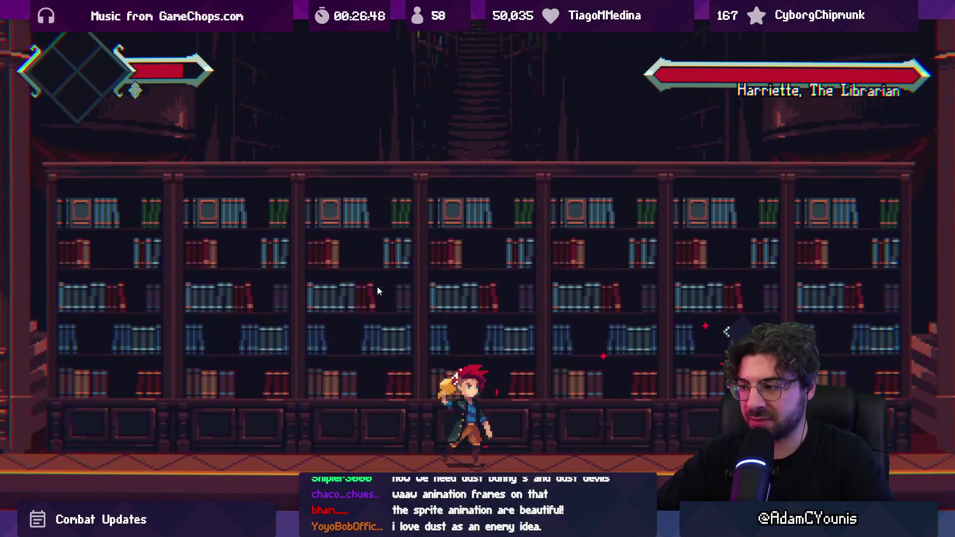
pyautogui.press('x')
pyautogui.press('x')
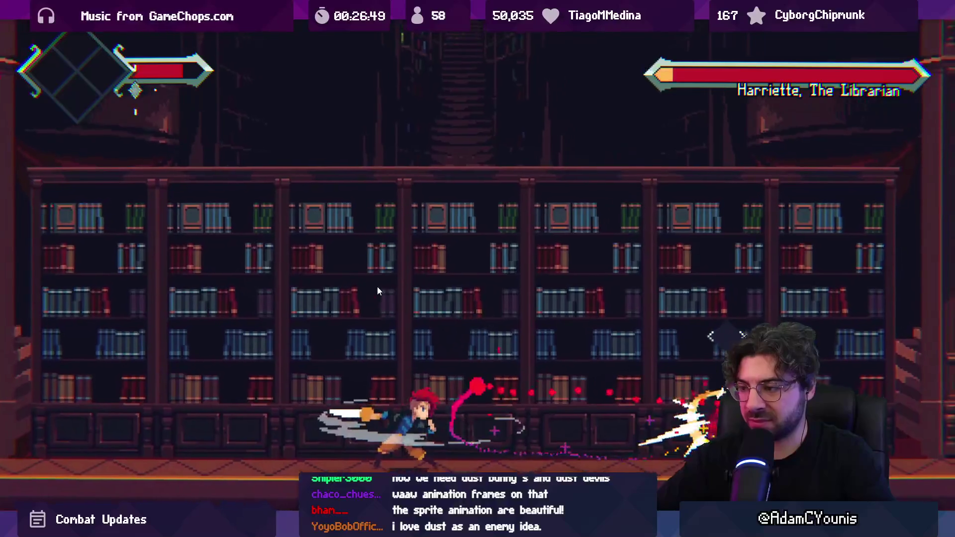
pyautogui.press('Right')
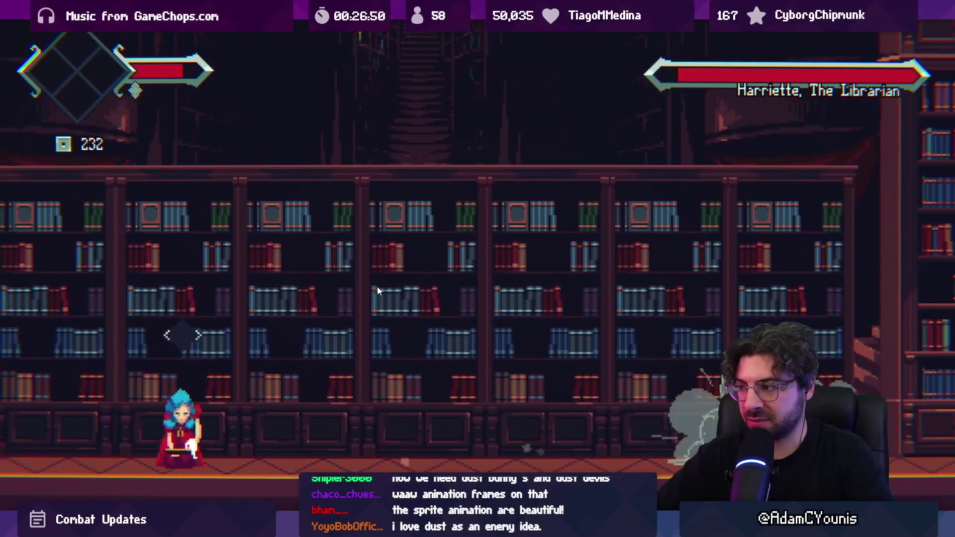
# Keep hitting Harriette with jumps and sword swings, dodge her dust attack, and slash a dust enemy.
pyautogui.press('Left')
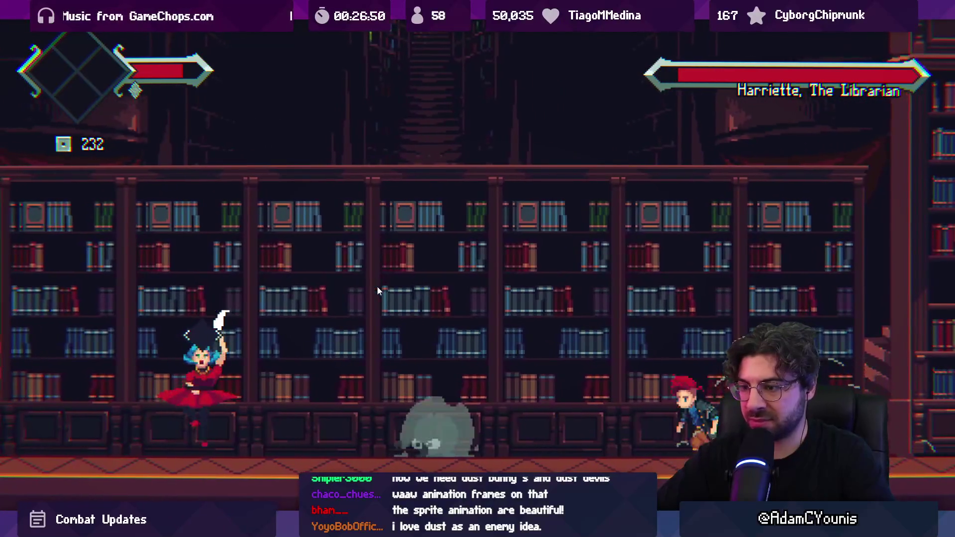
pyautogui.press('x')
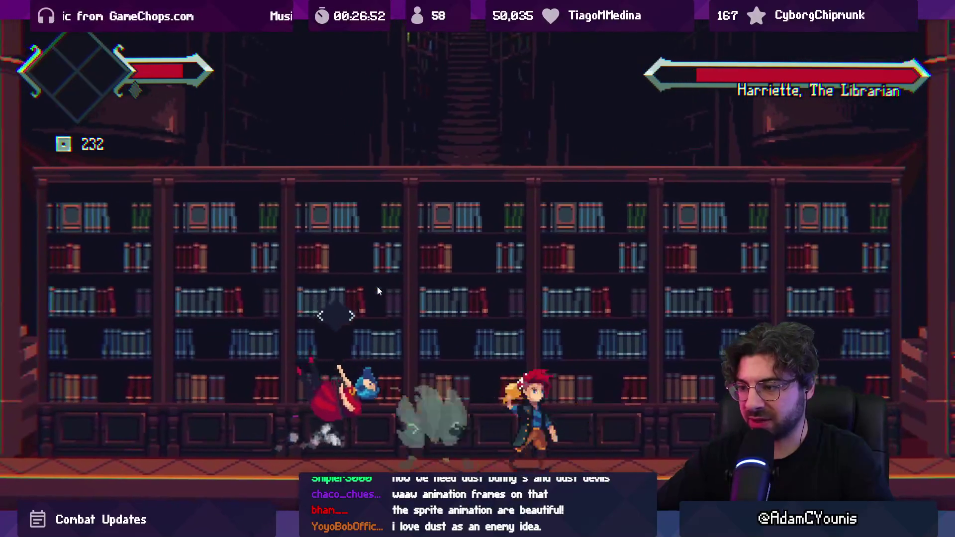
pyautogui.press('x')
pyautogui.press('space')
pyautogui.press('x')
pyautogui.press('x')
pyautogui.press('x')
pyautogui.press('Left')
pyautogui.press('x')
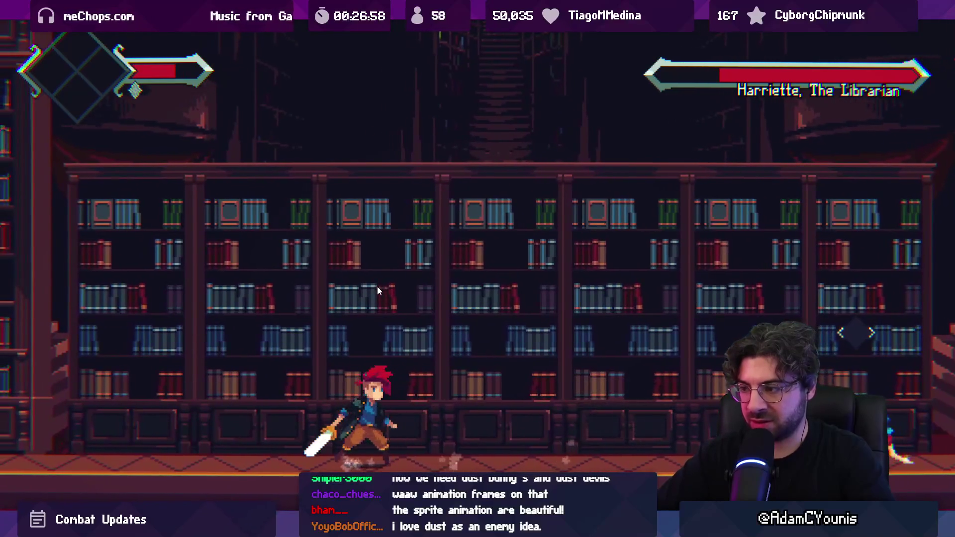
pyautogui.press('Right')
pyautogui.press('x')
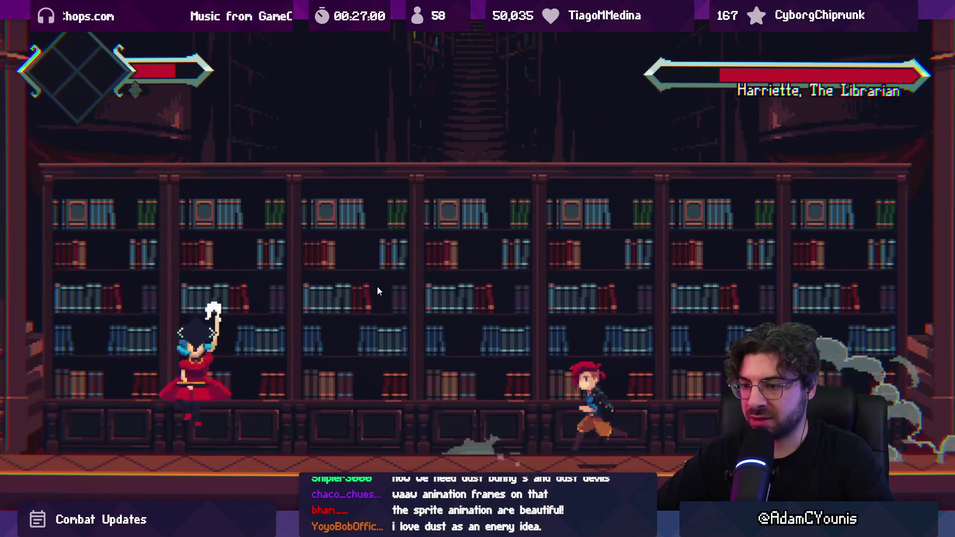
pyautogui.press('z')
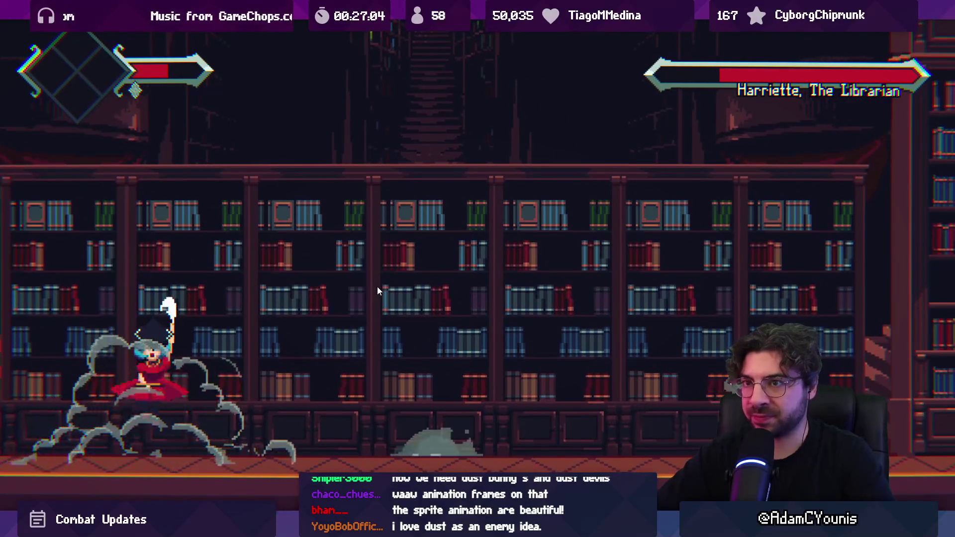
pyautogui.press('Left')
pyautogui.press('x')
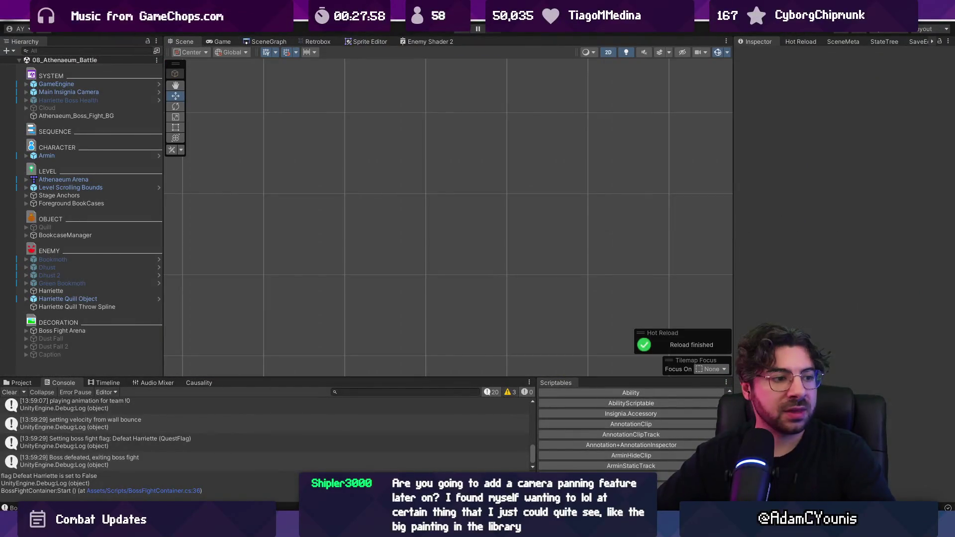
# Discard the render texture changes (BackgroundFX through Torrent Water) and the Cloud Shader.mat change in Fork.
pyautogui.hotkey('alt', 'Tab')
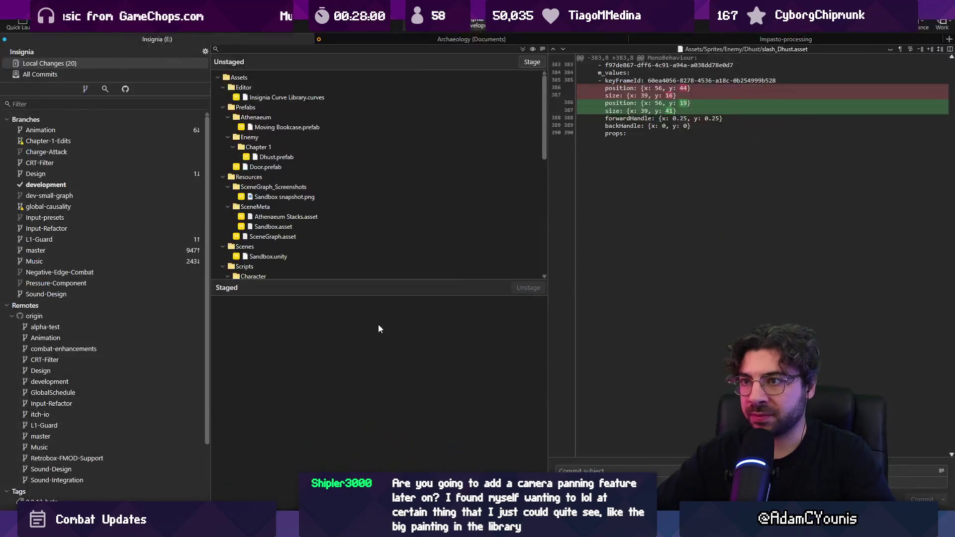
pyautogui.scroll(-10, 420, 177)
pyautogui.click(347, 204)
pyautogui.click(324, 118)
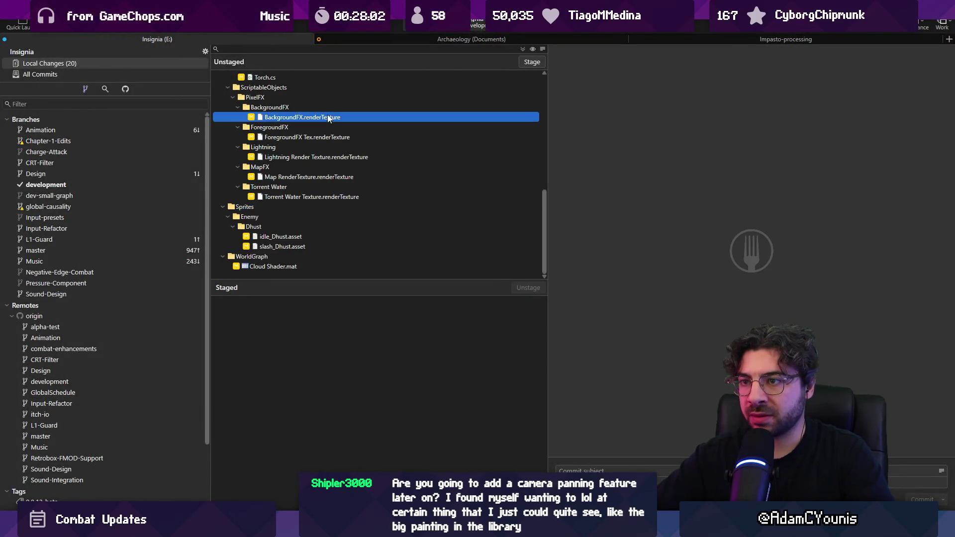
pyautogui.keyDown('shift'); pyautogui.click(329, 198); pyautogui.keyUp('shift')
pyautogui.press('Delete')
pyautogui.press('Return')
pyautogui.click(276, 267)
pyautogui.press('Delete')
pyautogui.press('Return')
# Stage all remaining files, commit them with an 'Updates Dhust enemy…' subject, and push.
pyautogui.click(532, 62)
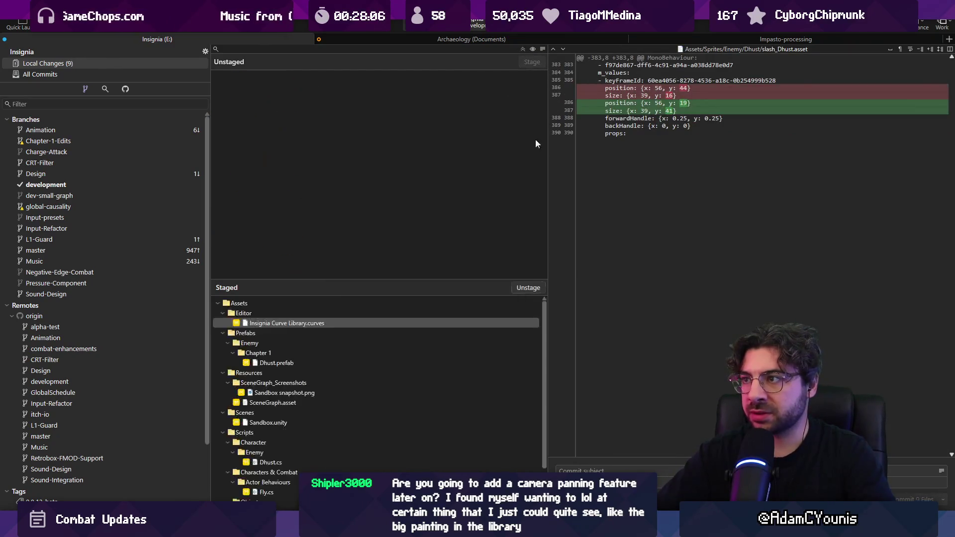
pyautogui.click(610, 467)
pyautogui.write('Idates Dhus')
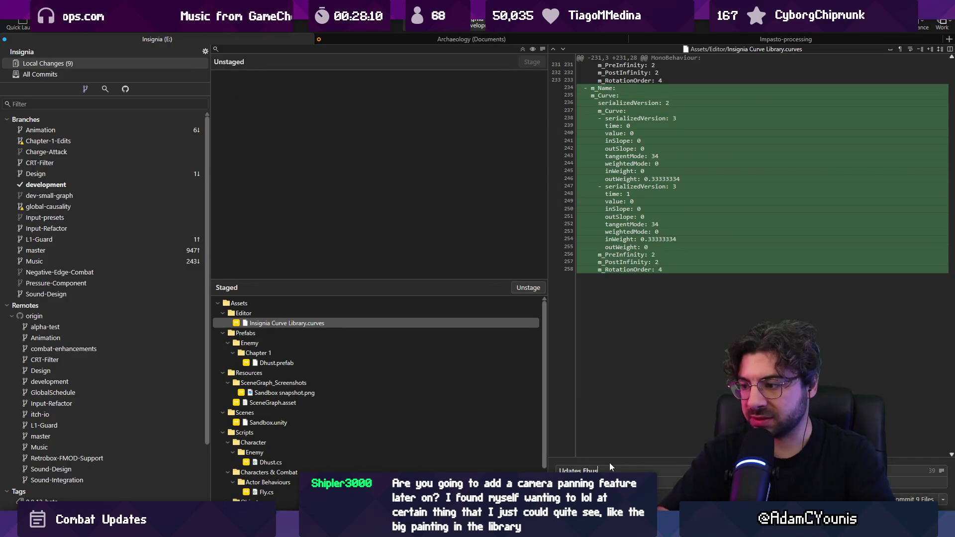
pyautogui.write('Fh')
pyautogui.press('BackSpace')
pyautogui.press('BackSpace')
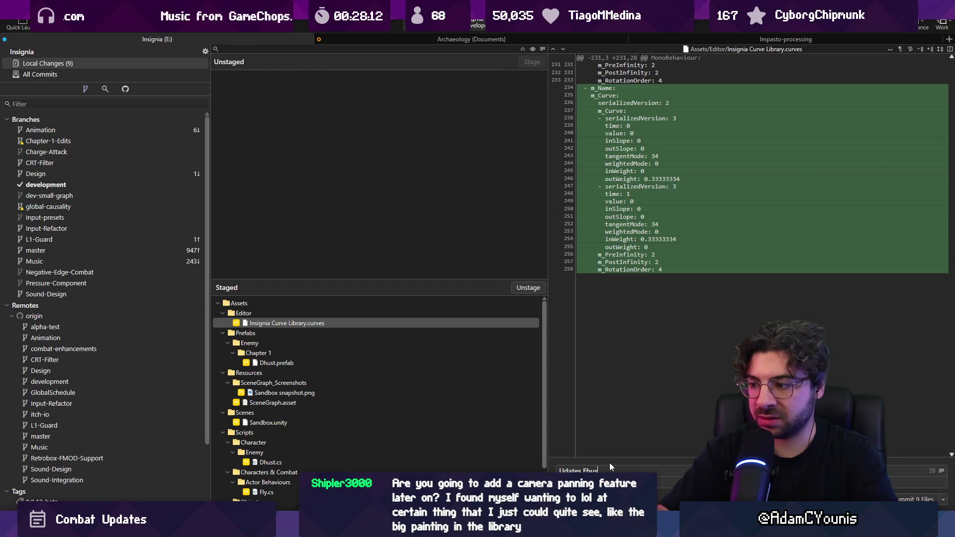
pyautogui.write('Dhust elhem')
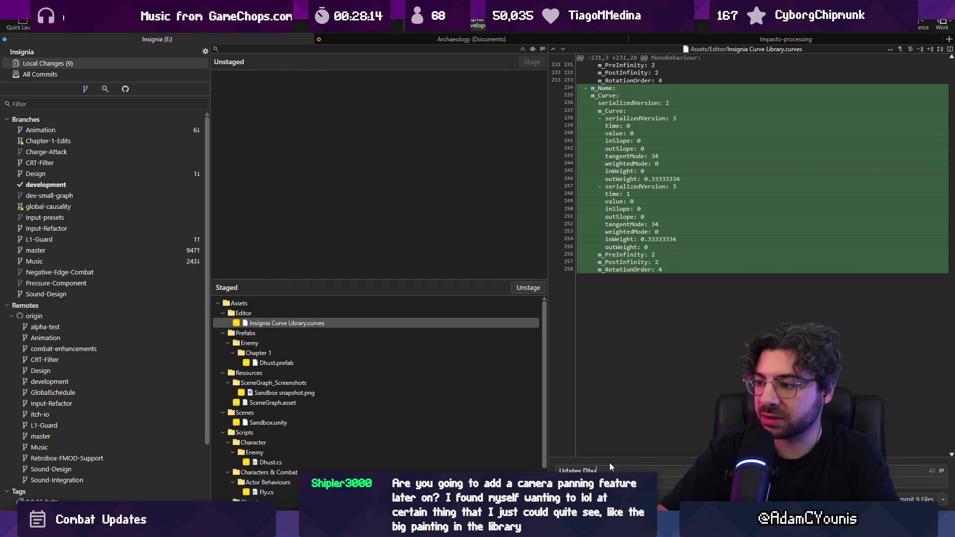
pyautogui.write('y')
pyautogui.press('BackSpace')
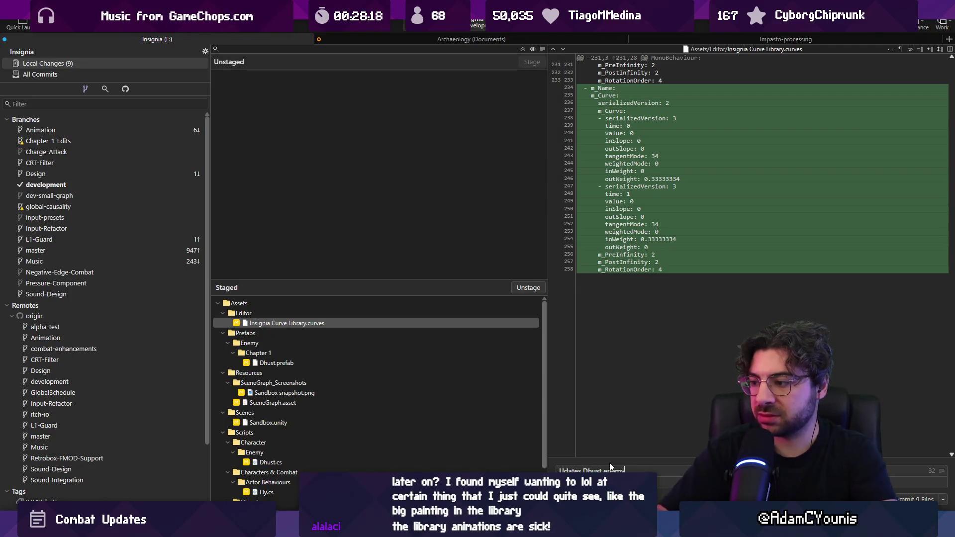
pyautogui.write(' to use Be')
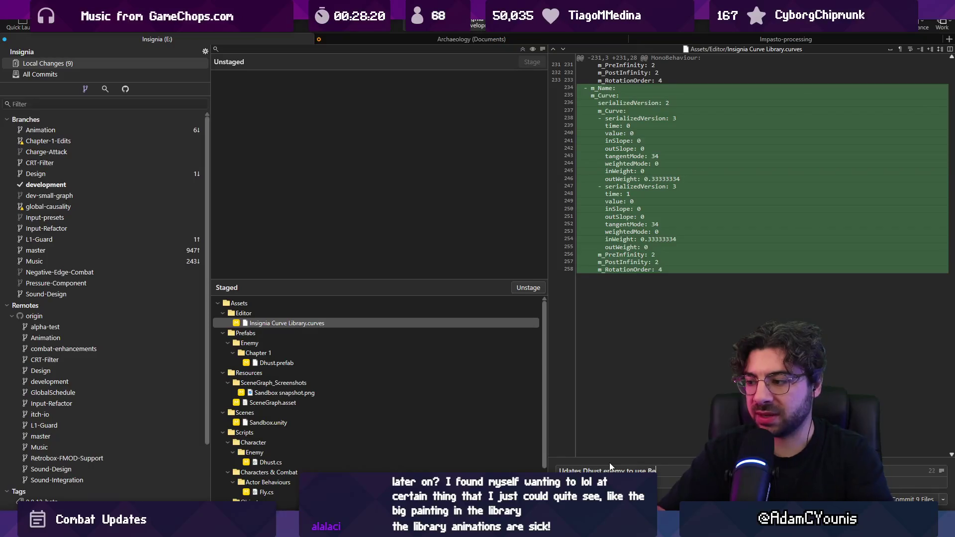
pyautogui.write('haviour Graph')
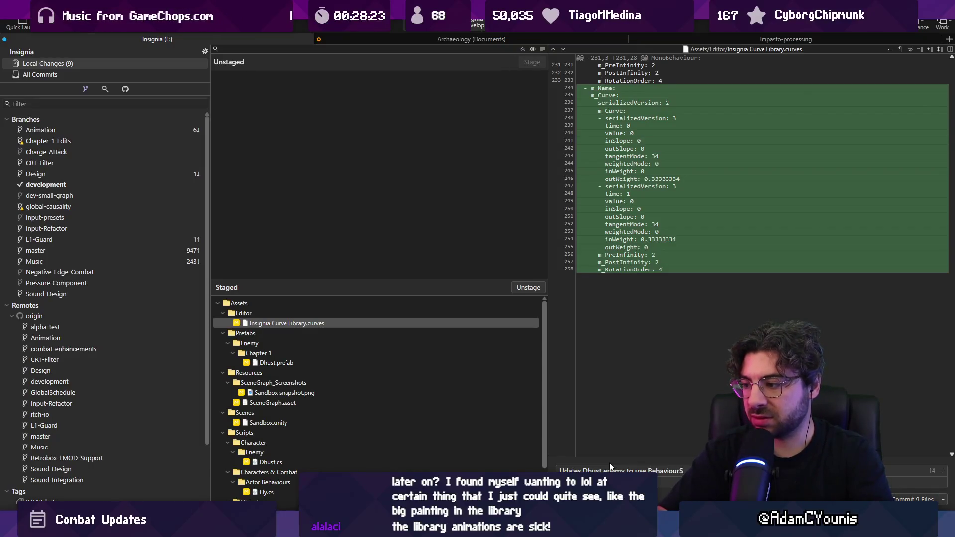
pyautogui.click(898, 497)
pyautogui.hotkey('ctrl', 'shift', 'p')
pyautogui.press('Return')
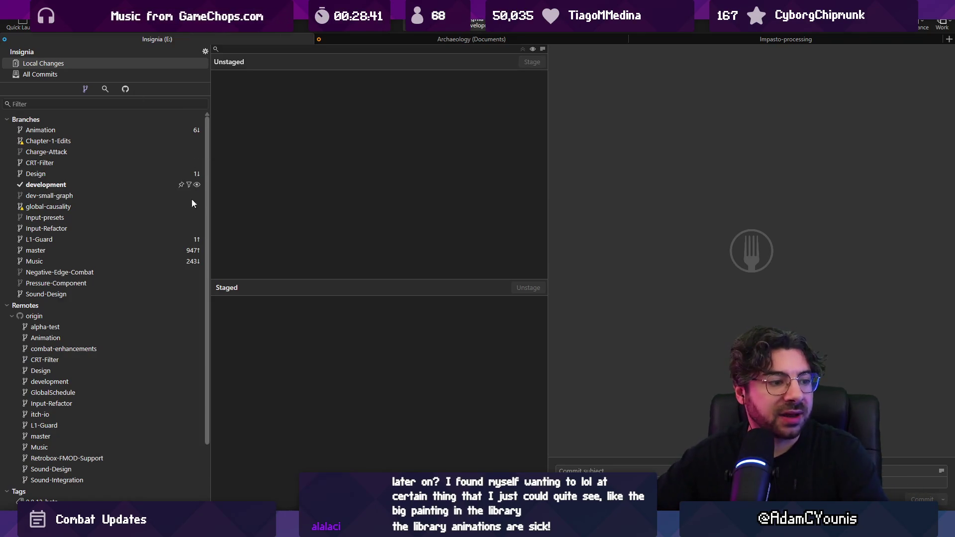
# Playtest the Ohrenstead town, running right toward the villagers, then stop play.
pyautogui.hotkey('alt', 'Tab')
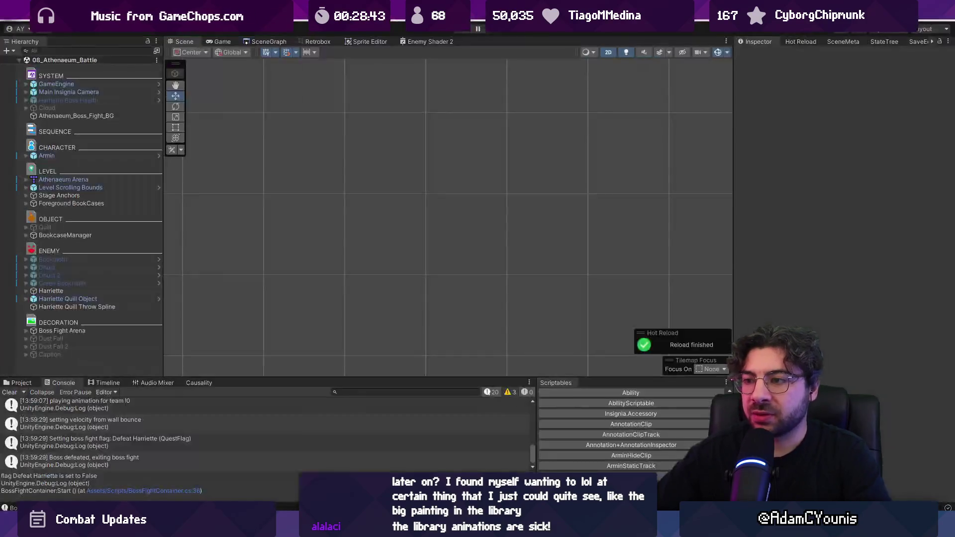
pyautogui.click(271, 42)
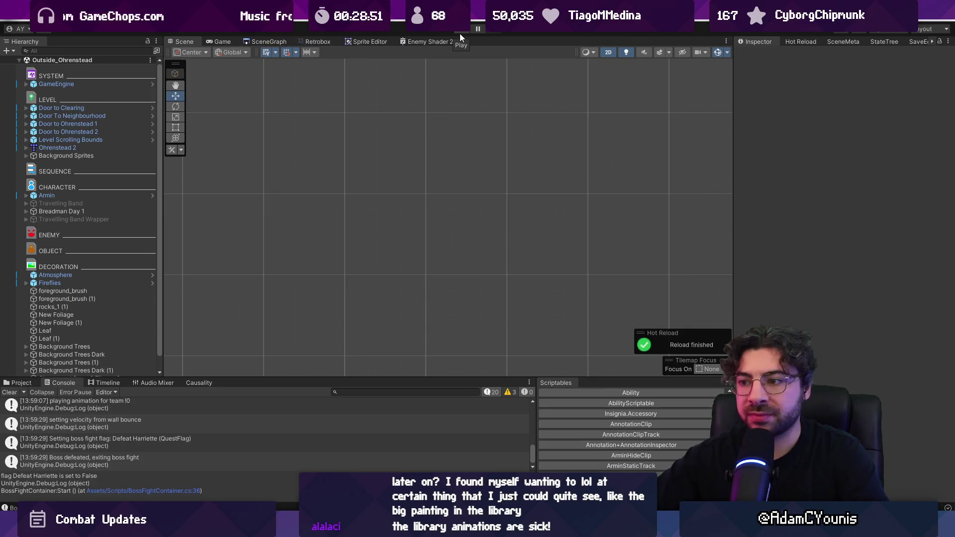
pyautogui.click(459, 33)
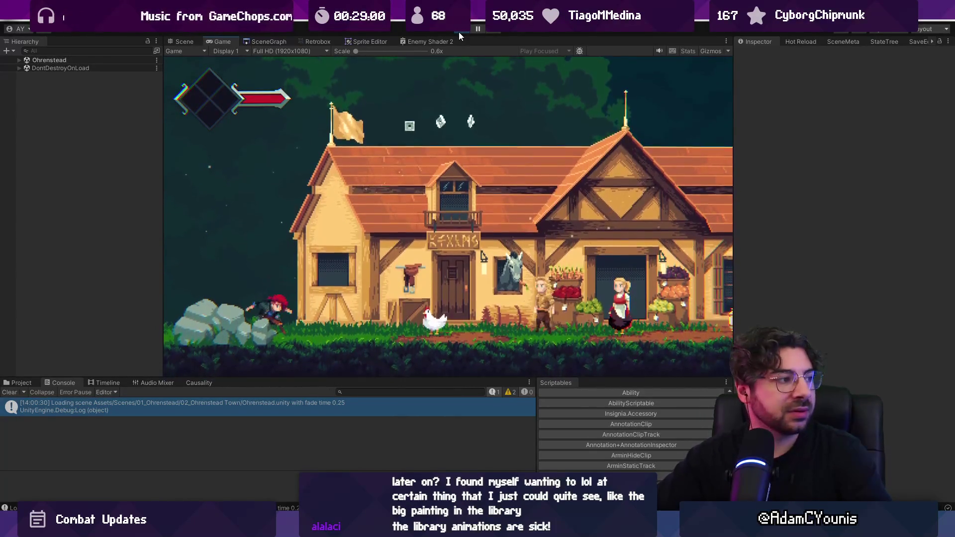
pyautogui.press('Right')
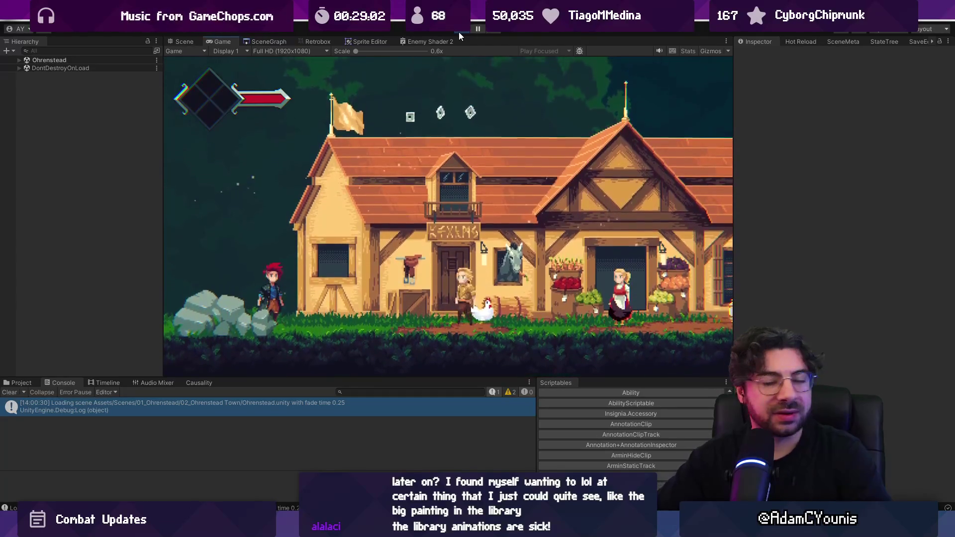
pyautogui.press('Right')
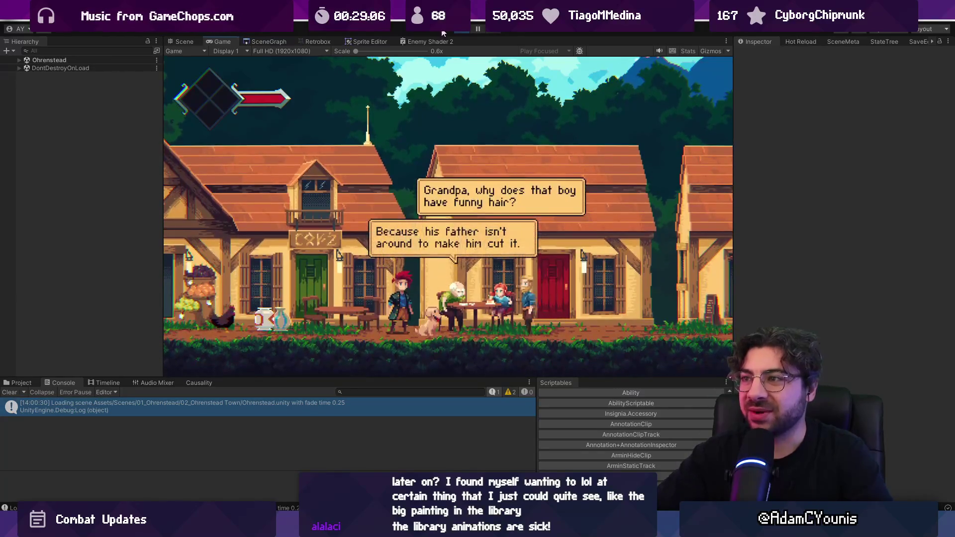
pyautogui.click(458, 31)
# Open Ohrenstead Foothills 2 from the SceneGraph, playtest it along the grassy ledge, then stop.
pyautogui.click(263, 41)
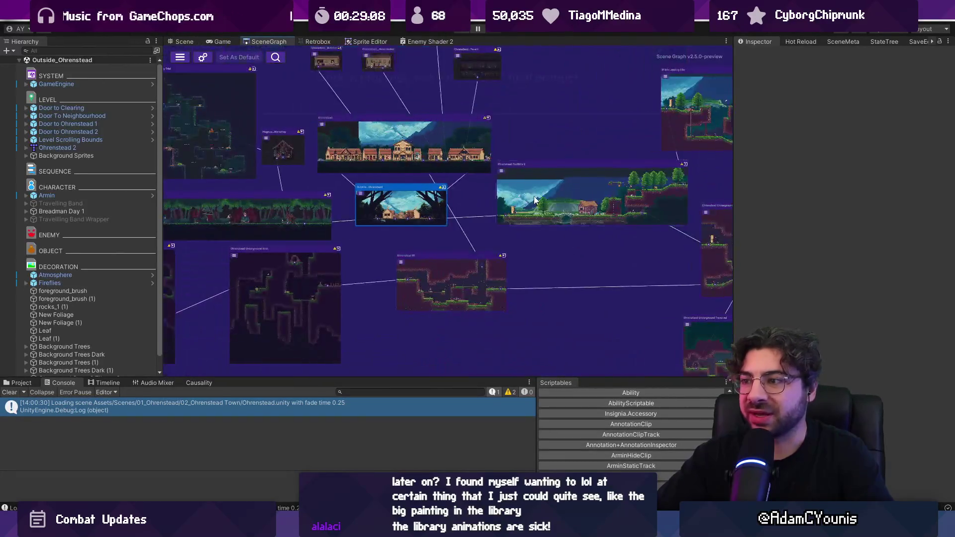
pyautogui.doubleClick(373, 175)
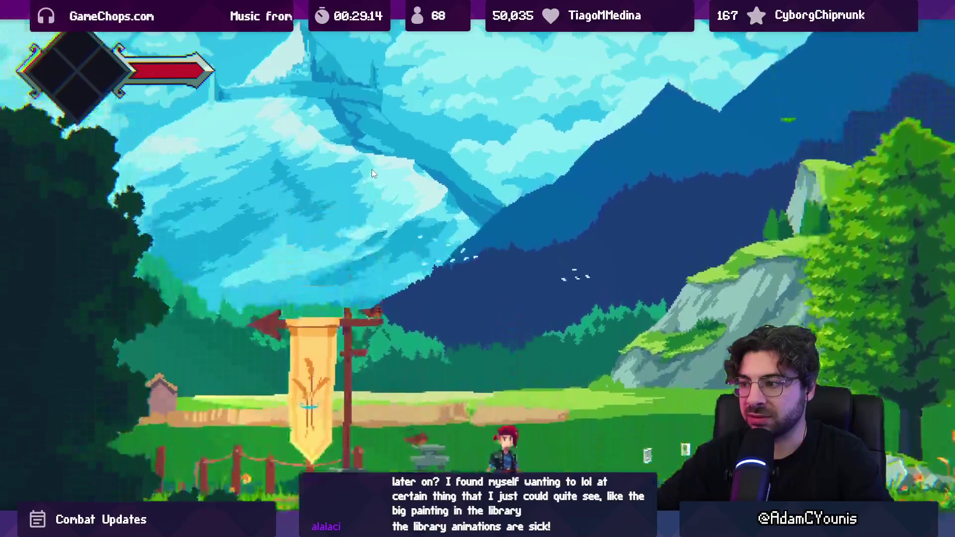
pyautogui.press('x')
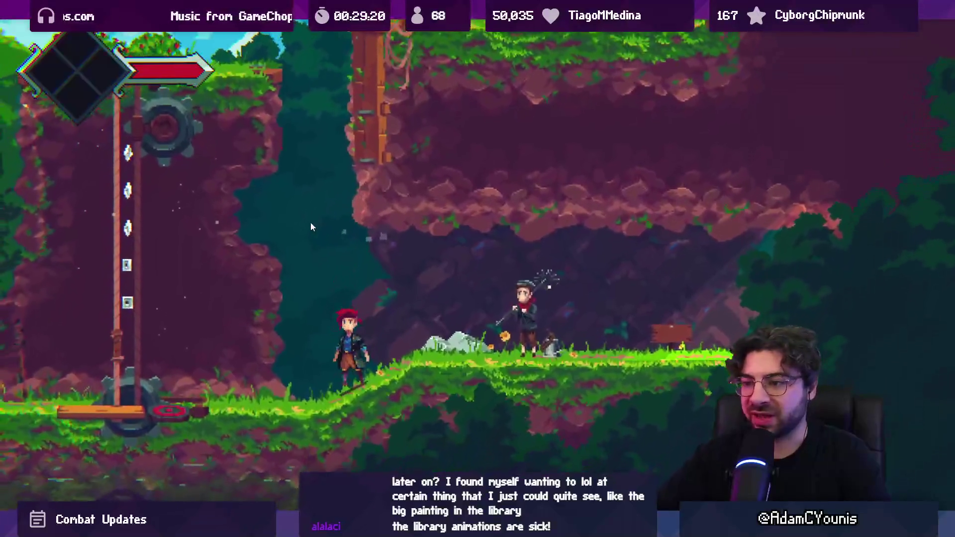
pyautogui.press('Up')
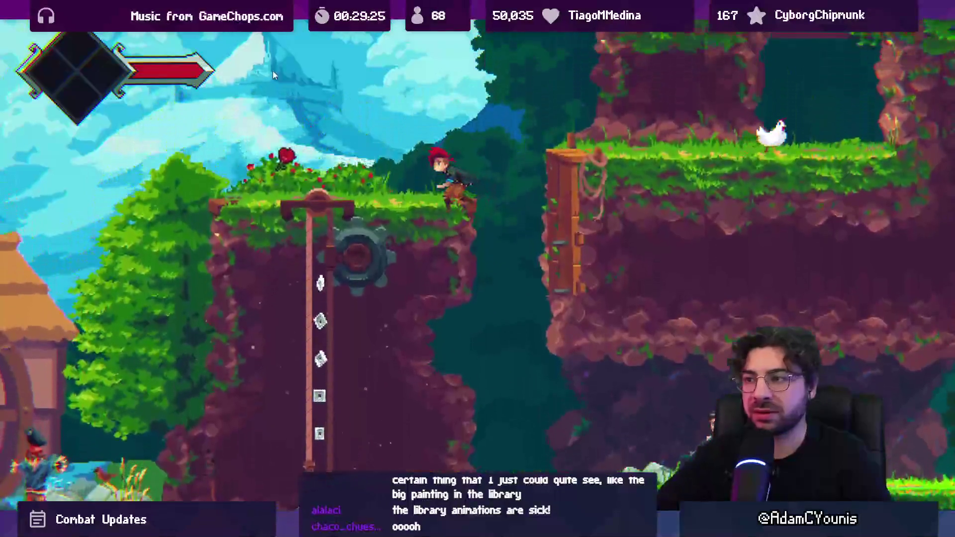
pyautogui.press('Left')
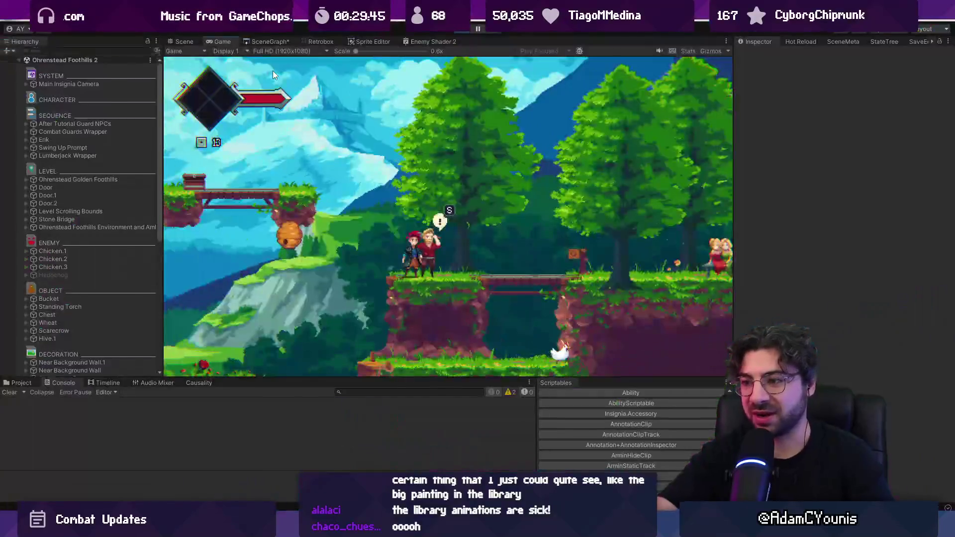
pyautogui.click(463, 30)
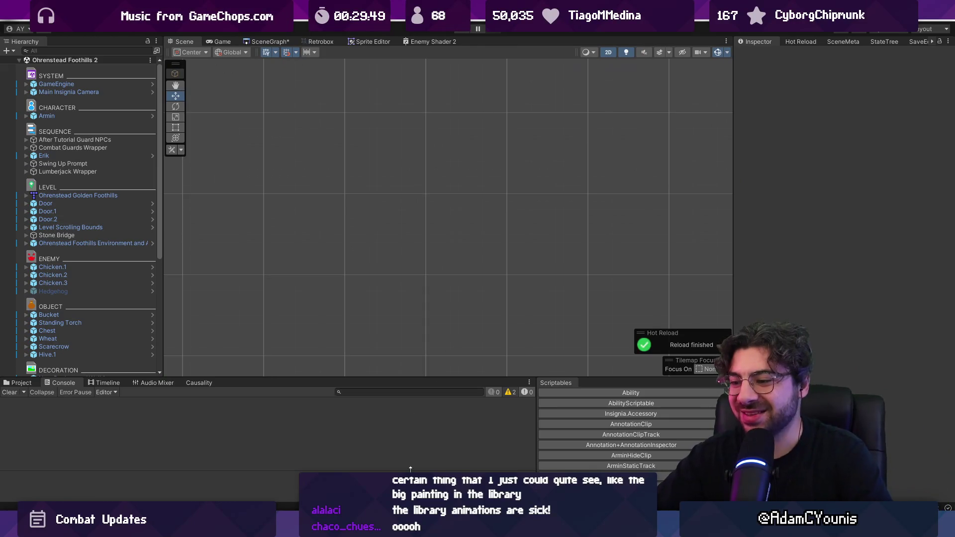
# Discard all unstaged file changes in Fork.
pyautogui.moveTo(522, 527)
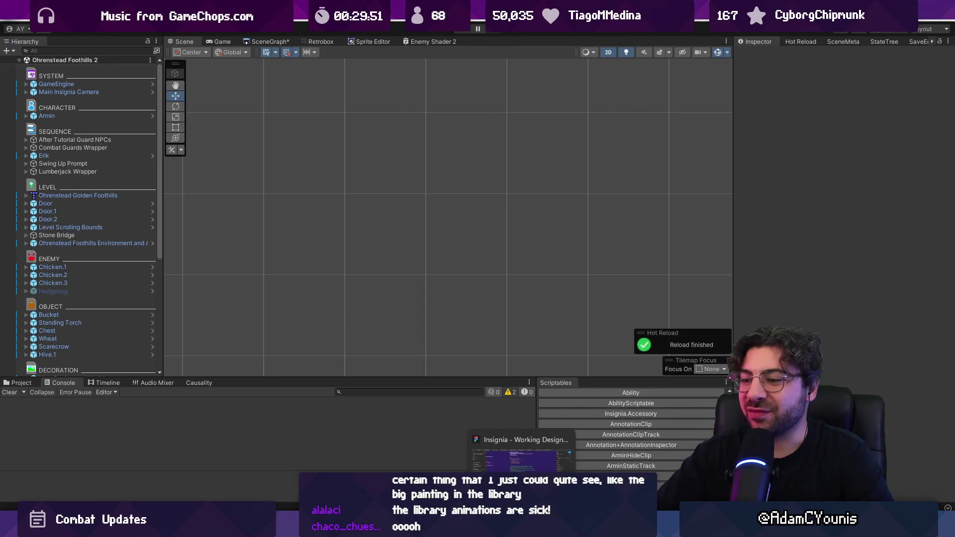
pyautogui.click(522, 461)
pyautogui.click(366, 146)
pyautogui.keyDown('shift'); pyautogui.click(347, 97); pyautogui.keyUp('shift')
pyautogui.press('Delete')
pyautogui.press('Return')
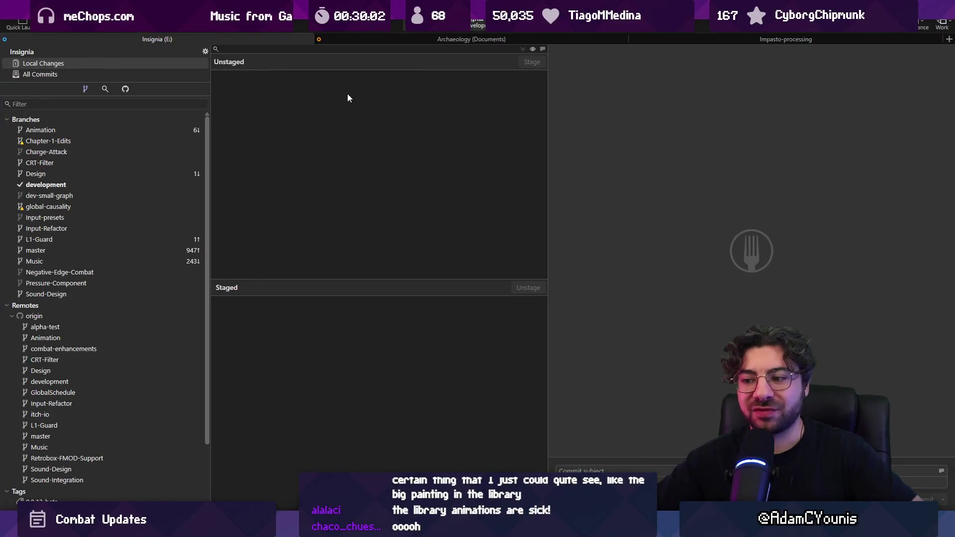
# Open the 08_Athenaeum_Battle library arena scene from the SceneGraph in Unity.
pyautogui.hotkey('alt', 'Tab')
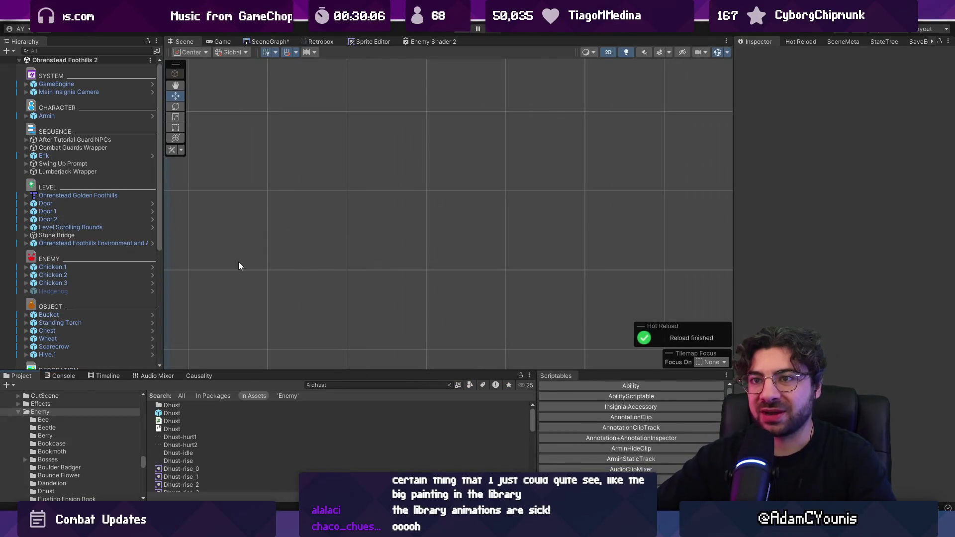
pyautogui.click(262, 43)
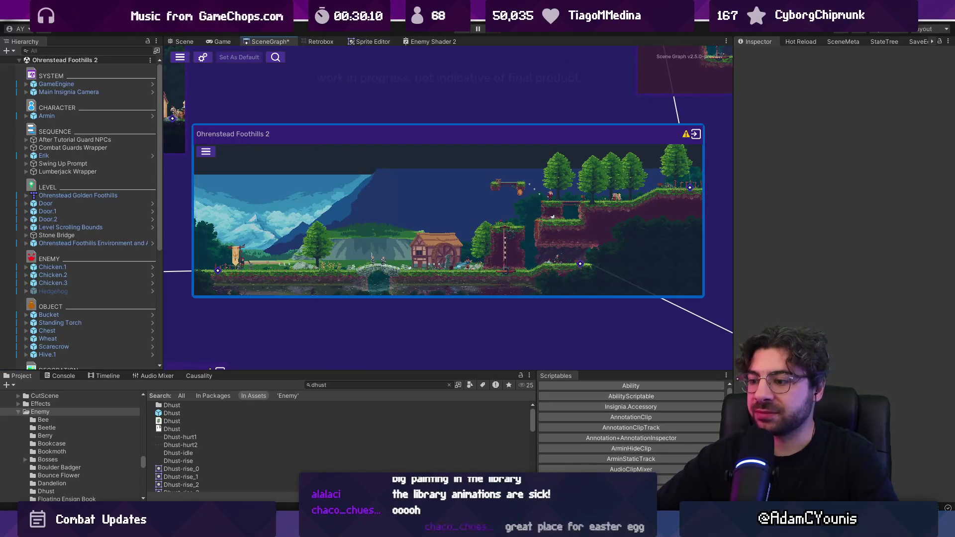
pyautogui.moveTo(436, 528)
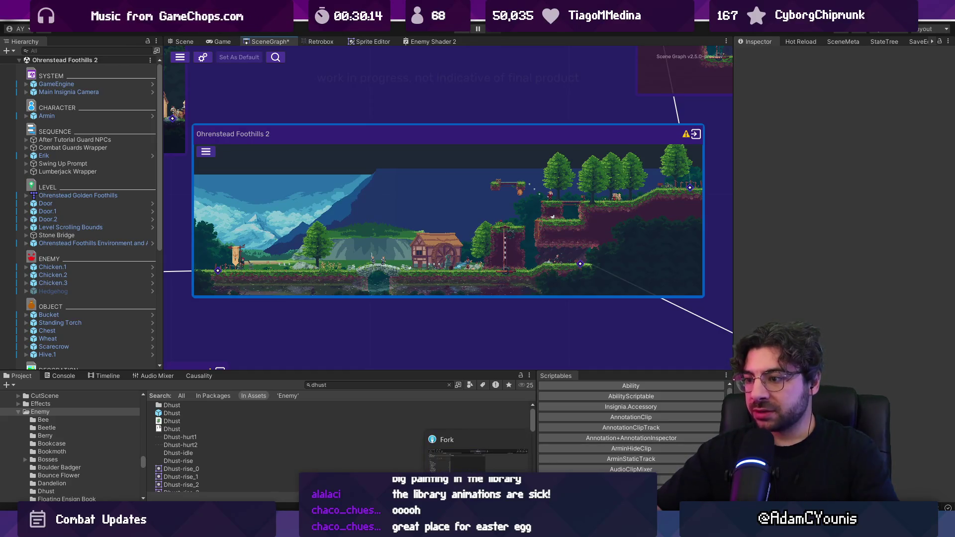
pyautogui.moveTo(522, 528)
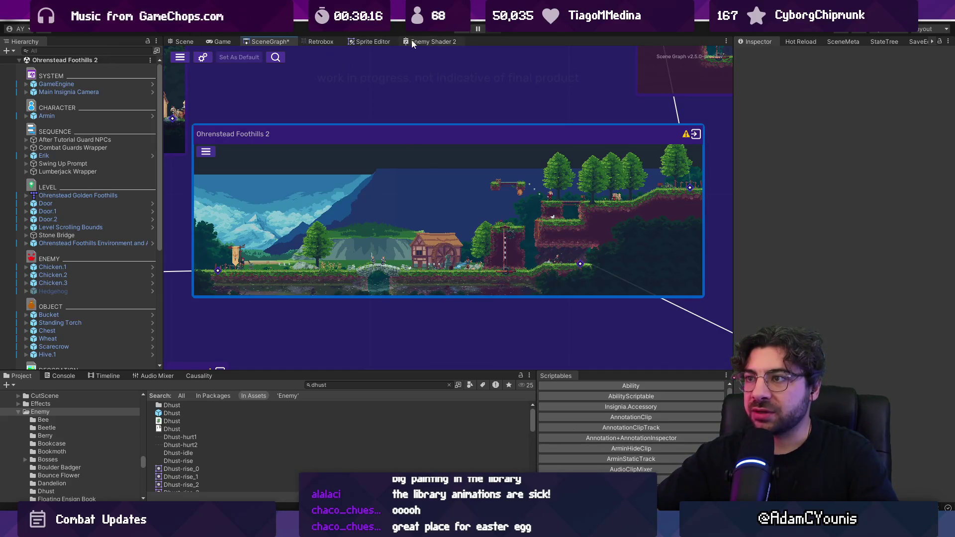
pyautogui.scroll(-5, 269, 177)
pyautogui.scroll(3, 575, 204)
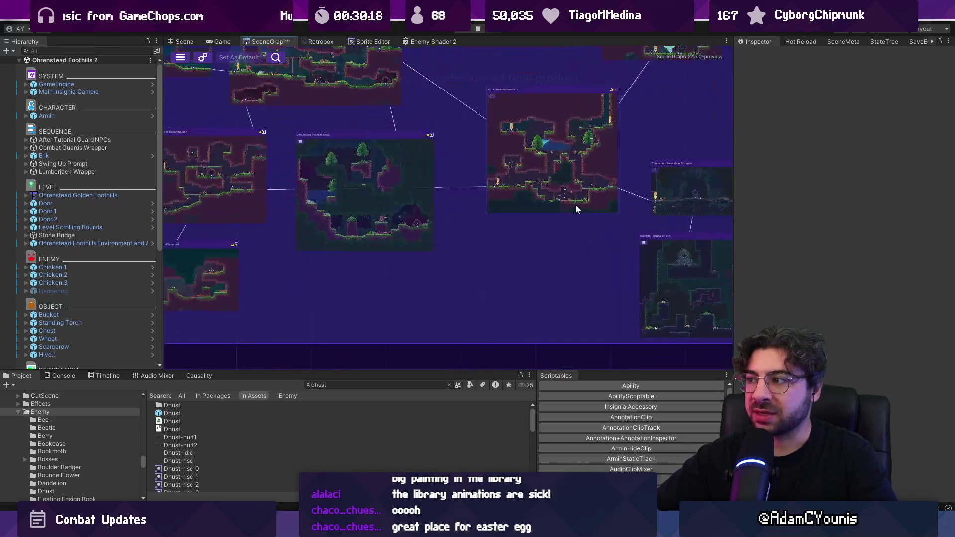
pyautogui.scroll(-4, 348, 244)
pyautogui.scroll(3, 352, 244)
pyautogui.scroll(3, 352, 246)
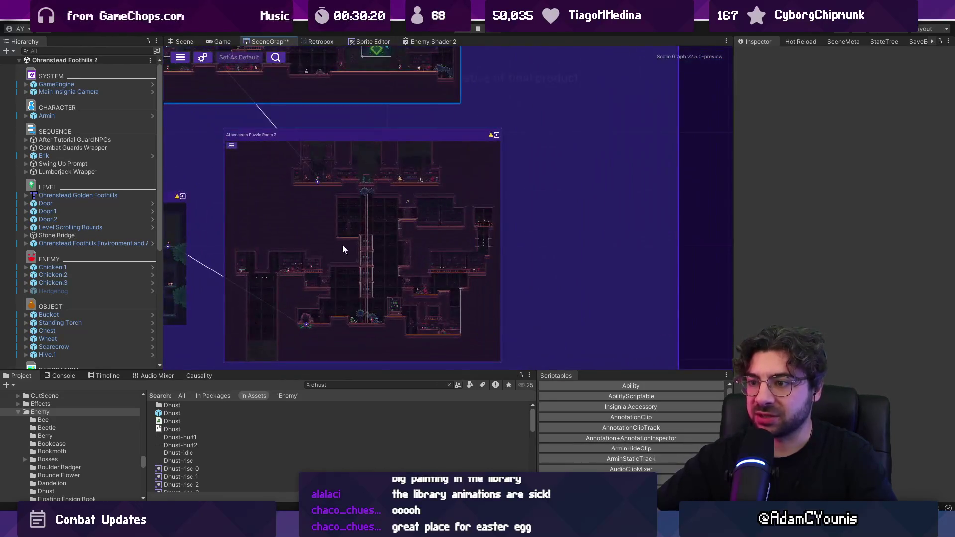
pyautogui.scroll(-5, 396, 288)
pyautogui.scroll(2, 439, 259)
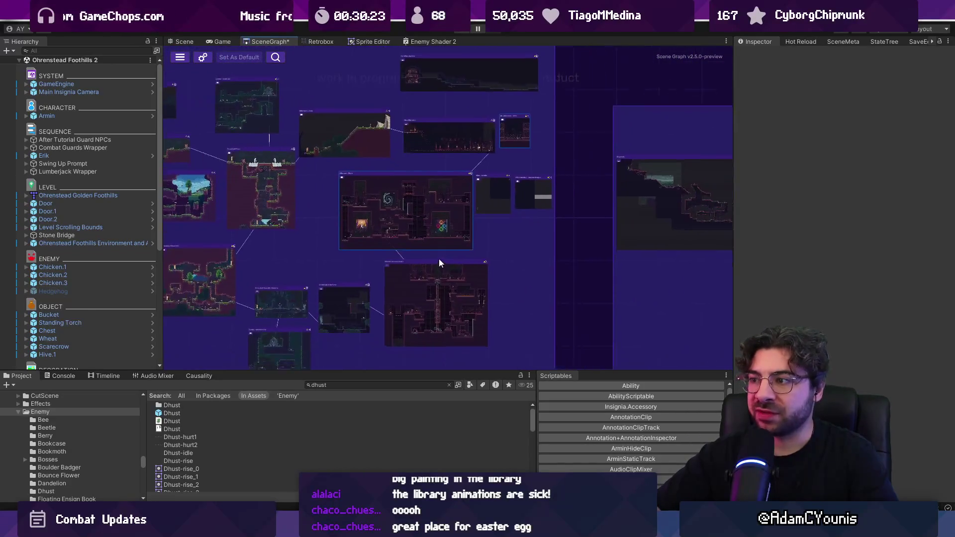
pyautogui.scroll(5, 431, 130)
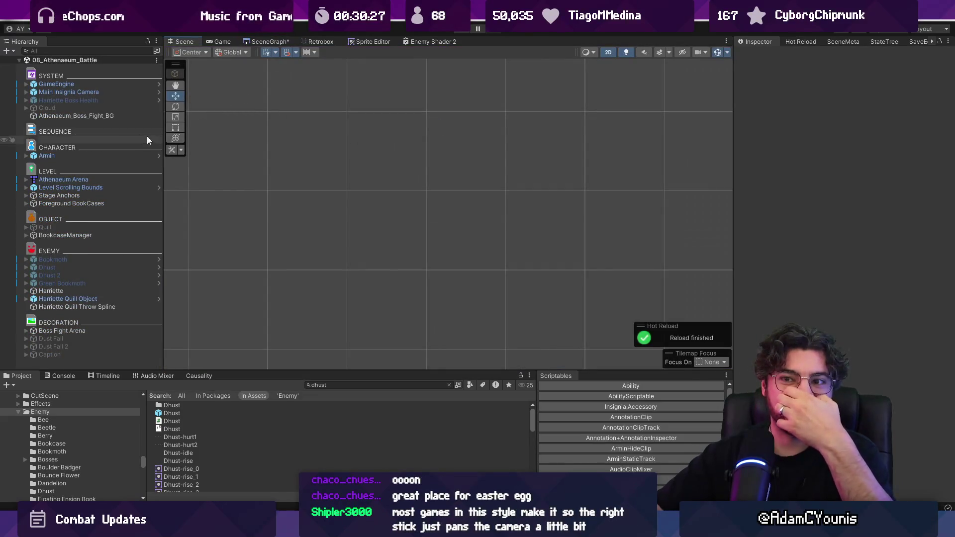
pyautogui.doubleClick(119, 159)
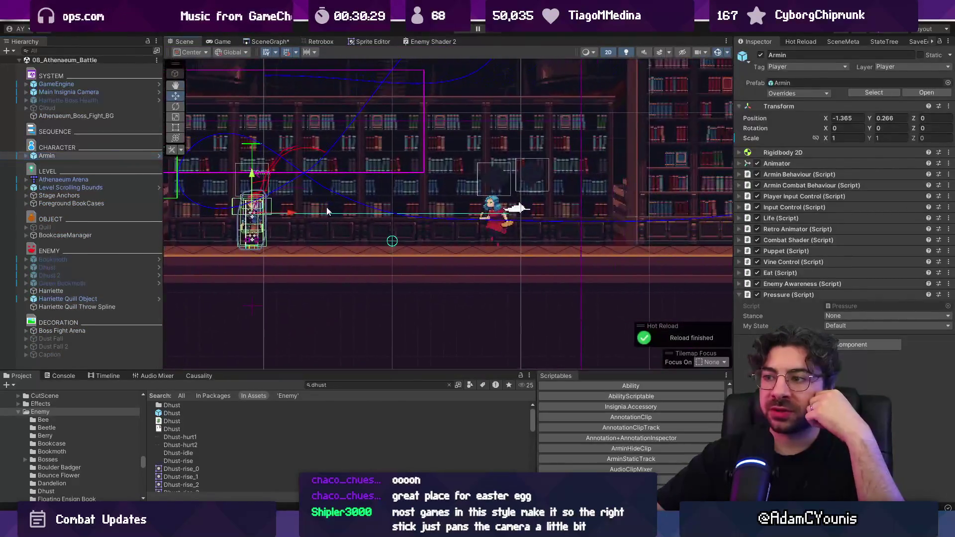
# Deselect Armin, zoom the arena view, then load Ohrenstead Foothills 2 from the SceneGraph.
pyautogui.click(676, 225)
pyautogui.scroll(8, 316, 222)
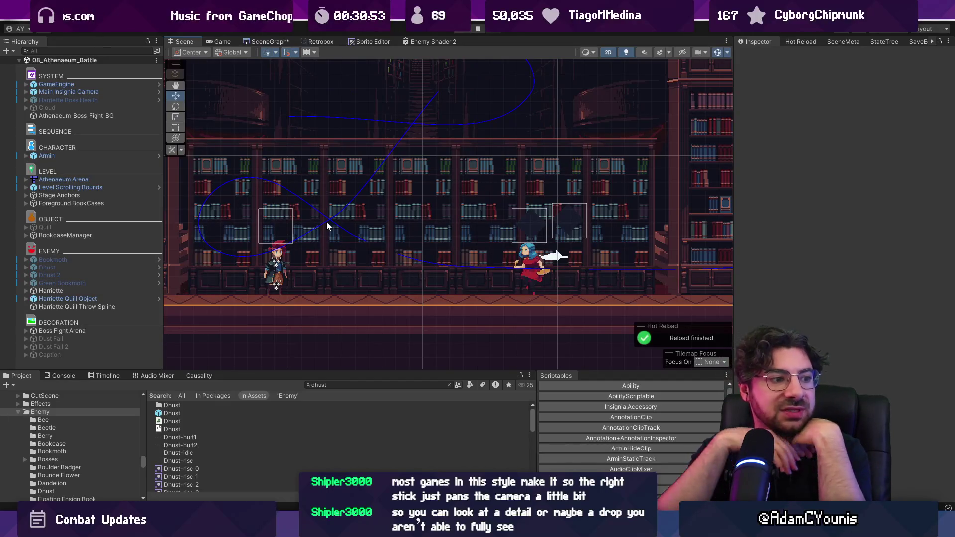
pyautogui.click(266, 42)
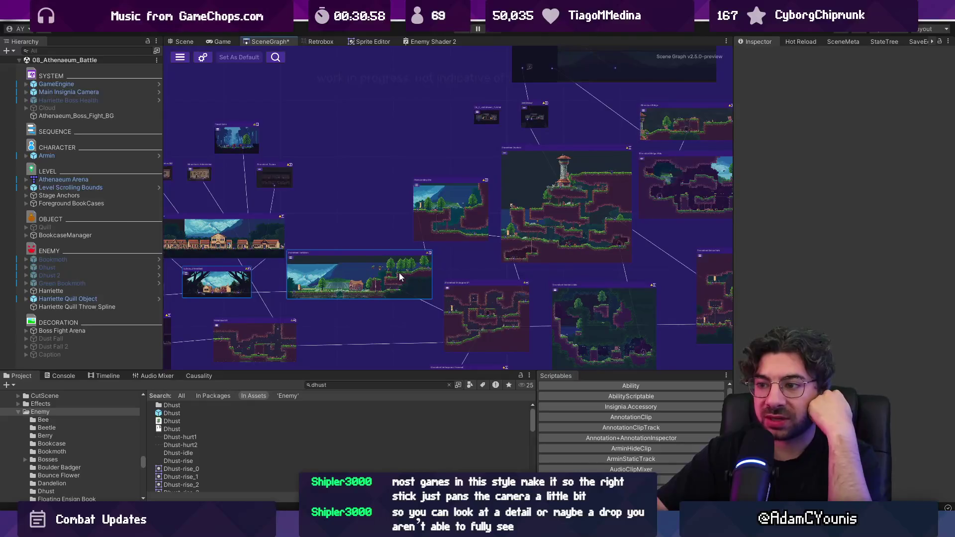
pyautogui.doubleClick(383, 276)
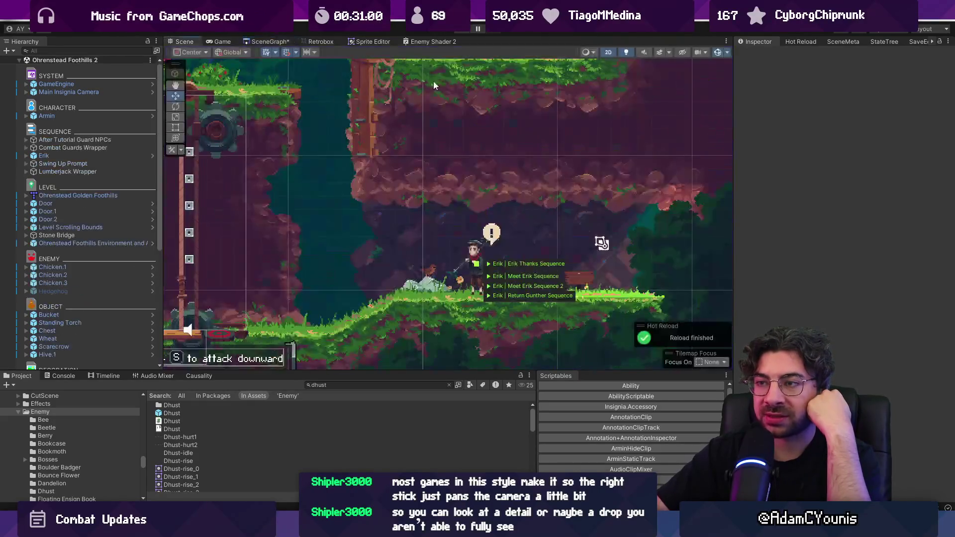
# Run Ohrenstead Foothills 2 in Play mode, then load the 08_Athenaeum_Battle node from SceneGraph.
pyautogui.click(465, 33)
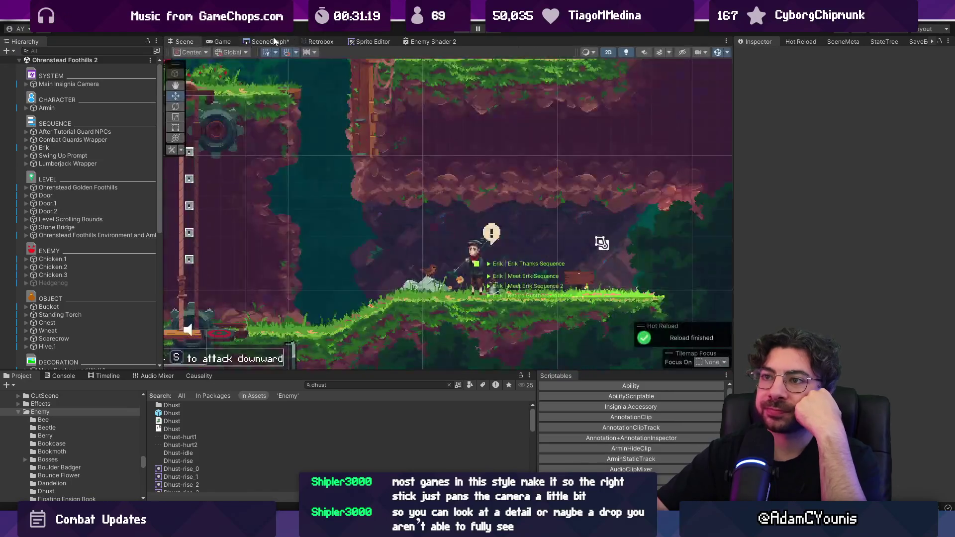
pyautogui.click(271, 41)
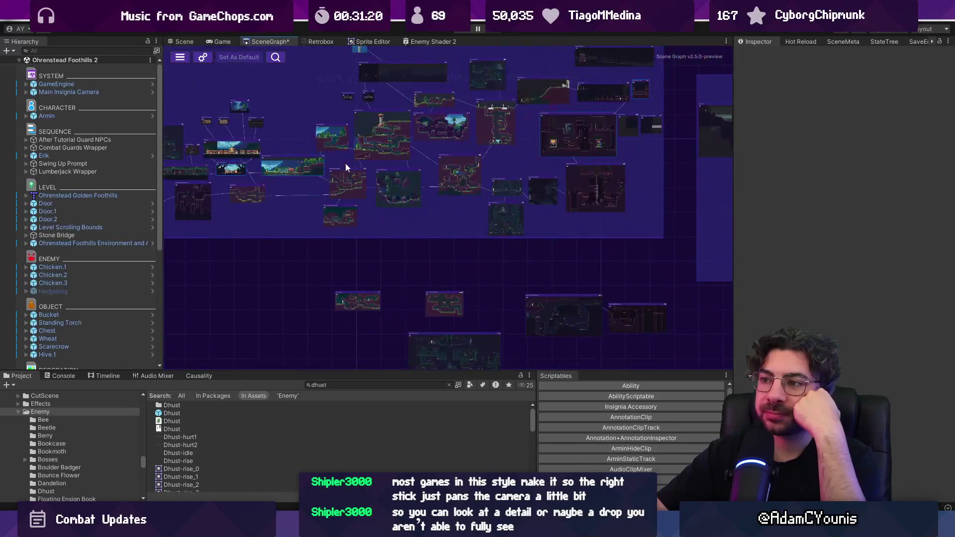
pyautogui.moveTo(436, 207)
pyautogui.mouseDown()
pyautogui.moveTo(261, 192)
pyautogui.moveTo(510, 192)
pyautogui.mouseUp()
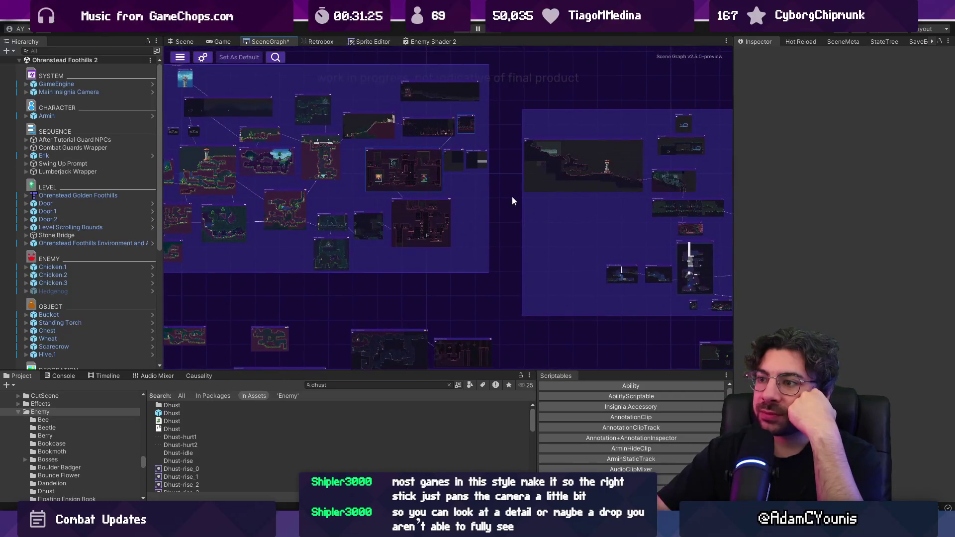
pyautogui.scroll(5, 458, 157)
pyautogui.doubleClick(506, 217)
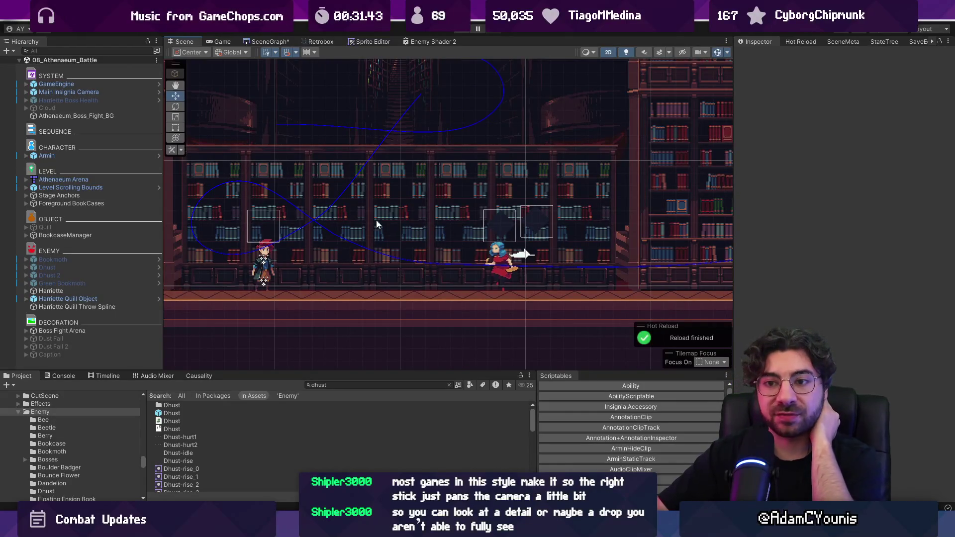
# Open the Harriette Quill Object prefab, collapse its Animation State (Script), and return to the scene.
pyautogui.click(68, 298)
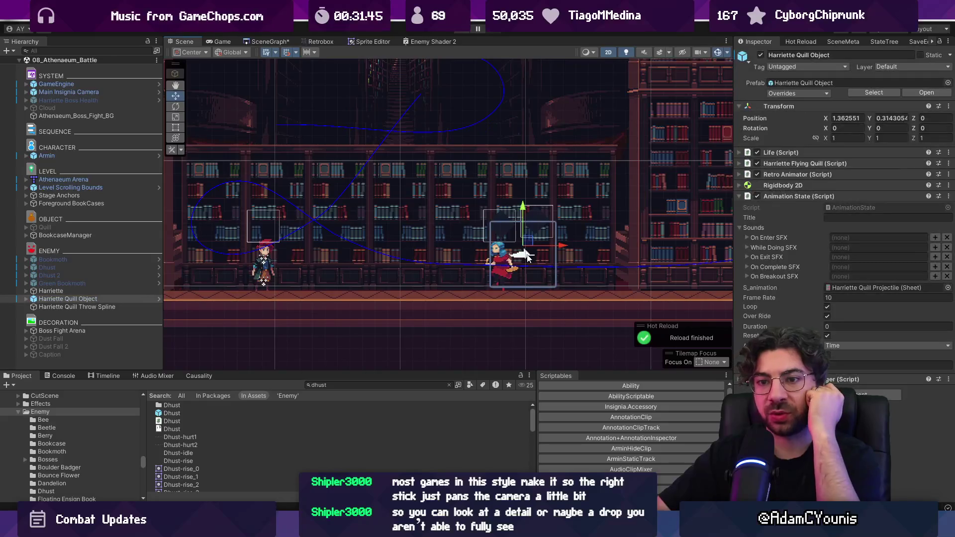
pyautogui.click(158, 299)
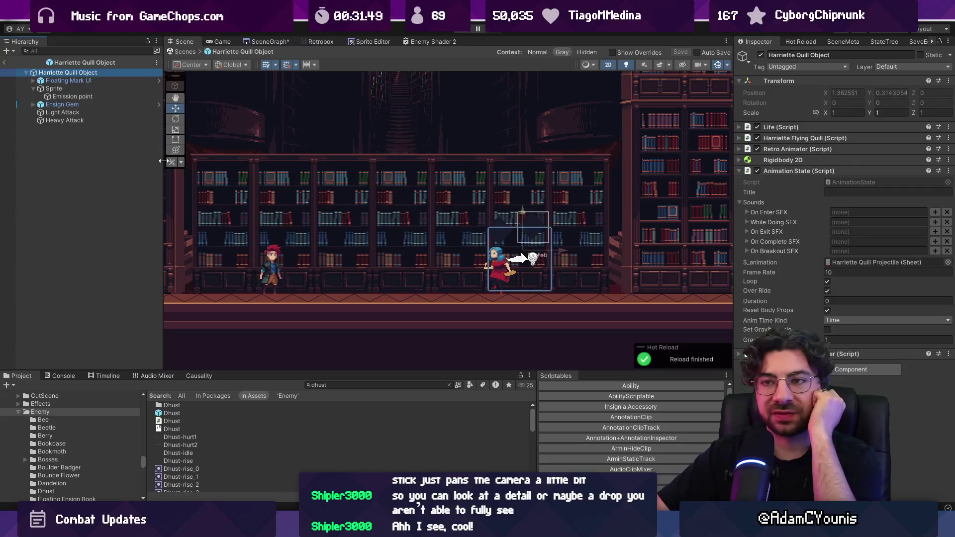
pyautogui.click(785, 171)
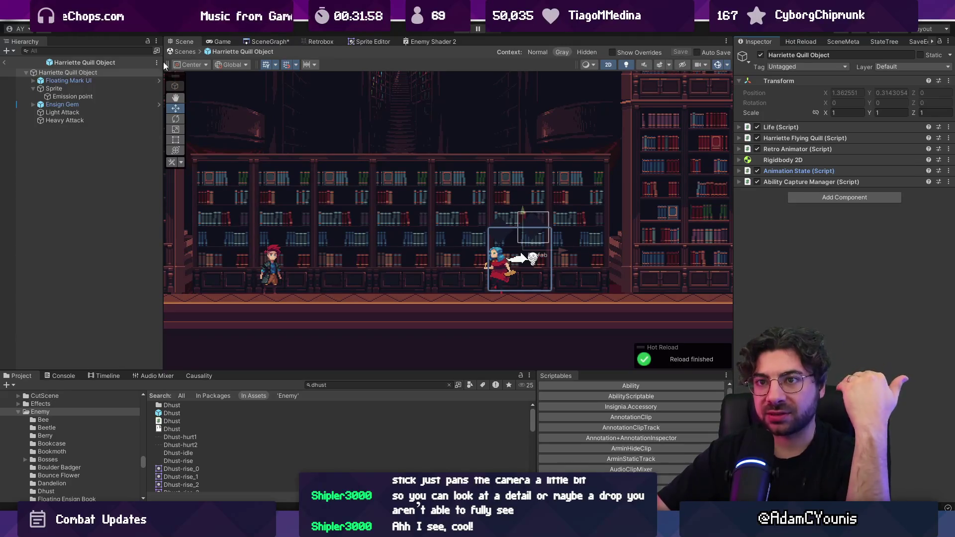
pyautogui.click(182, 52)
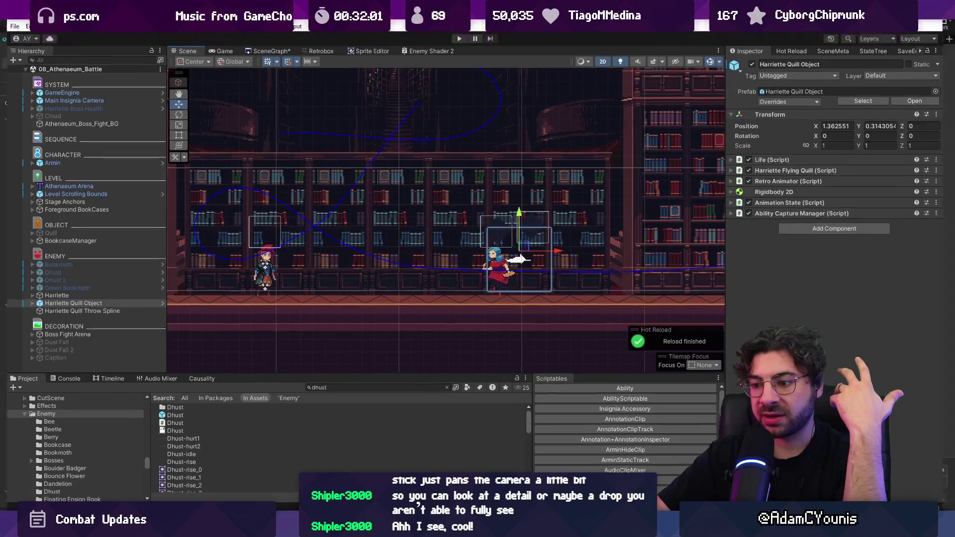
# Return to Dhust.cs in Visual Studio Code and bring up Quick Open.
pyautogui.hotkey('alt', 'Tab')
pyautogui.hotkey('alt', 'Tab')
pyautogui.hotkey('alt', 'Tab')
pyautogui.click(415, 414)
pyautogui.hotkey('ctrl', 'p')
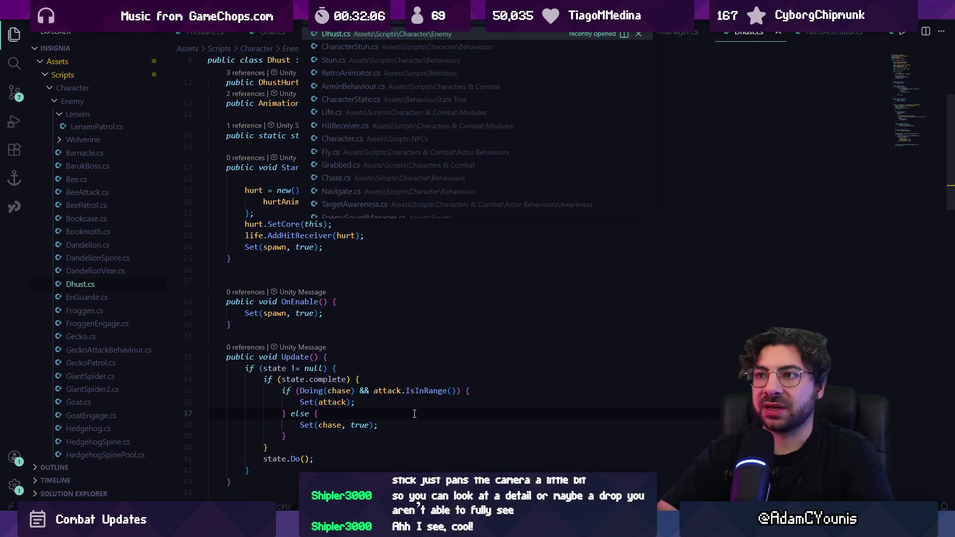
# Open ReflexAttack.cs, search for colliderLife, and add blank lines above the willDeflect declaration.
pyautogui.write('reflex')
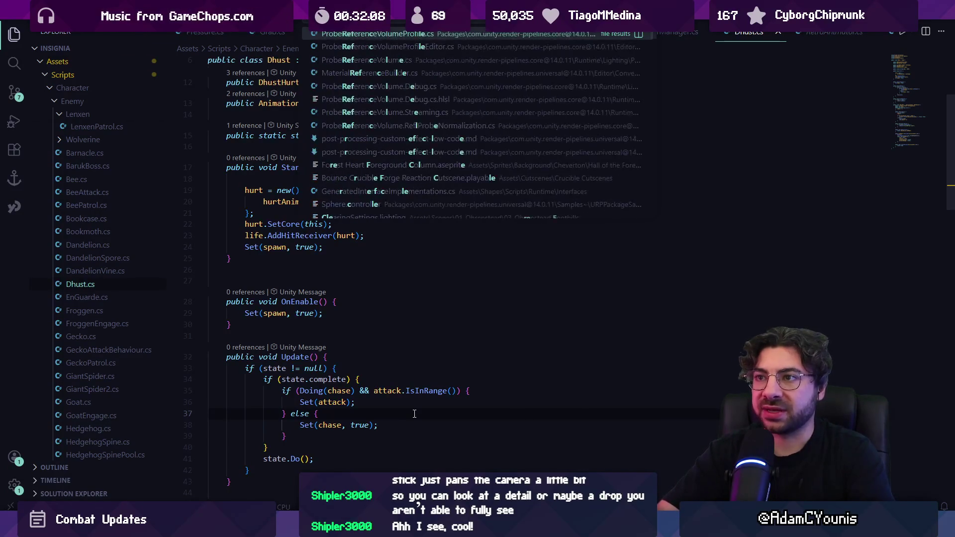
pyautogui.press('Return')
pyautogui.hotkey('ctrl', 'f')
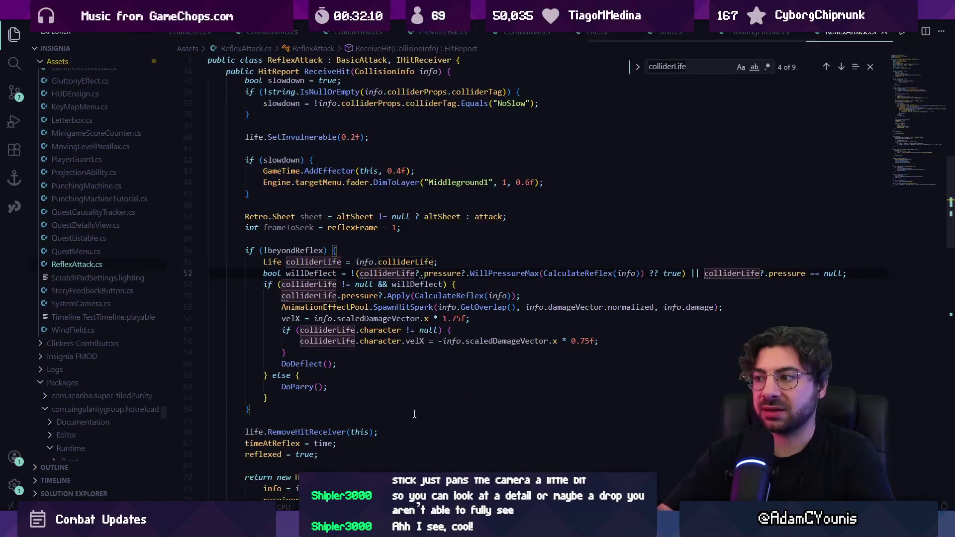
pyautogui.click(411, 284)
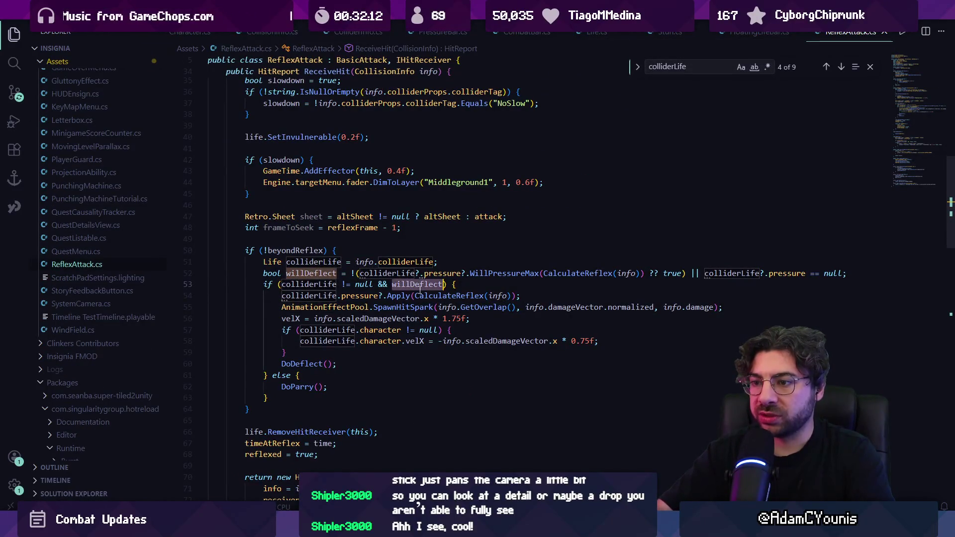
pyautogui.click(379, 273)
pyautogui.moveTo(847, 273); pyautogui.dragTo(260, 275)
pyautogui.click(852, 273)
pyautogui.press('Return')
pyautogui.press('Return')
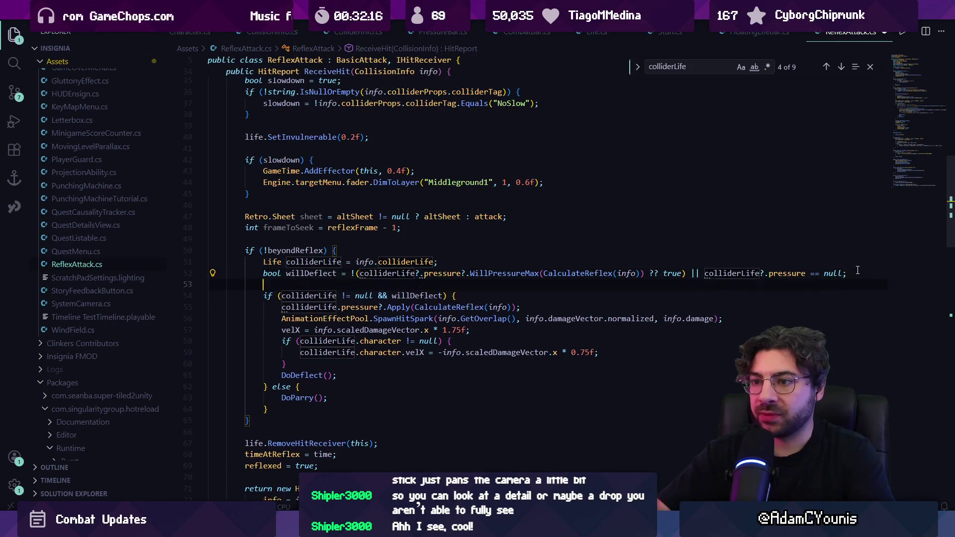
pyautogui.press('Up')
pyautogui.press('Up')
pyautogui.press('Return')
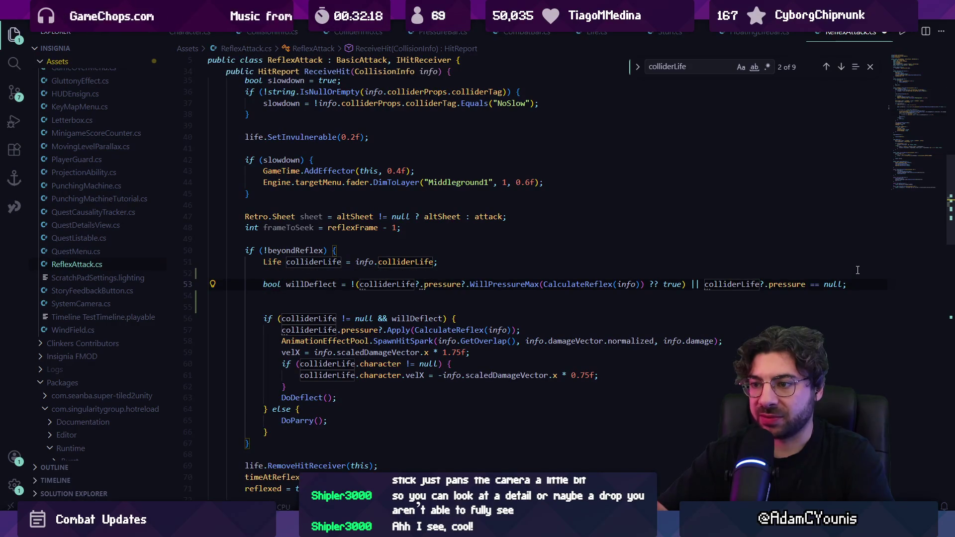
# Add hasLife and hasPressure bool flags above willDeflect, accepting Copilot's null-check suggestions.
pyautogui.hotkey('ctrl', 'Right')
pyautogui.hotkey('ctrl', 'Right')
pyautogui.hotkey('ctrl', 'Right')
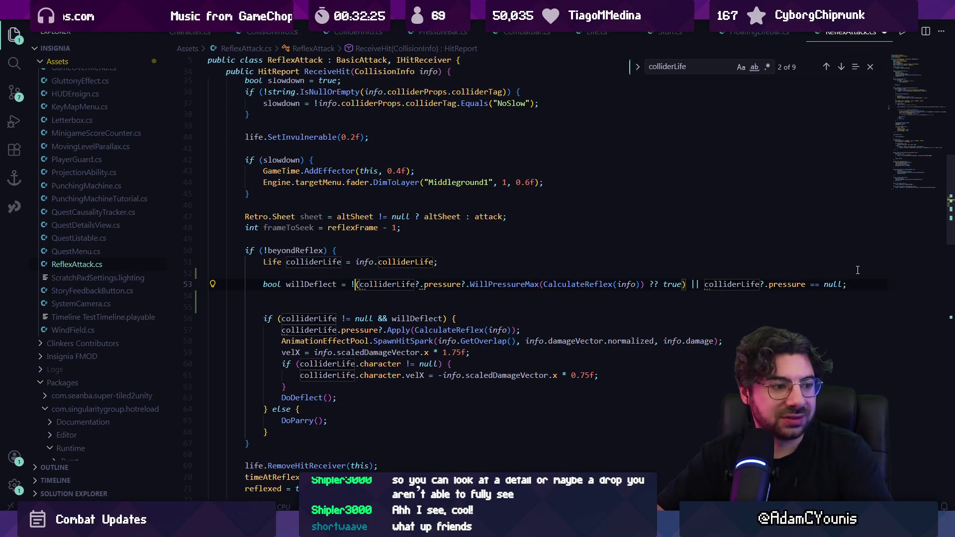
pyautogui.hotkey('ctrl', 'shift', 'Right')
pyautogui.hotkey('ctrl', 'shift', 'Right')
pyautogui.hotkey('ctrl', 'shift', 'Right')
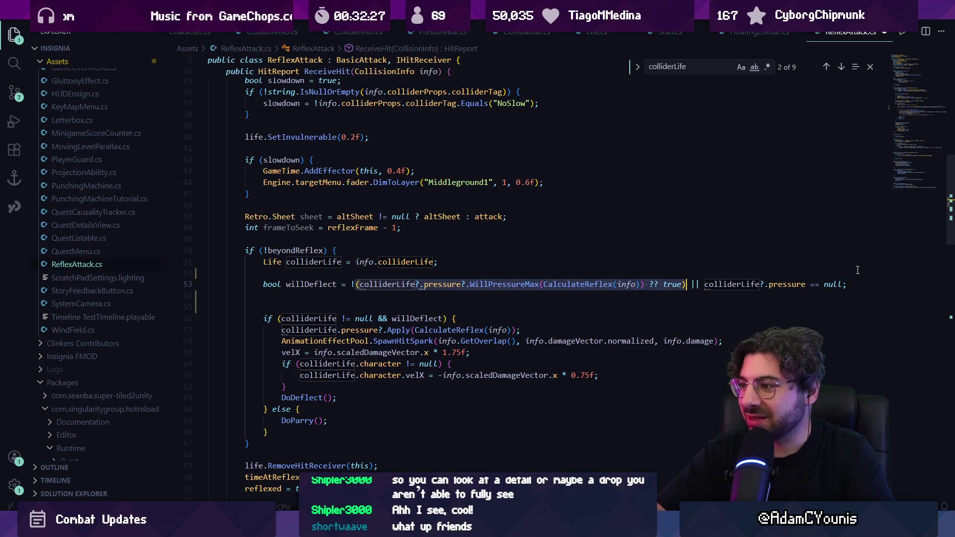
pyautogui.press('Home')
pyautogui.press('Escape')
pyautogui.hotkey('ctrl', 'shift', 'Return')
pyautogui.write('bool hasP')
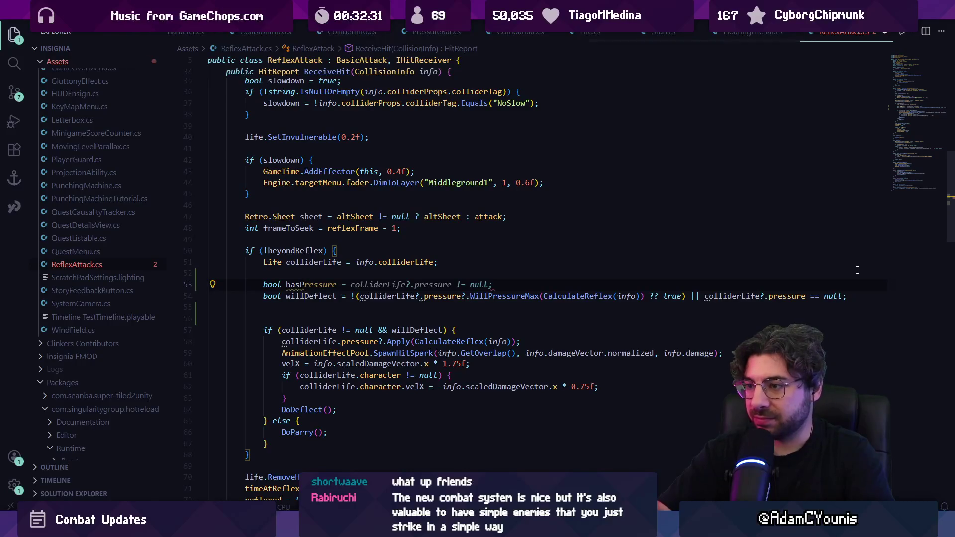
pyautogui.write('s')
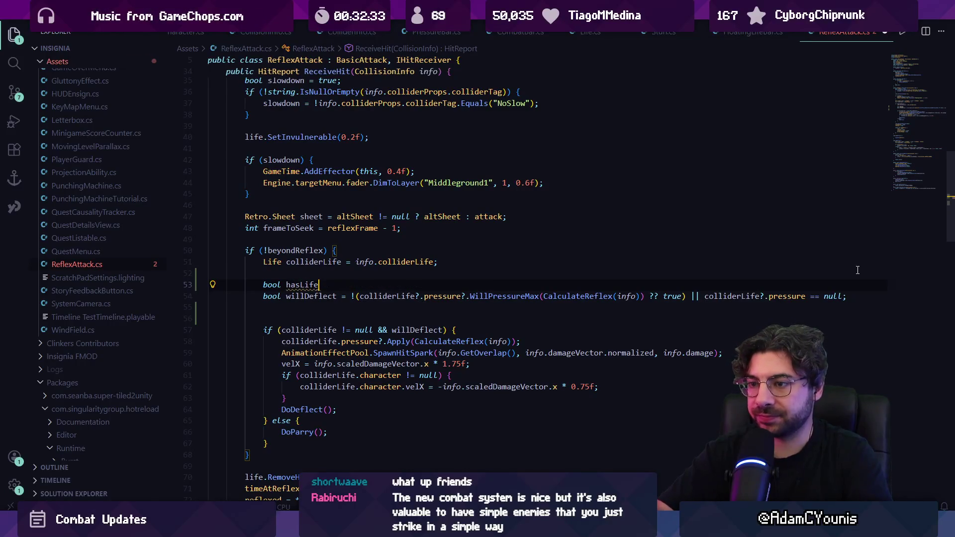
pyautogui.press('Return')
pyautogui.write('bool hasPressure')
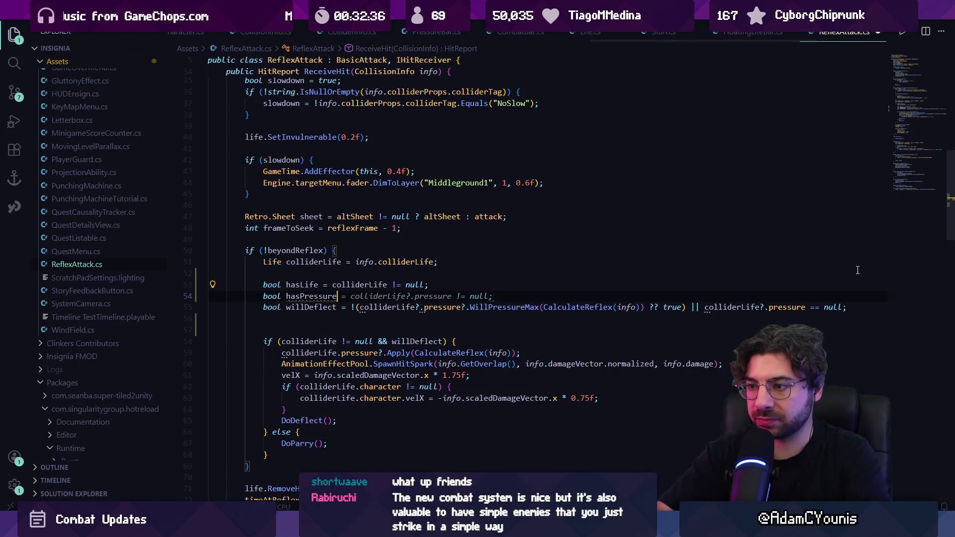
pyautogui.press('Tab')
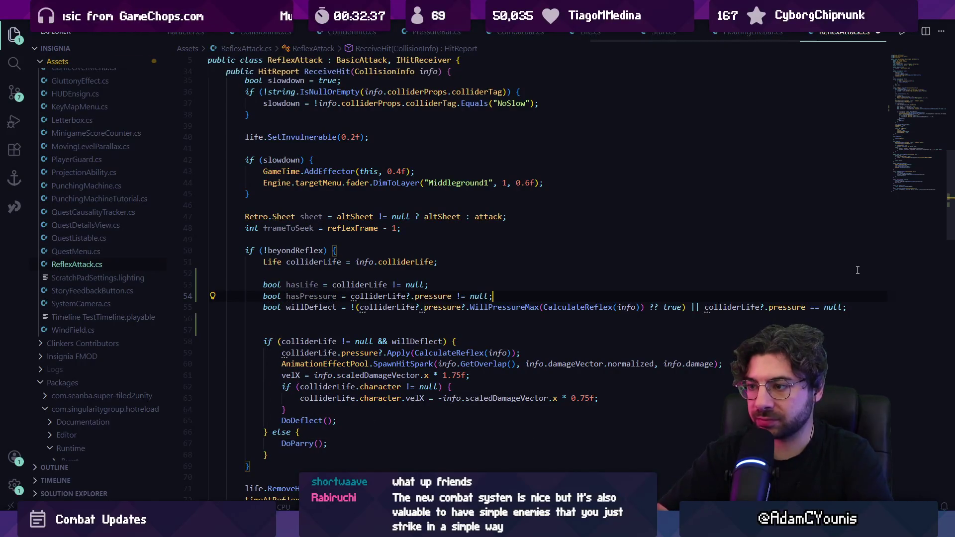
pyautogui.press('Return')
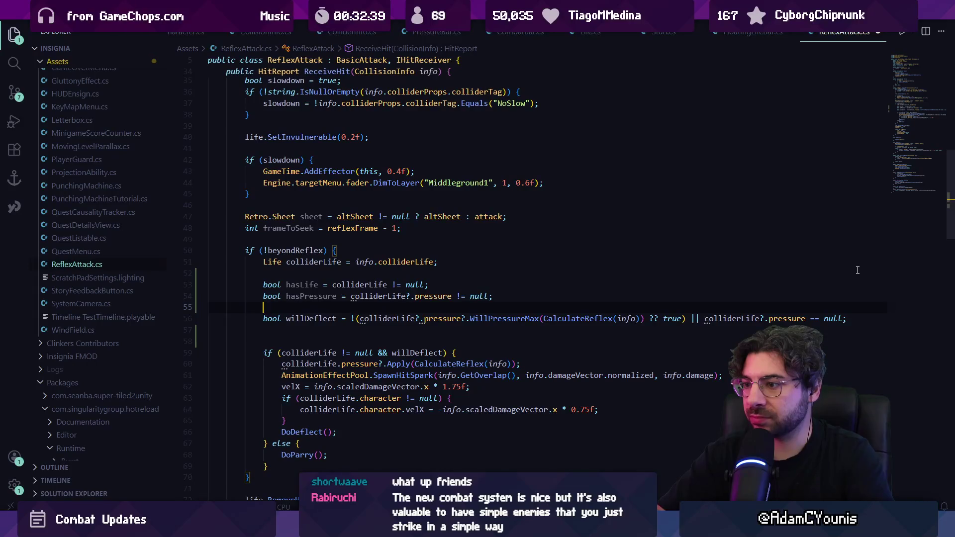
# Define willPressureMax using hasLife && hasPressure, dropping the ?. operators and ?? true fallback, and save.
pyautogui.write('bool will')
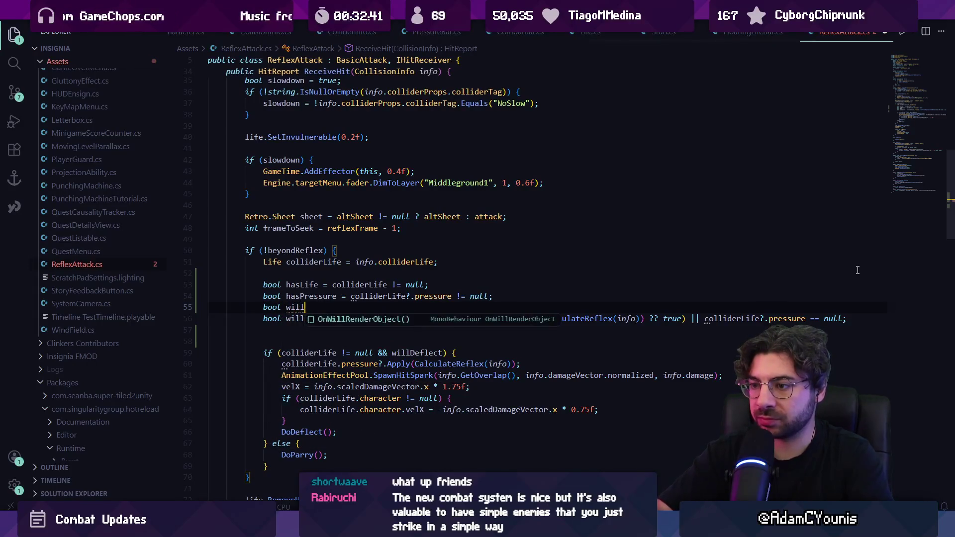
pyautogui.write('PressureMax')
pyautogui.press('Tab')
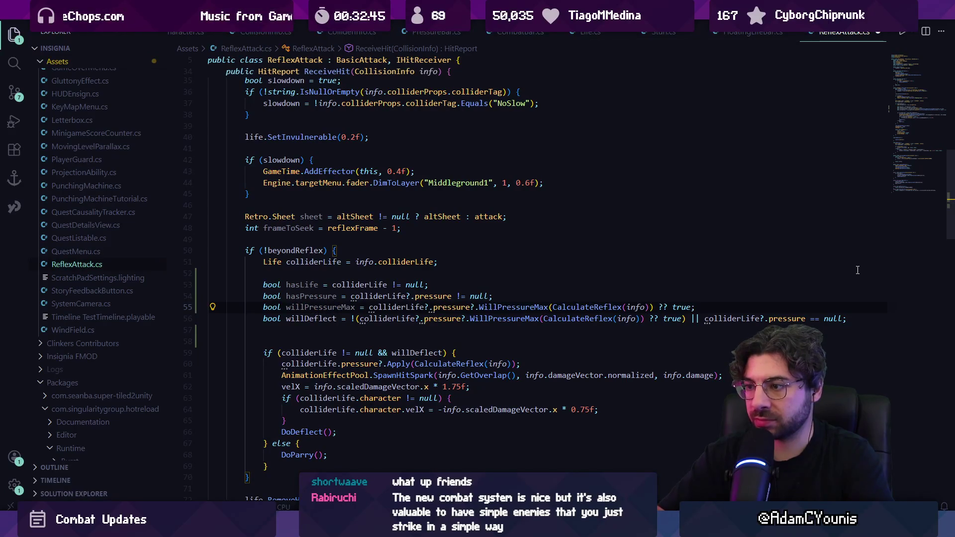
pyautogui.press('Home')
pyautogui.hotkey('ctrl', 'Right')
pyautogui.hotkey('ctrl', 'Right')
pyautogui.hotkey('ctrl', 'Right')
pyautogui.write('(')
pyautogui.write('hasLife ')
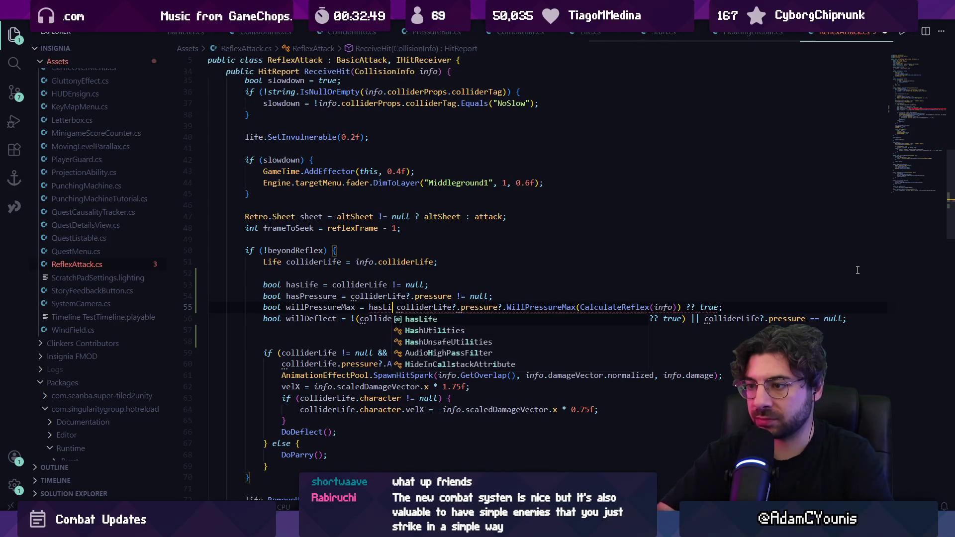
pyautogui.write('&& has')
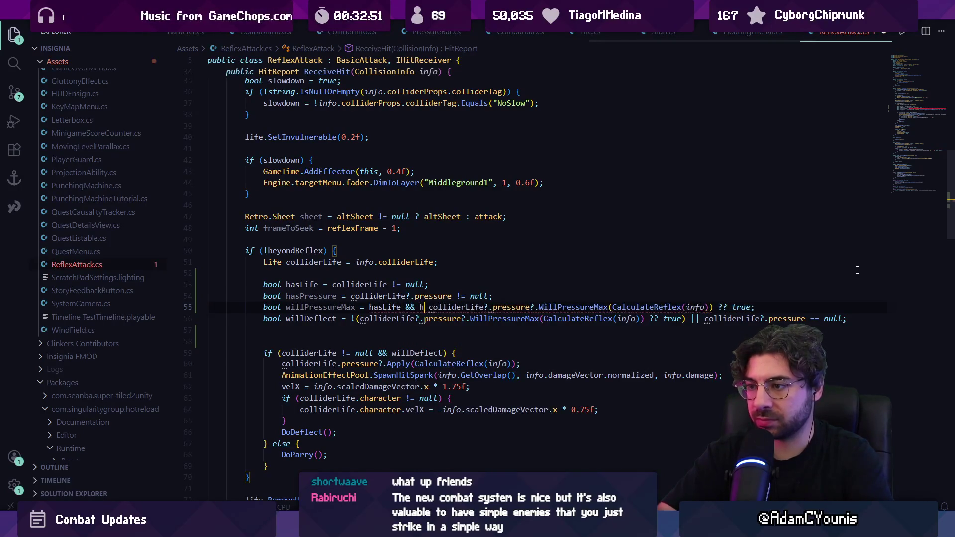
pyautogui.write('Pressyre')
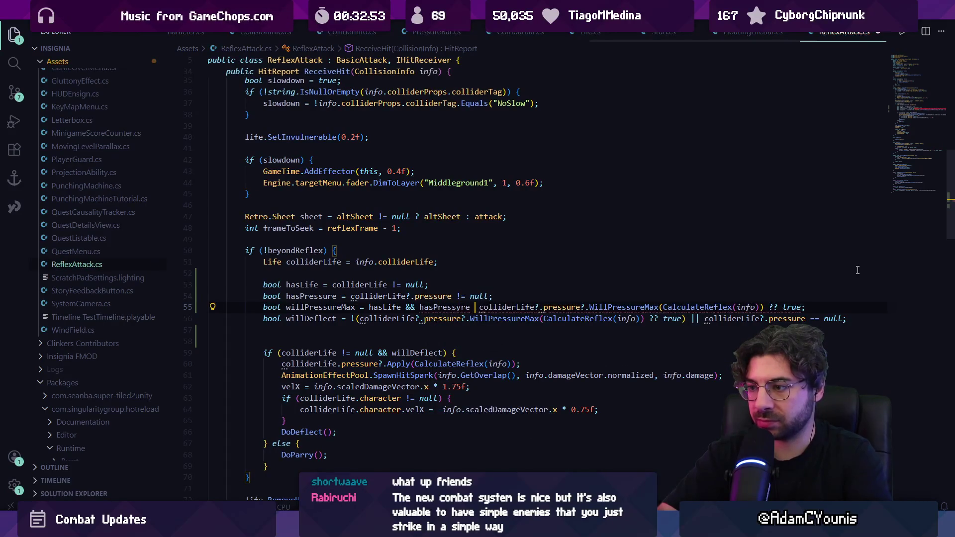
pyautogui.write('ure &&')
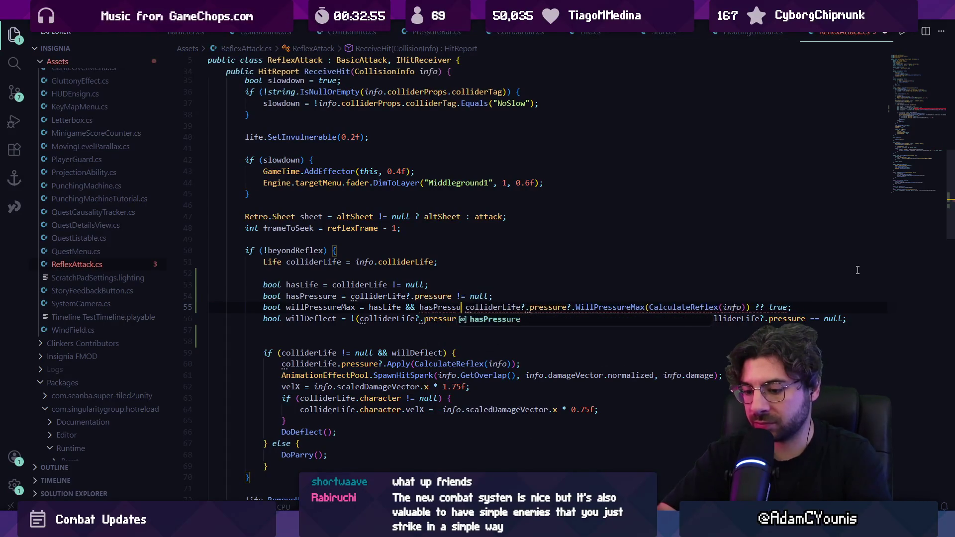
pyautogui.hotkey('ctrl', 'shift', 'Right')
pyautogui.hotkey('ctrl', 'shift', 'Right')
pyautogui.hotkey('ctrl', 'shift', 'Right')
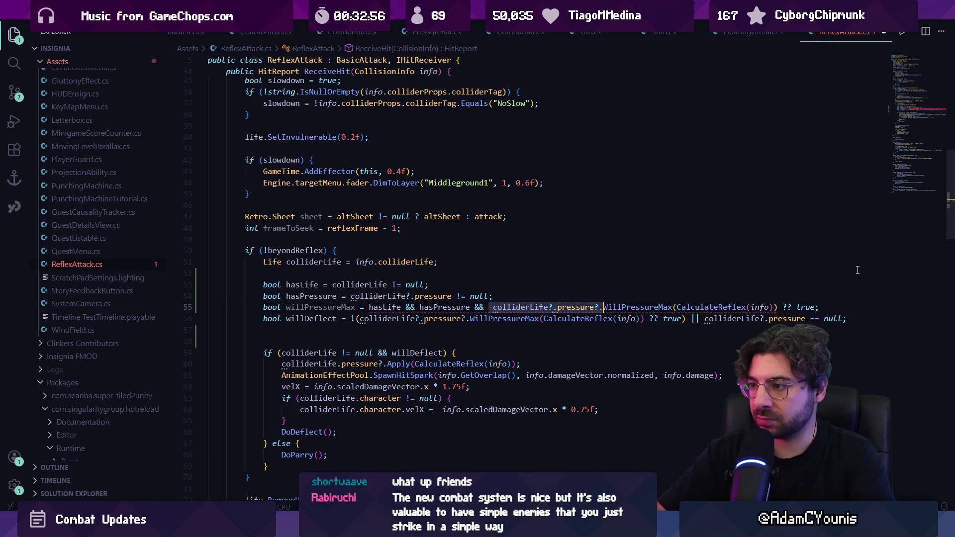
pyautogui.hotkey('ctrl', 'Left')
pyautogui.hotkey('ctrl', 'Left')
pyautogui.hotkey('ctrl', 'Left')
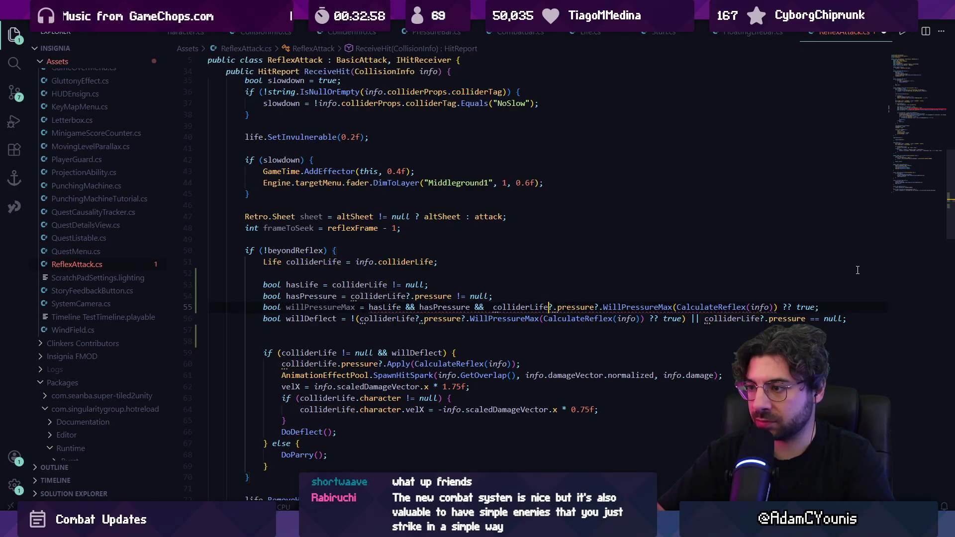
pyautogui.press('BackSpace')
pyautogui.hotkey('ctrl', 'Right')
pyautogui.press('Delete')
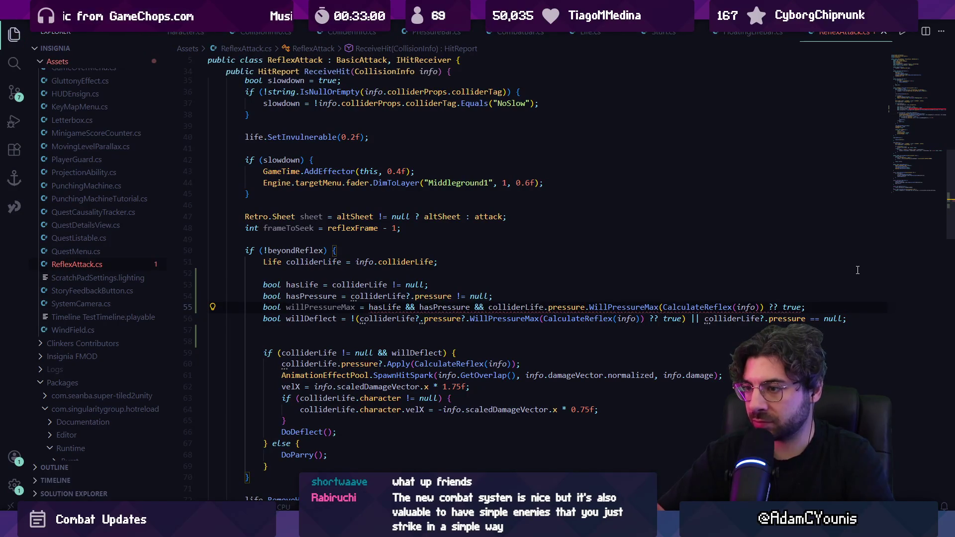
pyautogui.hotkey('ctrl', 's')
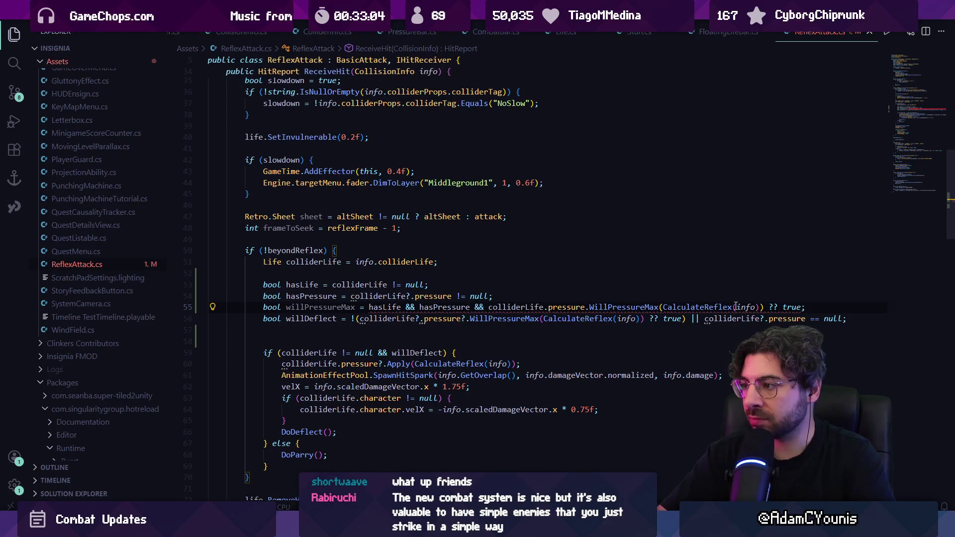
pyautogui.press('BackSpace')
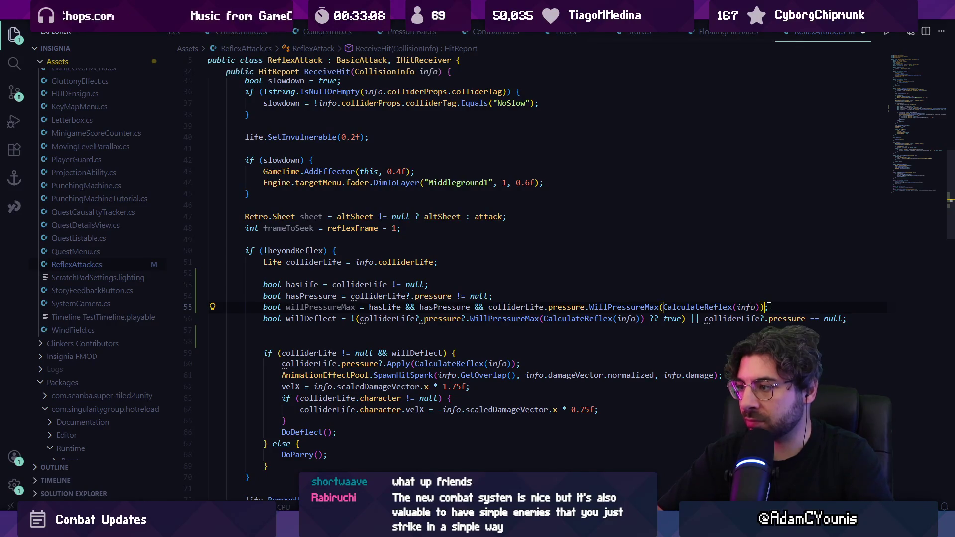
# Select the old willDeflect expression on the line below.
pyautogui.press('Down')
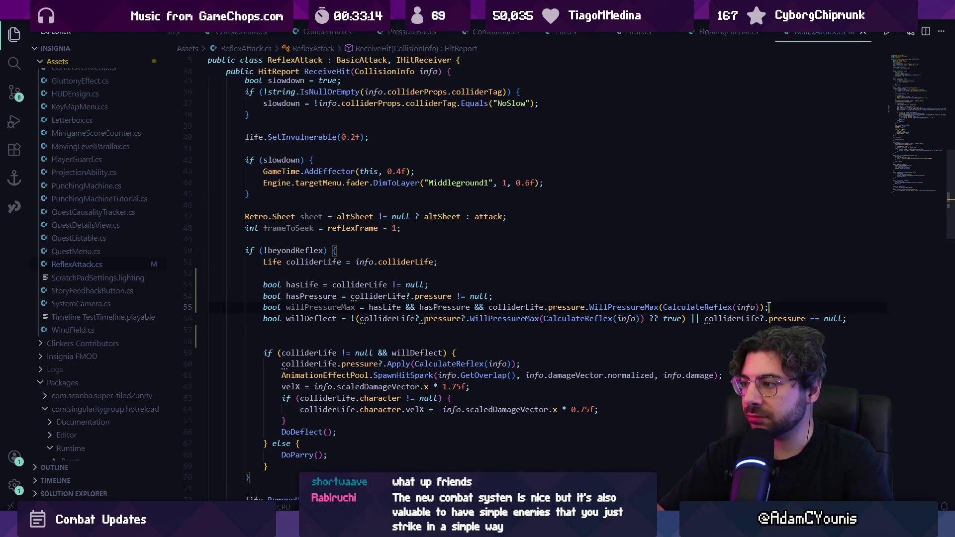
pyautogui.press('Down')
pyautogui.hotkey('shift', 'Home')
pyautogui.hotkey('ctrl', 'shift', 'Right')
pyautogui.hotkey('ctrl', 'shift', 'Right')
pyautogui.hotkey('ctrl', 'shift', 'Right')
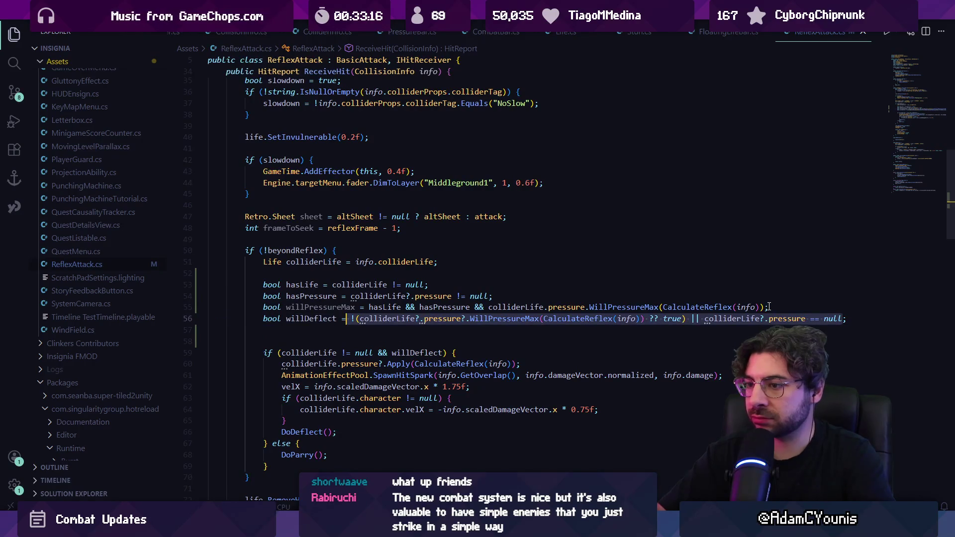
# Replace the willDeflect expression with !hasPressure || willPressureMax.
pyautogui.press('BackSpace')
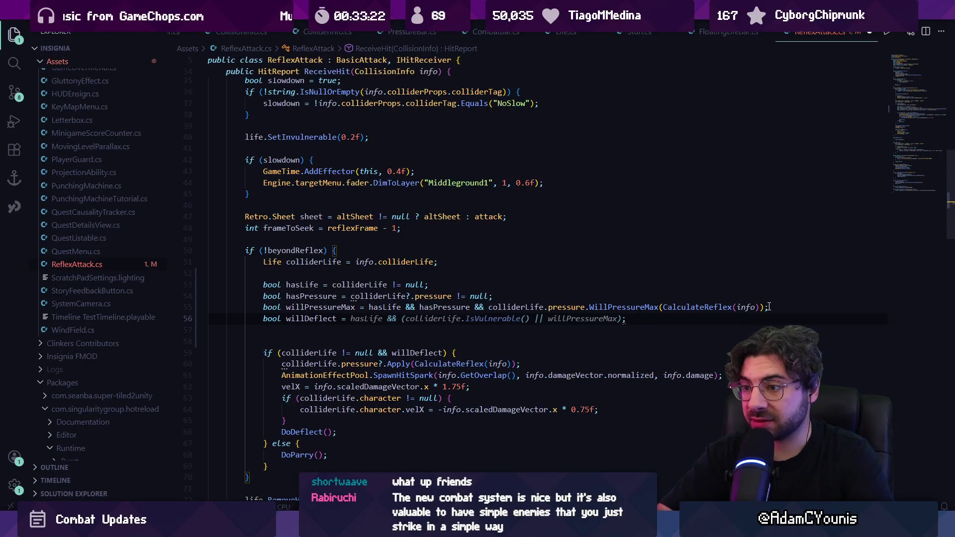
pyautogui.write('!has')
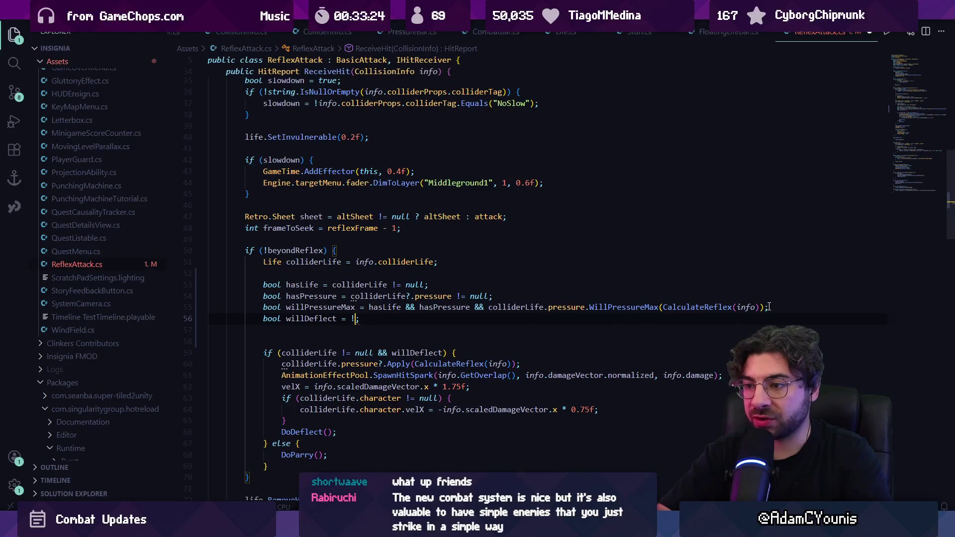
pyautogui.write('Pre')
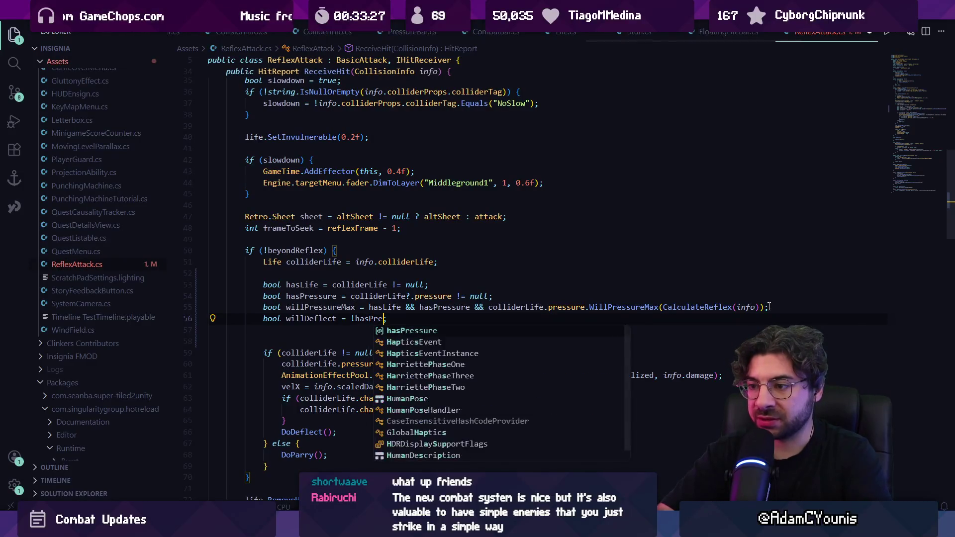
pyautogui.press('Tab')
pyautogui.press('Tab')
pyautogui.hotkey('ctrl', 'Left')
pyautogui.write('!')
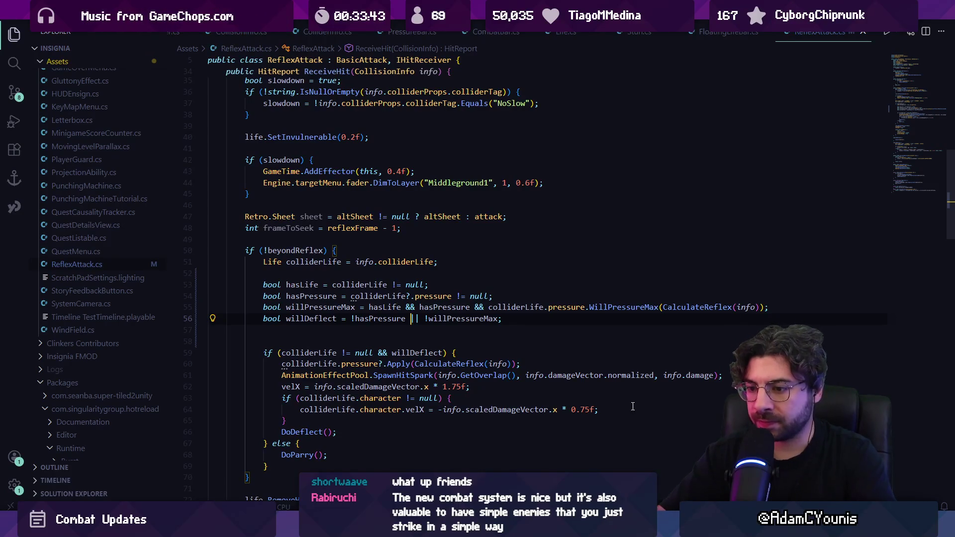
# Rename the willDeflect variable to willParry.
pyautogui.click(318, 307)
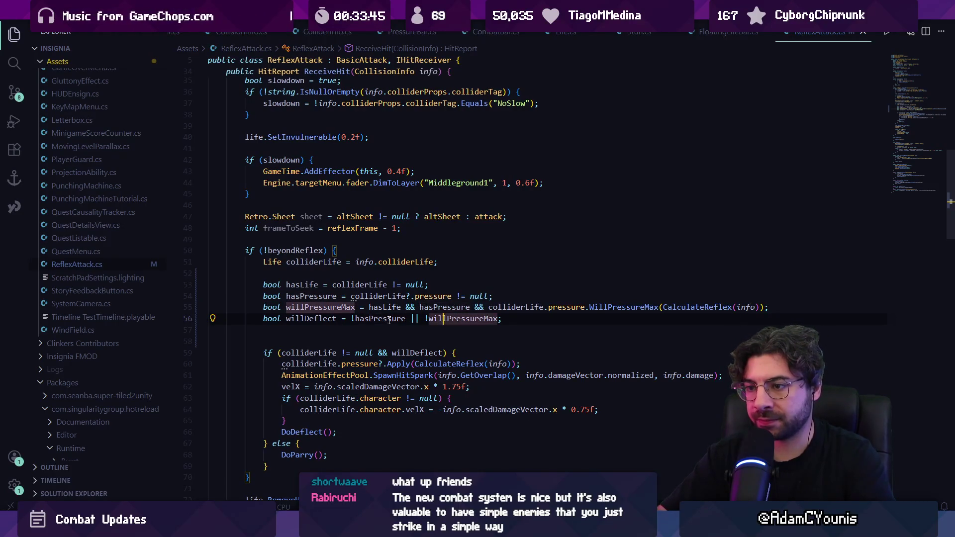
pyautogui.click(329, 319)
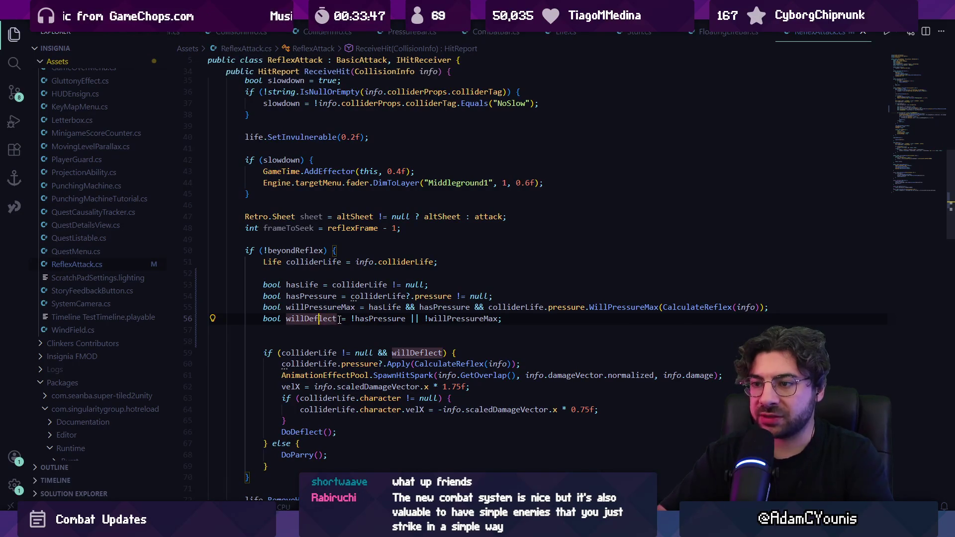
pyautogui.press('F2')
pyautogui.write('willParry')
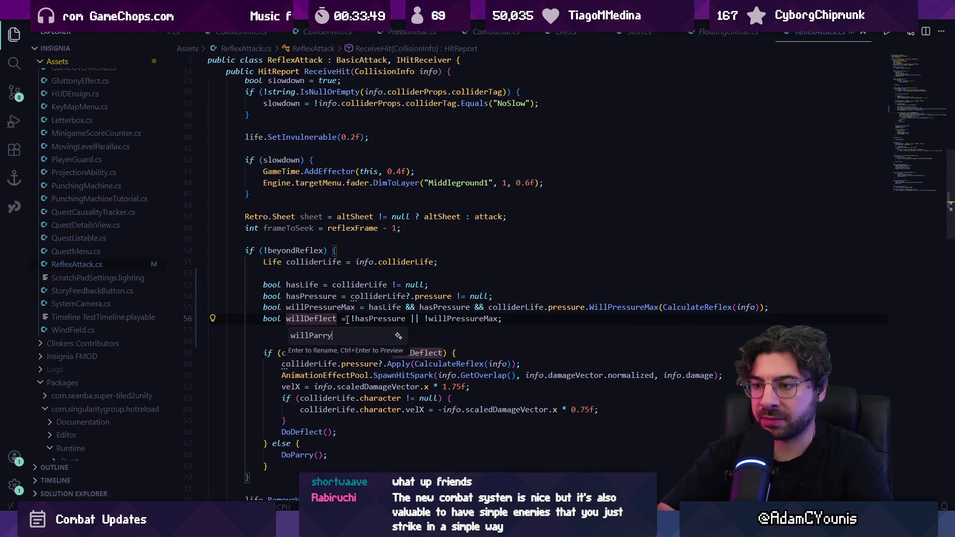
pyautogui.press('Return')
# Change the if condition to (!willParry), removing the colliderLife null check.
pyautogui.click(391, 353)
pyautogui.write('!')
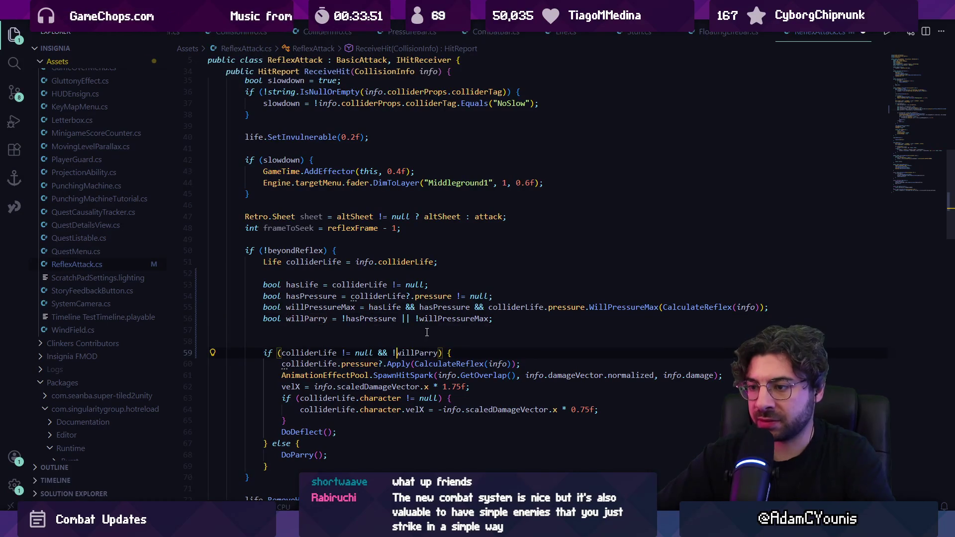
pyautogui.hotkey('ctrl', 'shift', 'Left')
pyautogui.hotkey('ctrl', 'shift', 'Left')
pyautogui.hotkey('ctrl', 'shift', 'Left')
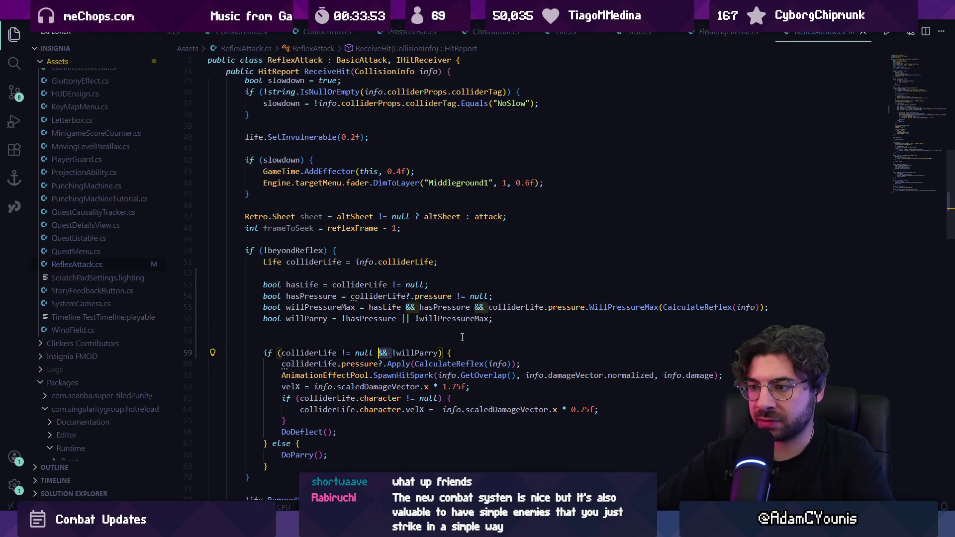
pyautogui.press('BackSpace')
# Review the willParry expression, remove the extra negation from willPressureMax, and return to Unity.
pyautogui.click(311, 319)
pyautogui.click(360, 319)
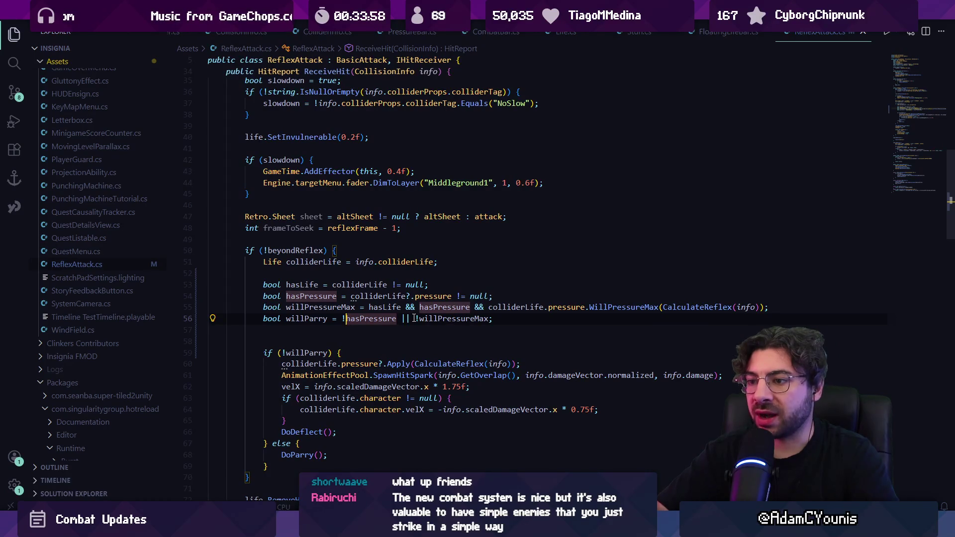
pyautogui.click(416, 318)
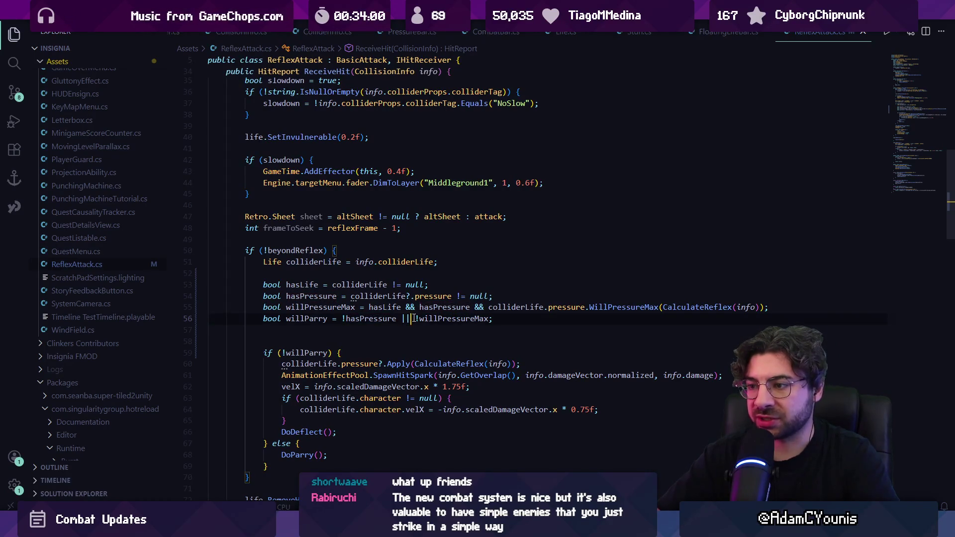
pyautogui.click(313, 353)
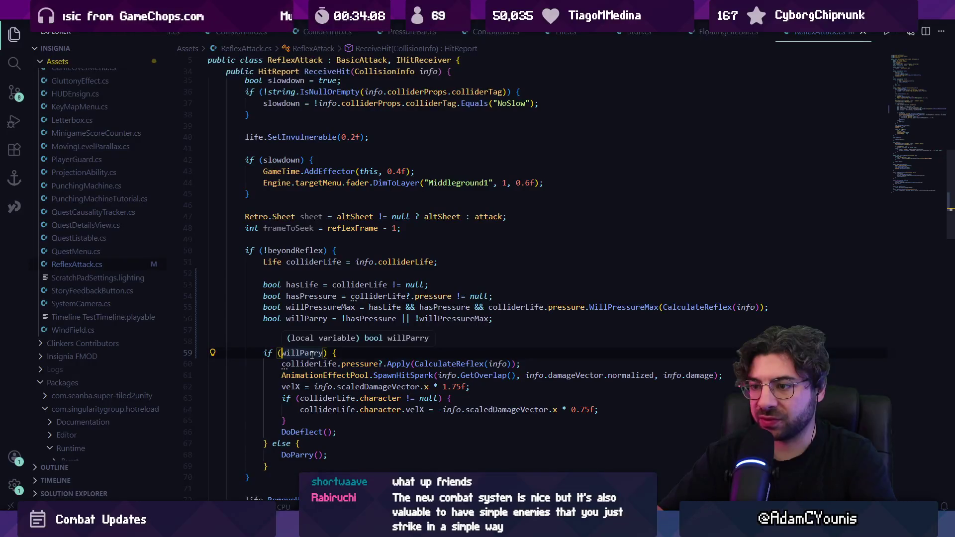
pyautogui.write('!')
pyautogui.click(286, 353)
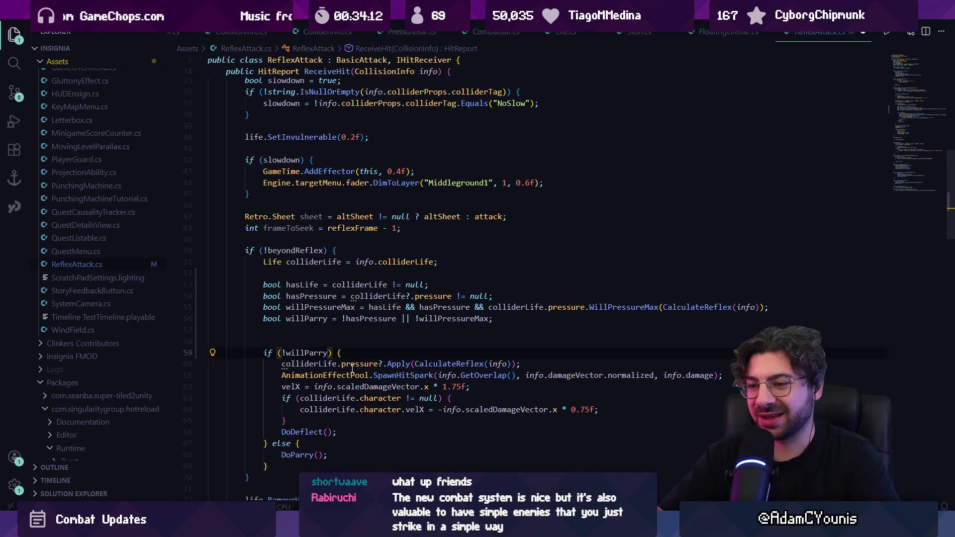
pyautogui.click(347, 319)
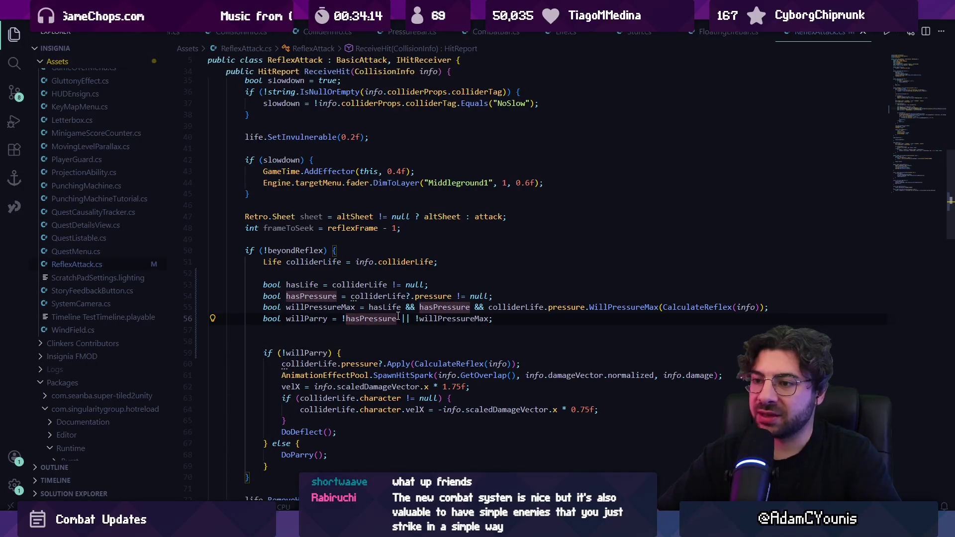
pyautogui.hotkey('ctrl', 'Right')
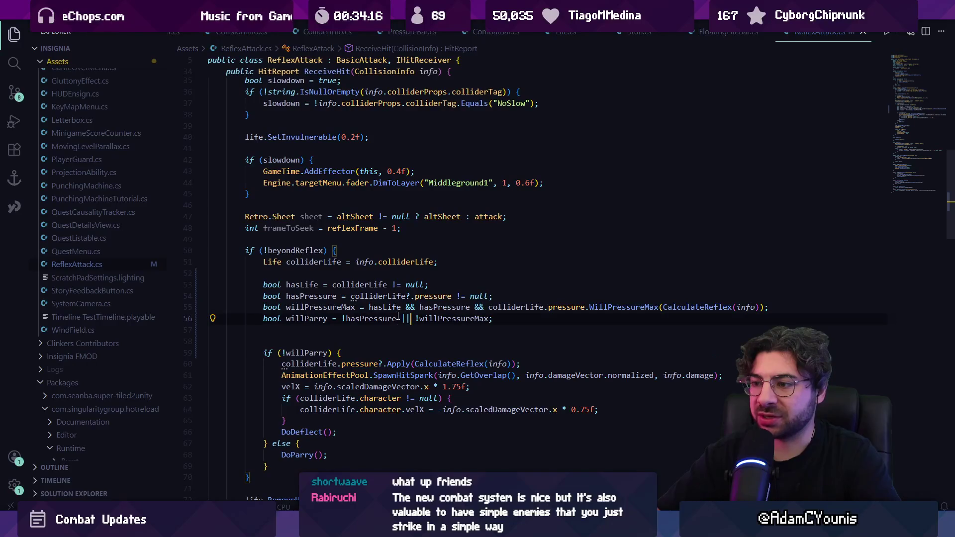
pyautogui.press('Delete')
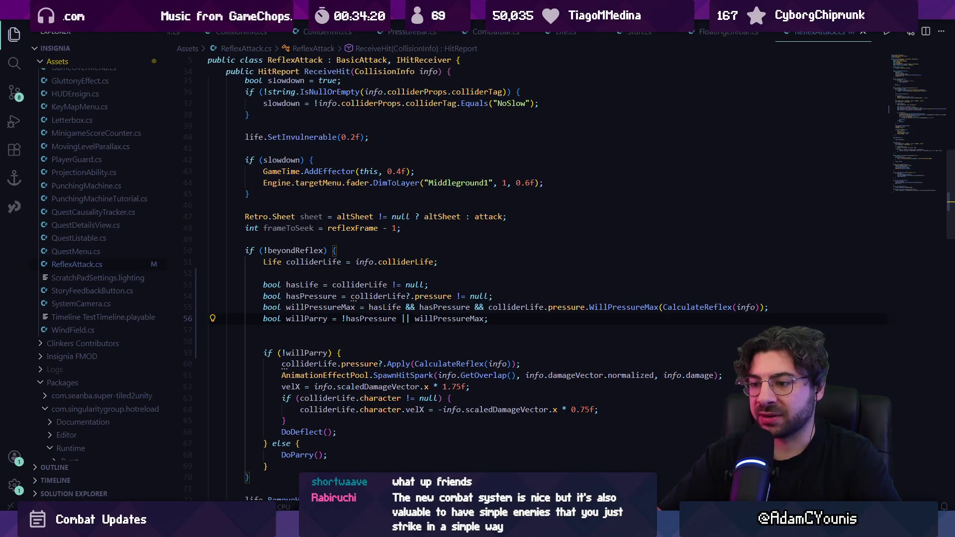
pyautogui.hotkey('alt', 'Tab')
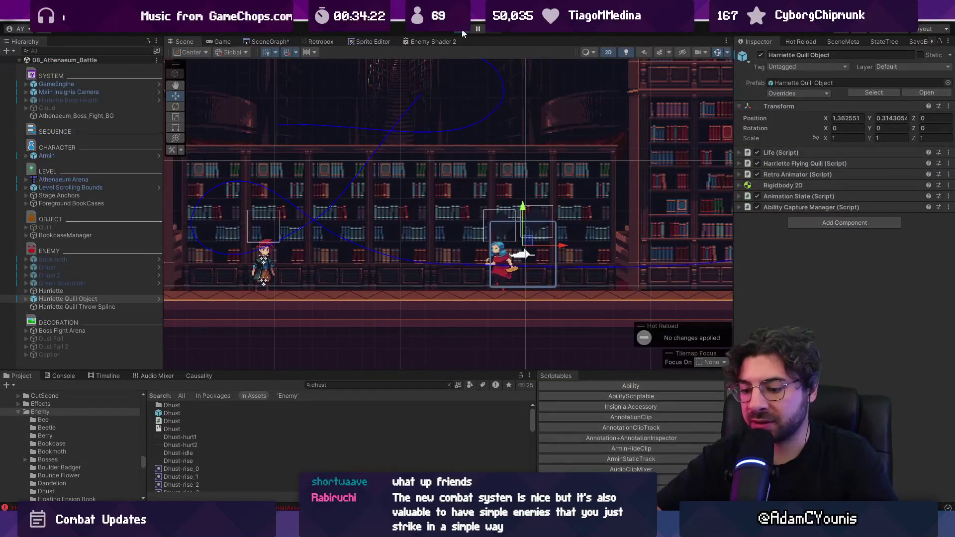
pyautogui.click(462, 33)
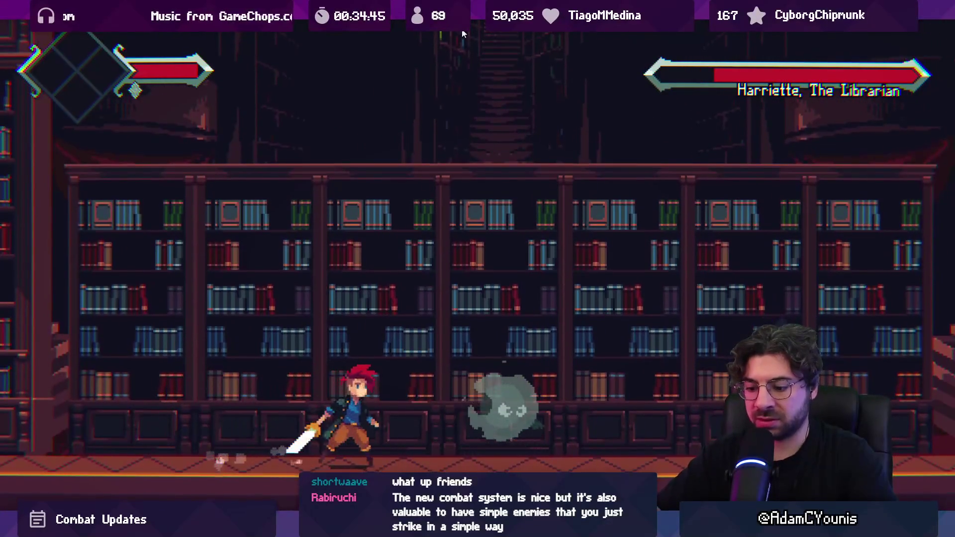
pyautogui.hotkey('ctrl', 'shift', 'p')
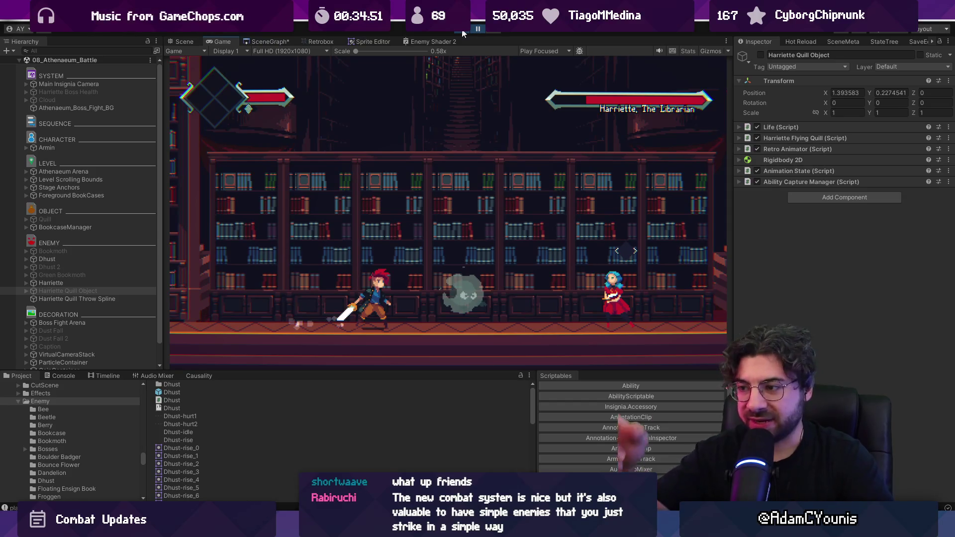
pyautogui.click(463, 30)
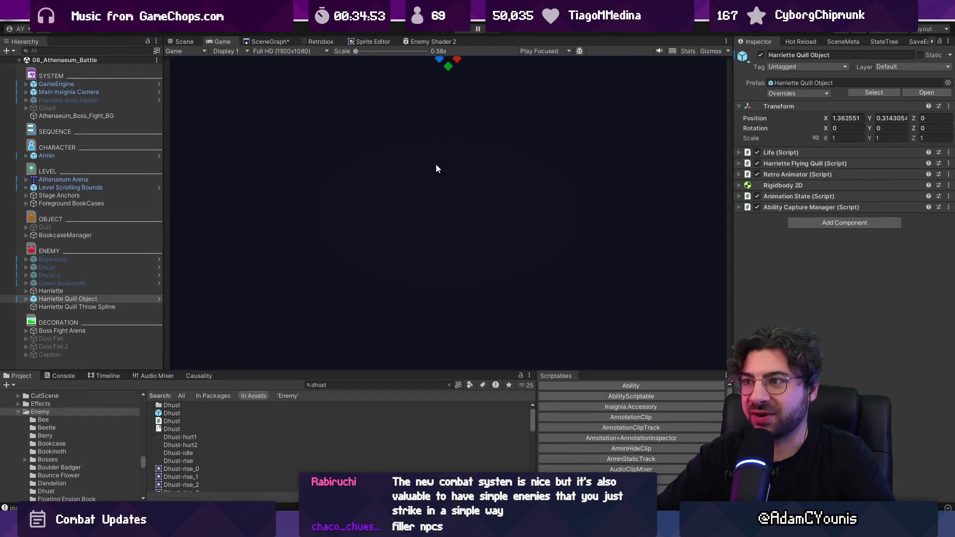
pyautogui.click(182, 41)
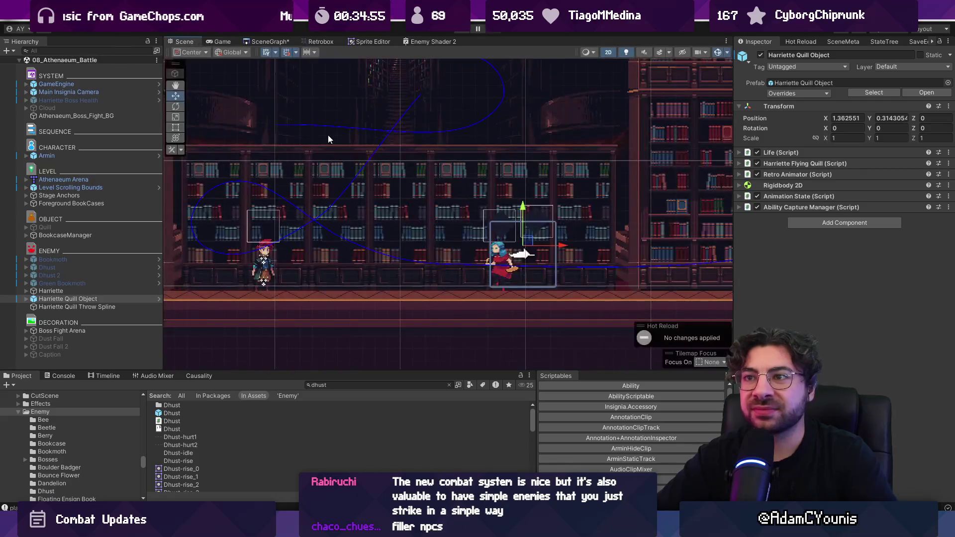
# Zoom around the SceneGraph level map and pick the Ohrenstead node to play.
pyautogui.click(266, 42)
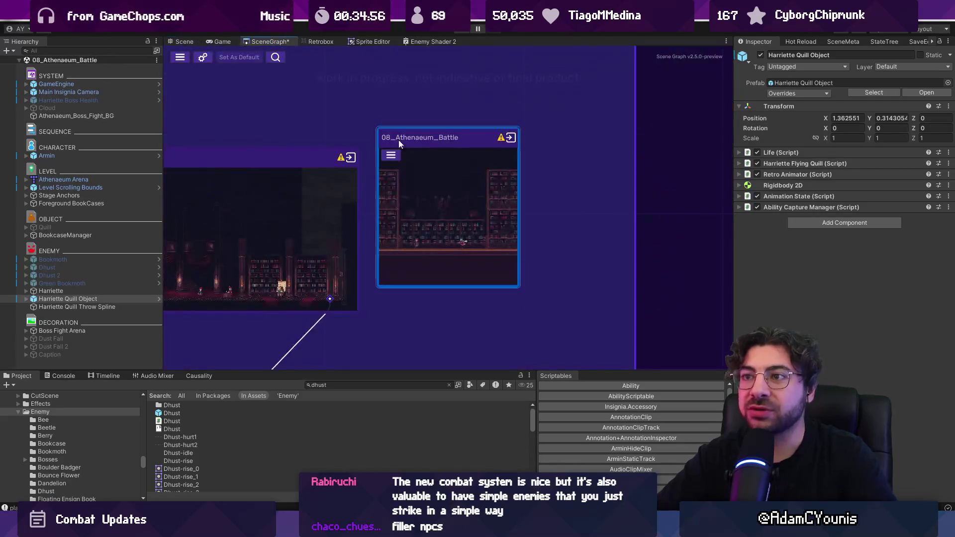
pyautogui.scroll(-5, 655, 230)
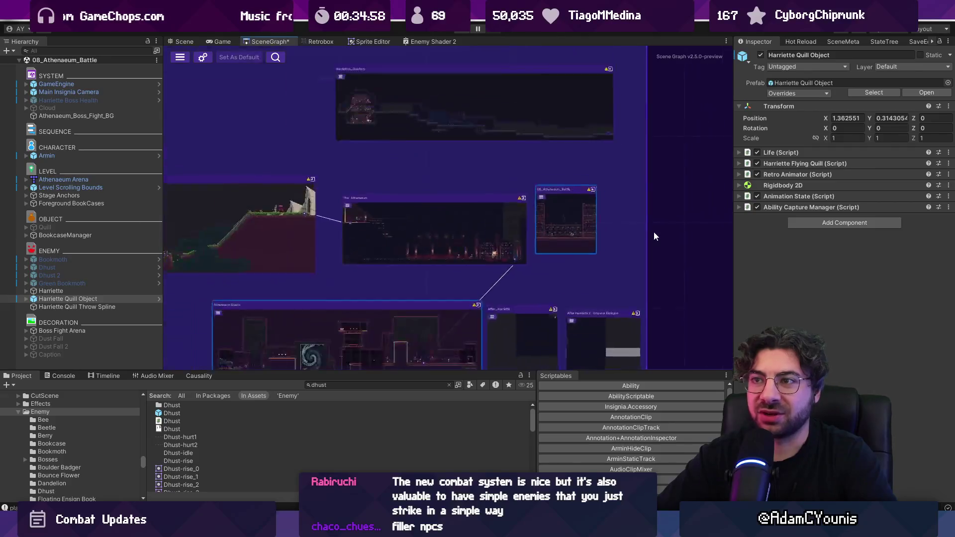
pyautogui.scroll(-3, 653, 235)
pyautogui.scroll(2, 565, 172)
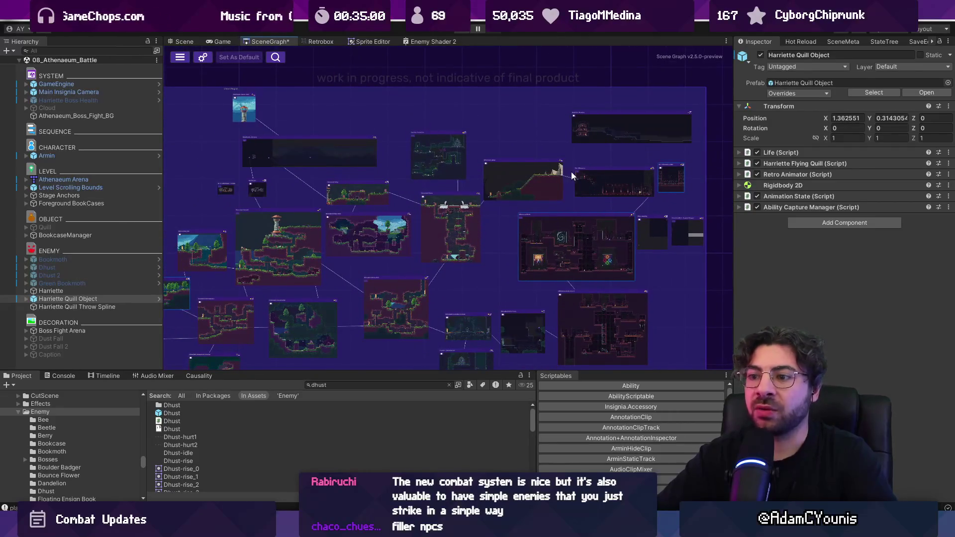
pyautogui.scroll(-2, 572, 204)
pyautogui.scroll(5, 464, 233)
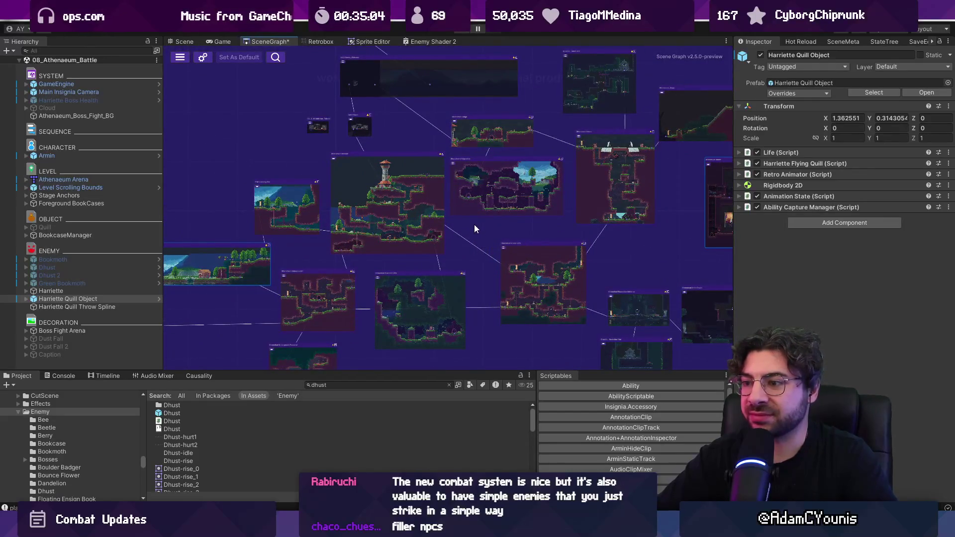
pyautogui.scroll(-2, 574, 214)
pyautogui.scroll(2, 474, 189)
pyautogui.scroll(10, 384, 199)
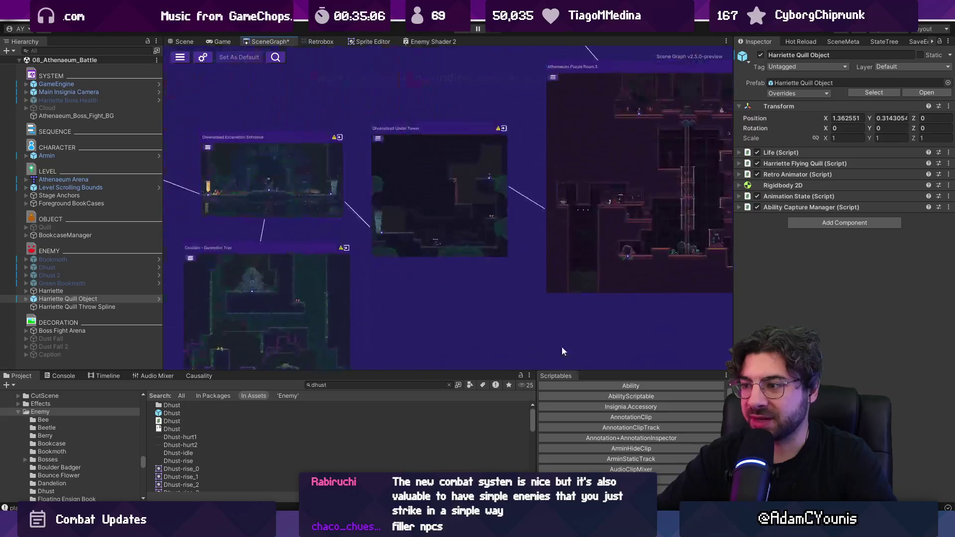
pyautogui.scroll(-10, 397, 210)
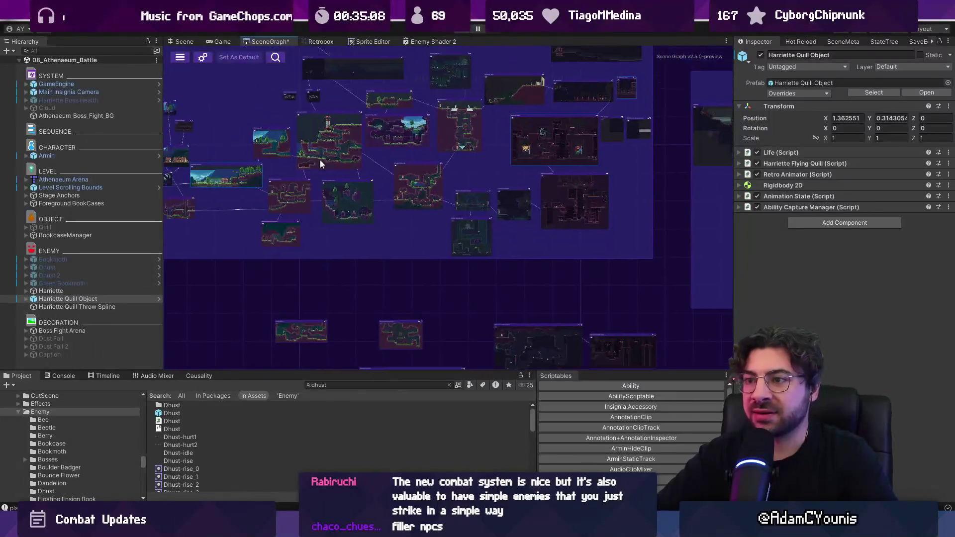
pyautogui.scroll(5, 385, 225)
pyautogui.click(388, 218)
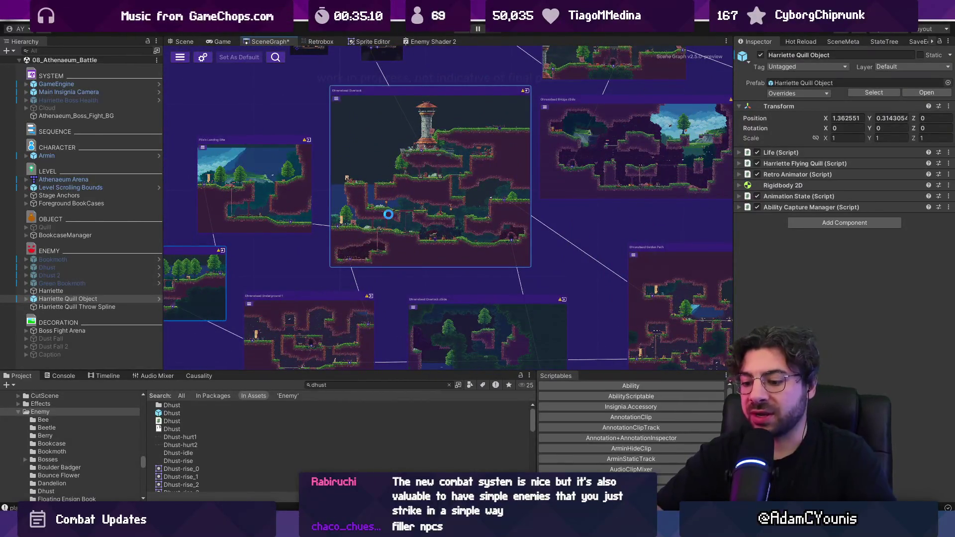
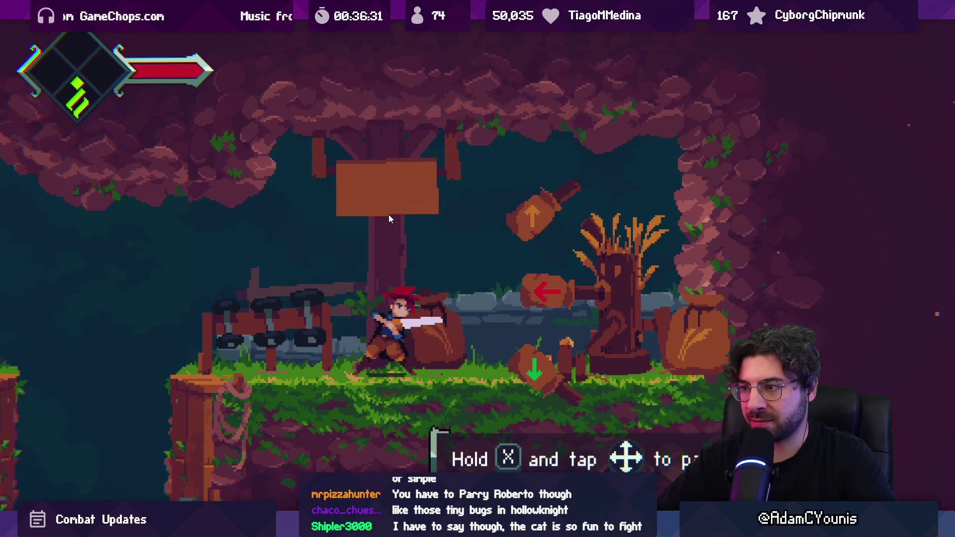
# Stop Play mode, show the Console, and zoom the Scene view onto the Roberto training area.
pyautogui.hotkey('ctrl', 'p')
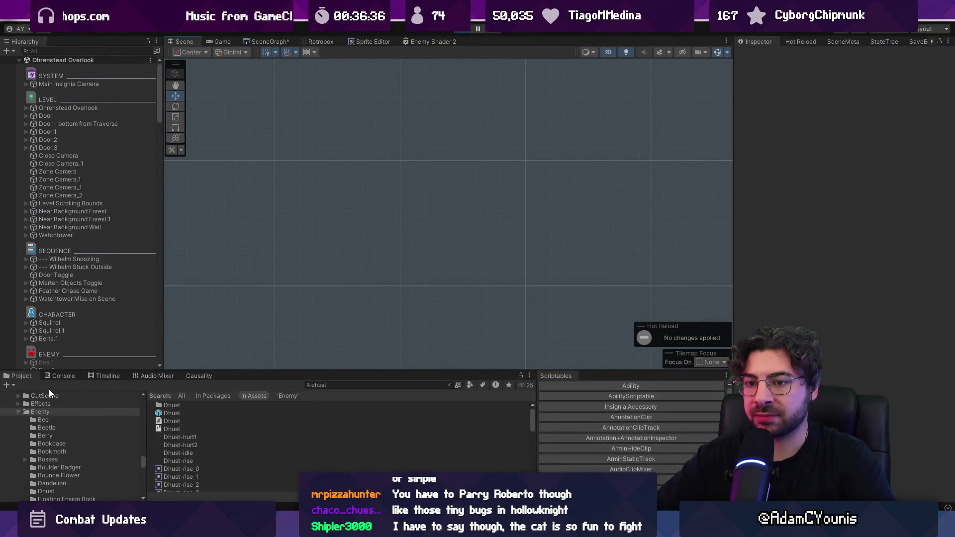
pyautogui.click(55, 377)
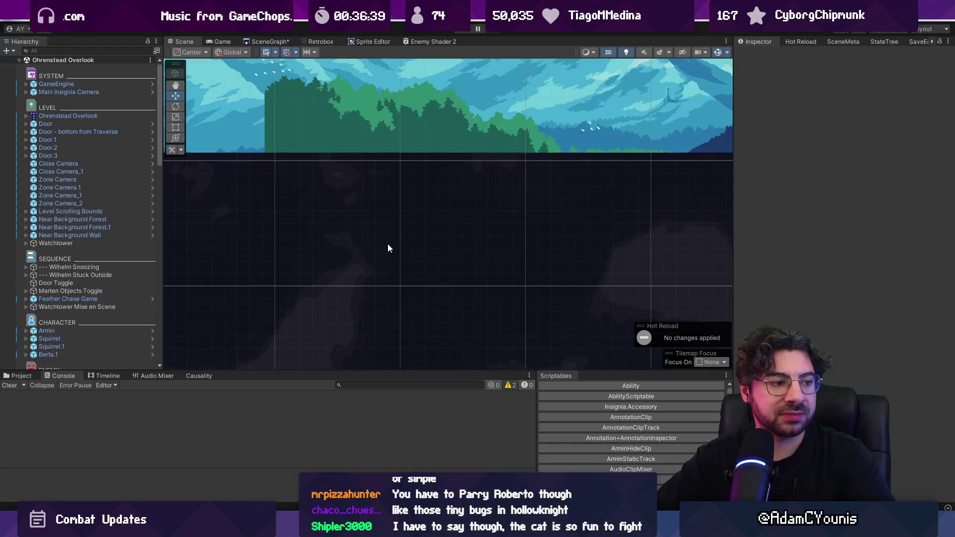
pyautogui.scroll(-10, 338, 269)
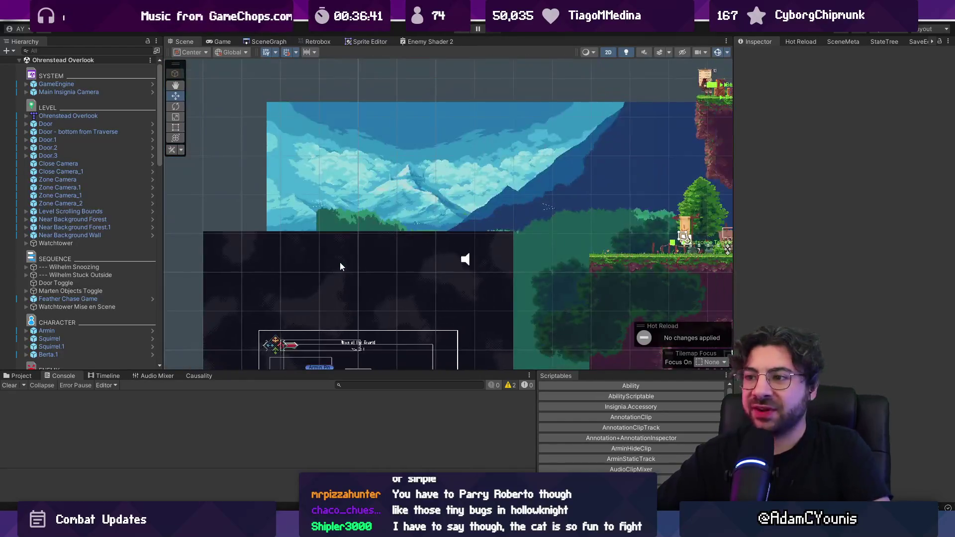
pyautogui.scroll(5, 495, 130)
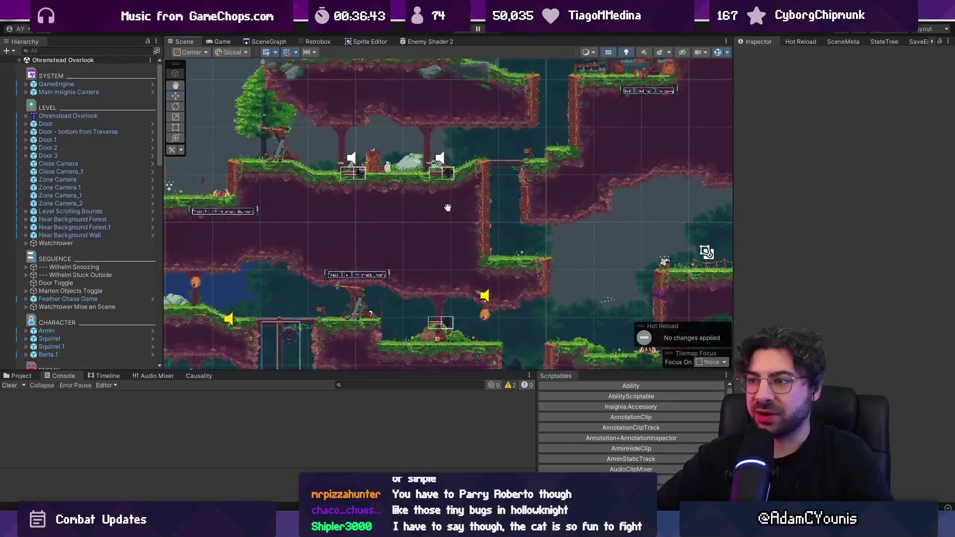
pyautogui.scroll(1, 525, 176)
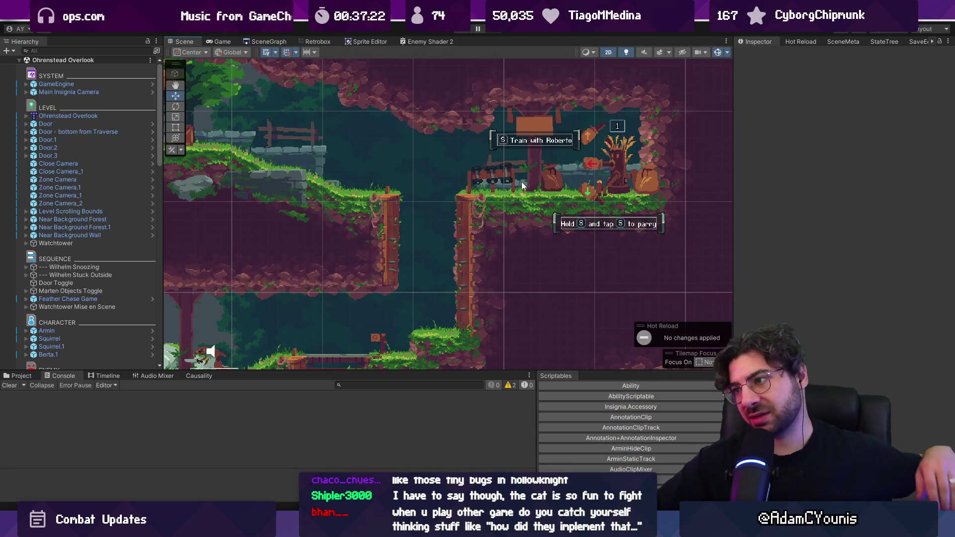
pyautogui.hotkey('alt', 'Tab')
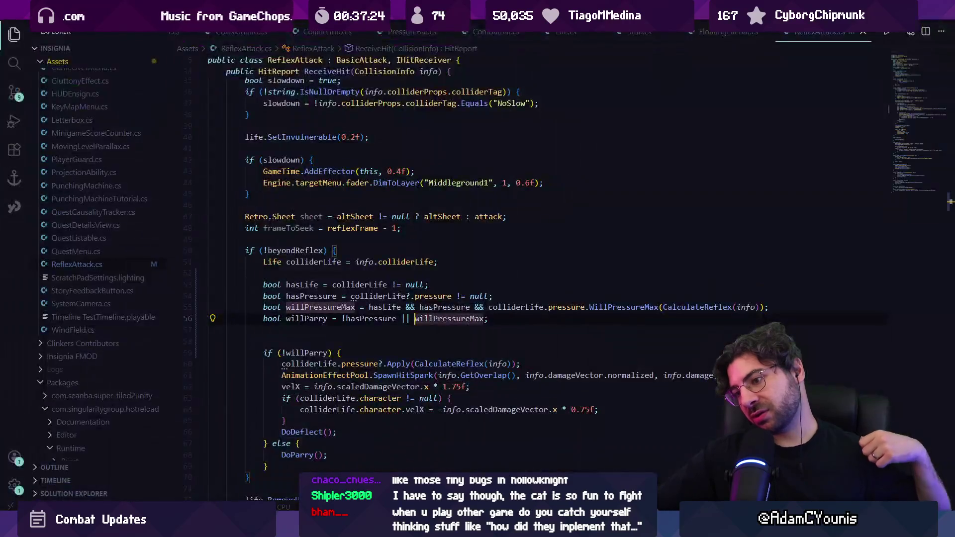
# Open PunchingMachine.cs via quick file search, closing a Roberto sprite file opened by mistake.
pyautogui.click(408, 364)
pyautogui.hotkey('ctrl', 'p')
pyautogui.write('robert')
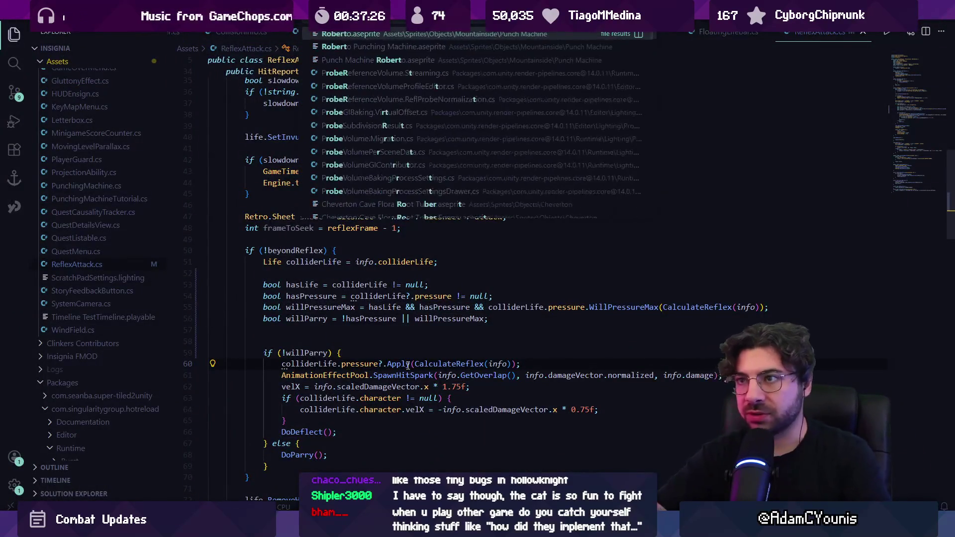
pyautogui.press('Return')
pyautogui.hotkey('ctrl', 'w')
pyautogui.hotkey('ctrl', 'p')
pyautogui.write('roberto')
pyautogui.press('Down')
pyautogui.press('Down')
pyautogui.press('Down')
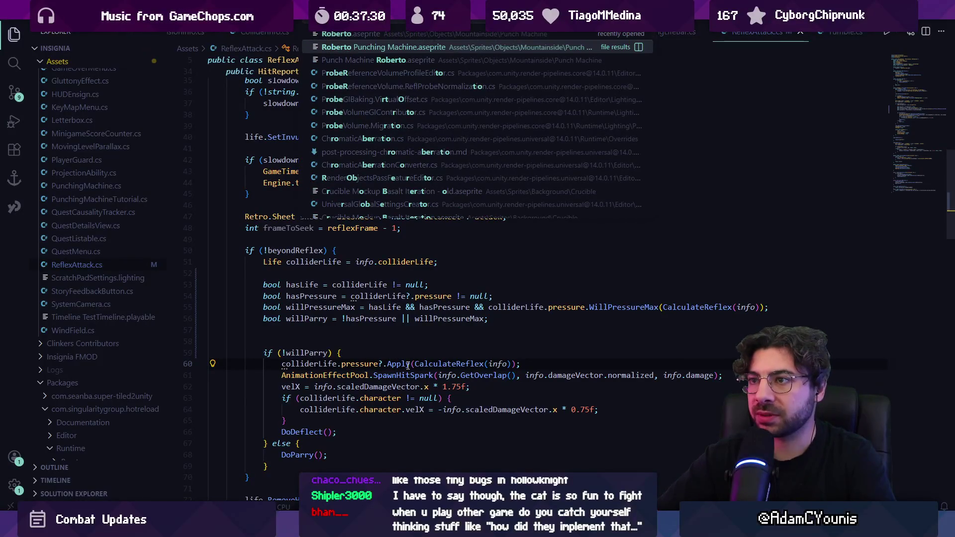
pyautogui.write('punchingmachine')
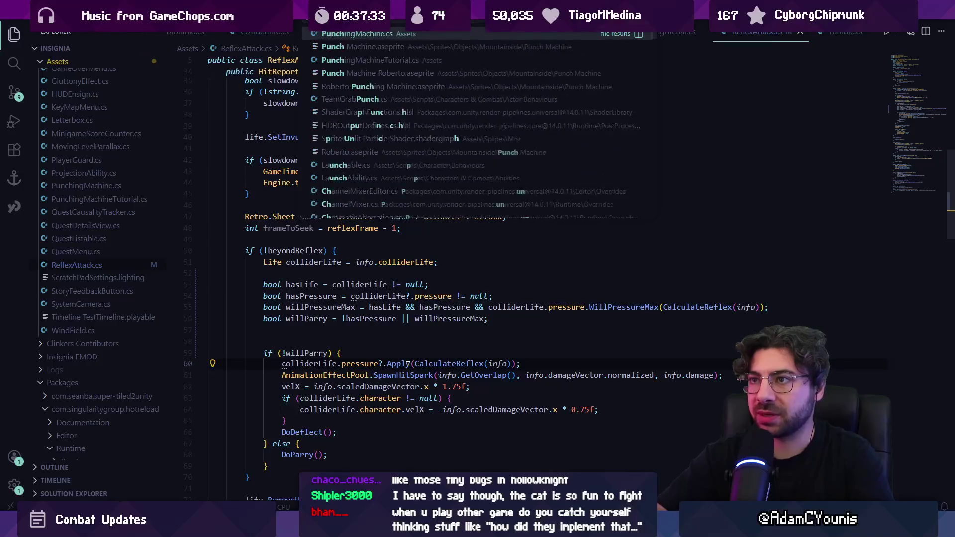
pyautogui.press('Return')
# Search PunchingMachine.cs for 'armin' to find its reference on line 53.
pyautogui.hotkey('ctrl', 'f')
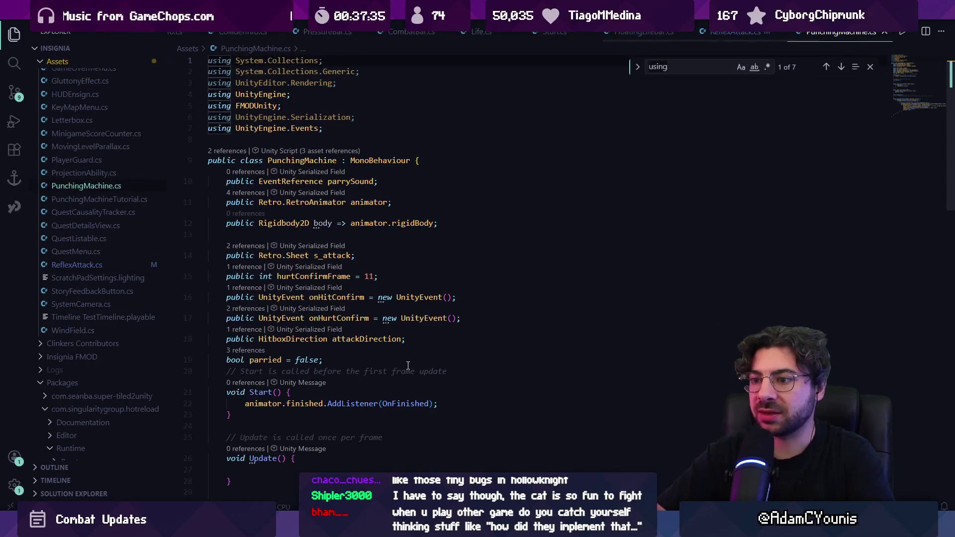
pyautogui.scroll(-8, 406, 348)
pyautogui.hotkey('ctrl', 'f')
pyautogui.write('armu')
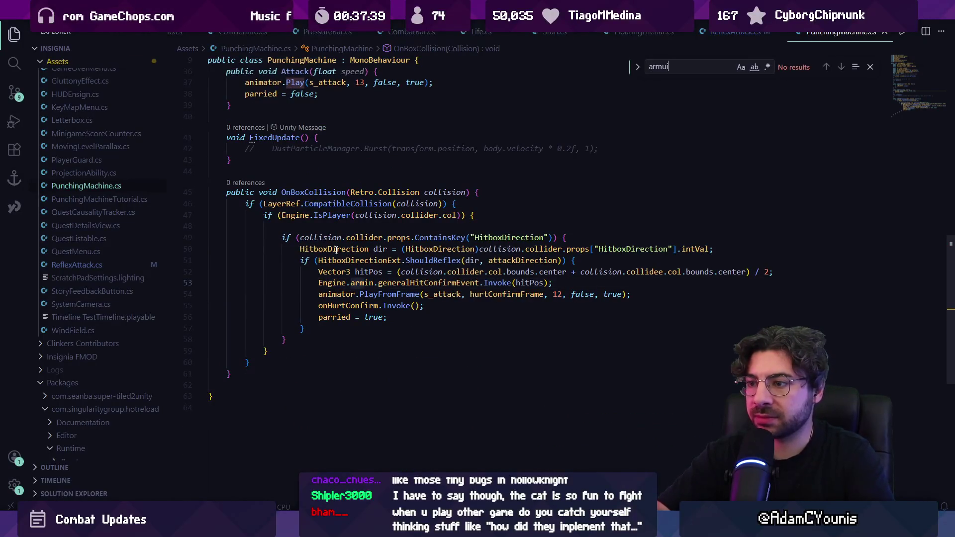
pyautogui.press('BackSpace')
pyautogui.write('in')
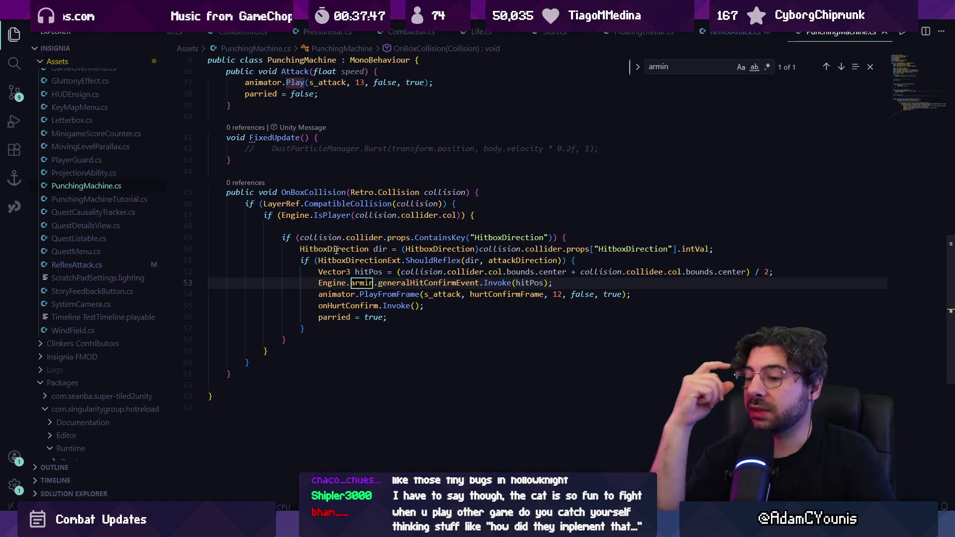
pyautogui.hotkey('alt', 'Tab')
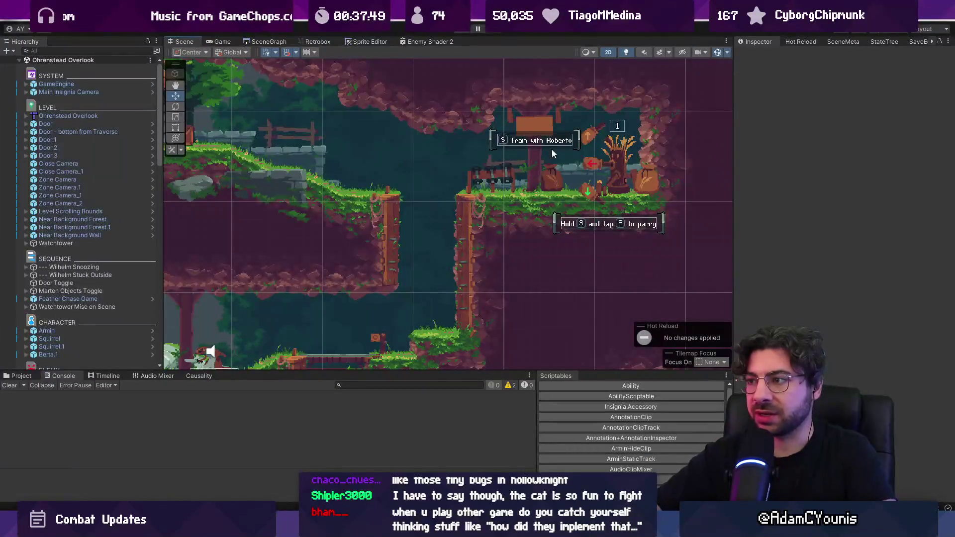
# Frame the Punching Machine Minigame in the scene and open its prefab for editing.
pyautogui.click(611, 168)
pyautogui.press('f')
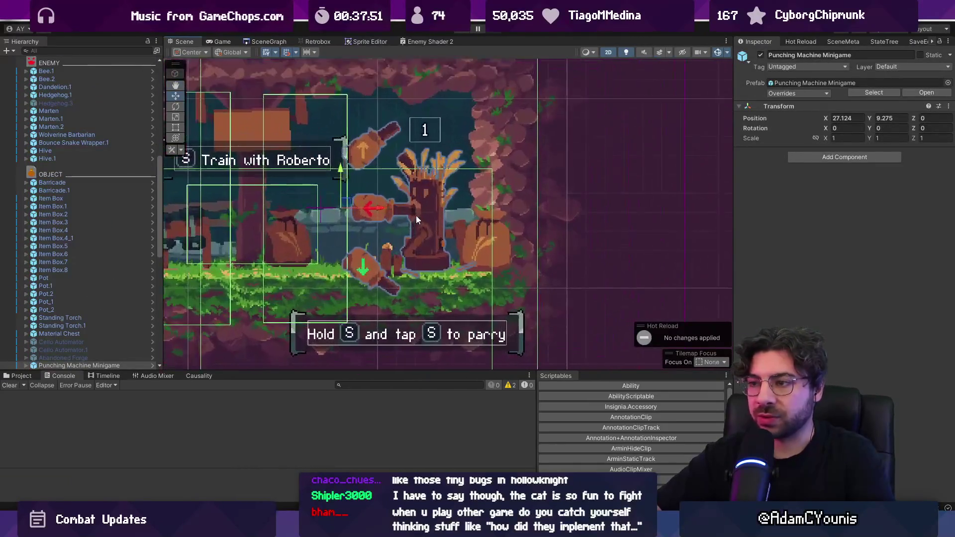
pyautogui.scroll(-10, 144, 279)
pyautogui.click(153, 216)
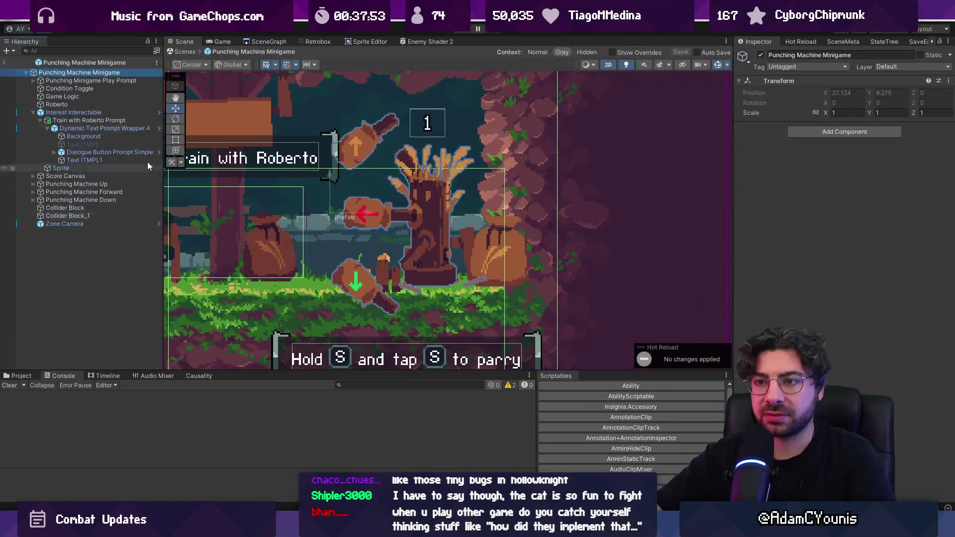
# Inspect the Punching Minigame Play Prompt, Roberto sprite and Train with Roberto Prompt children.
pyautogui.click(32, 80)
pyautogui.click(89, 80)
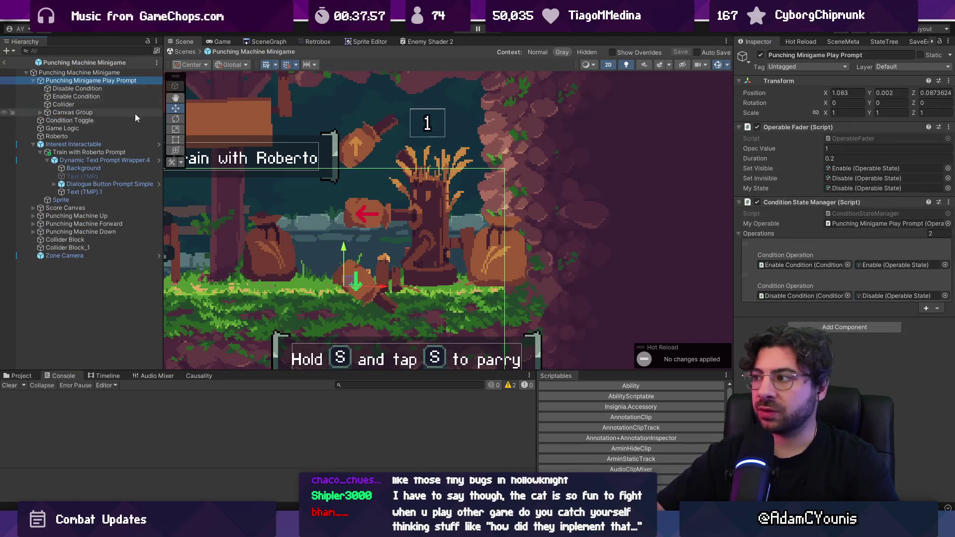
pyautogui.click(95, 138)
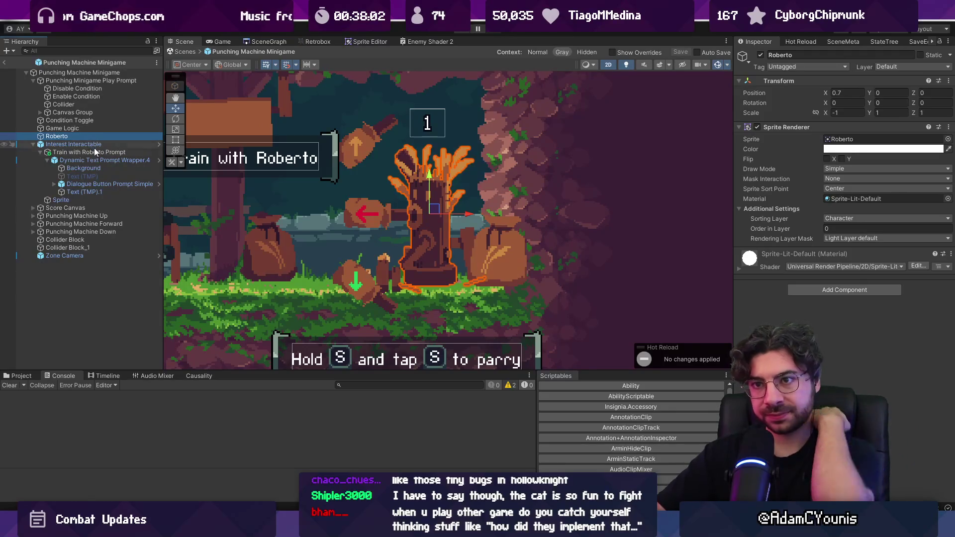
pyautogui.click(95, 151)
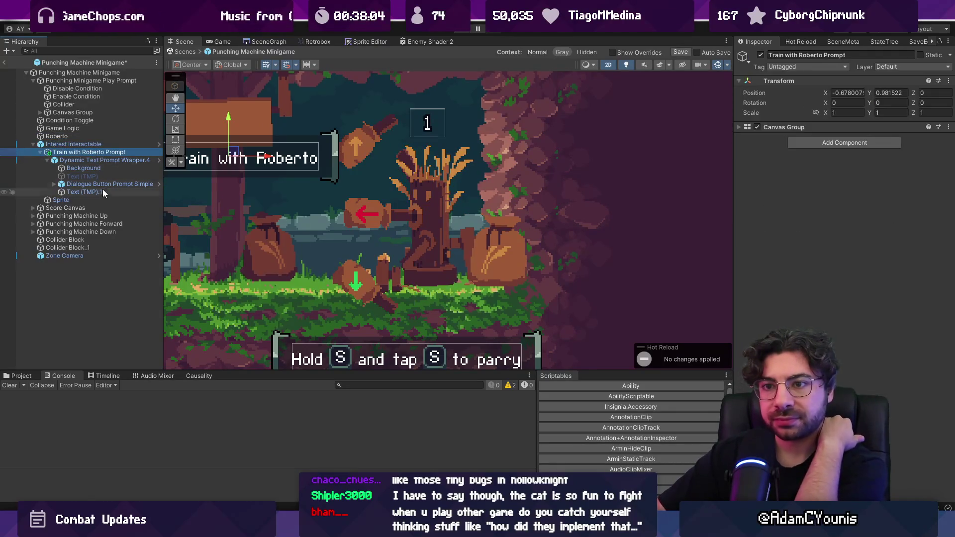
pyautogui.click(33, 144)
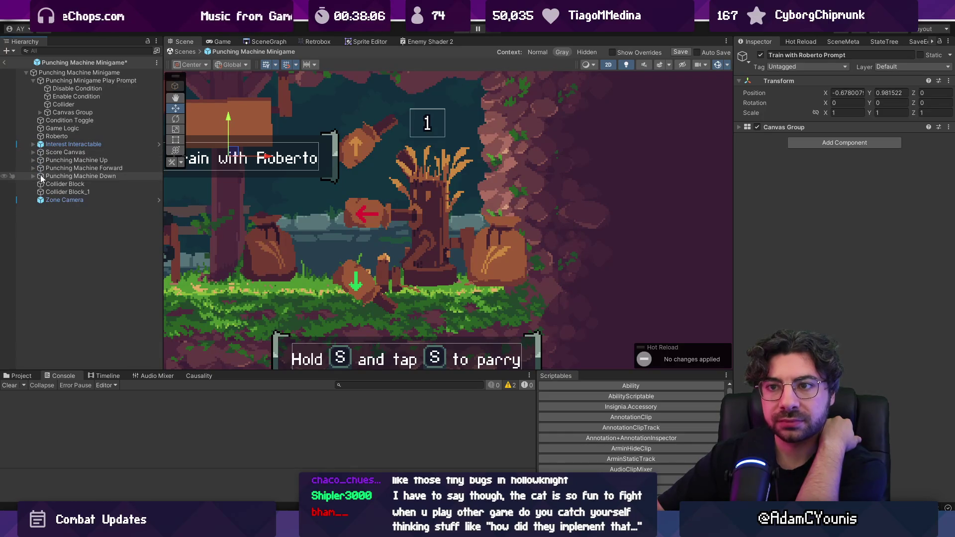
# Inspect the Up, Forward and Down punching machines' Life settings, then select all three together.
pyautogui.click(54, 169)
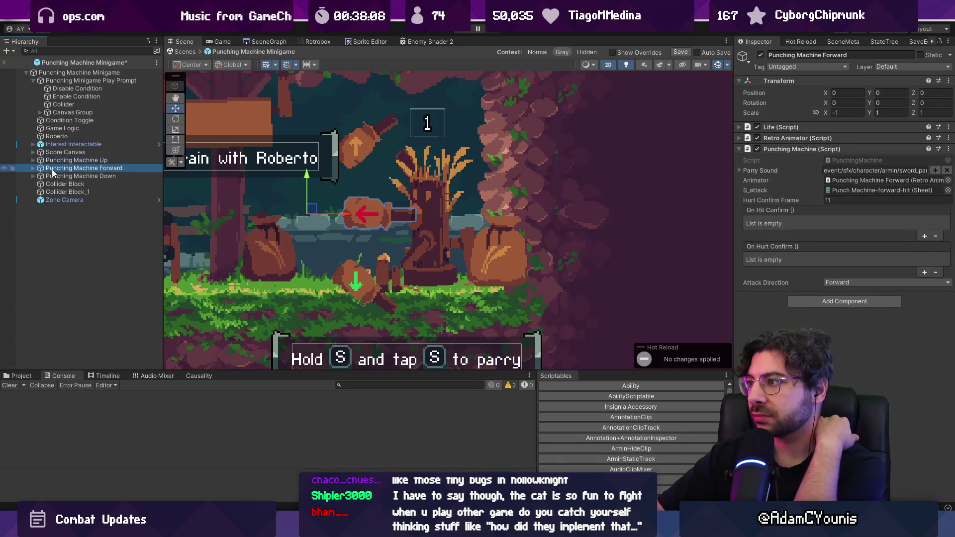
pyautogui.click(55, 176)
pyautogui.click(44, 169)
pyautogui.click(31, 161)
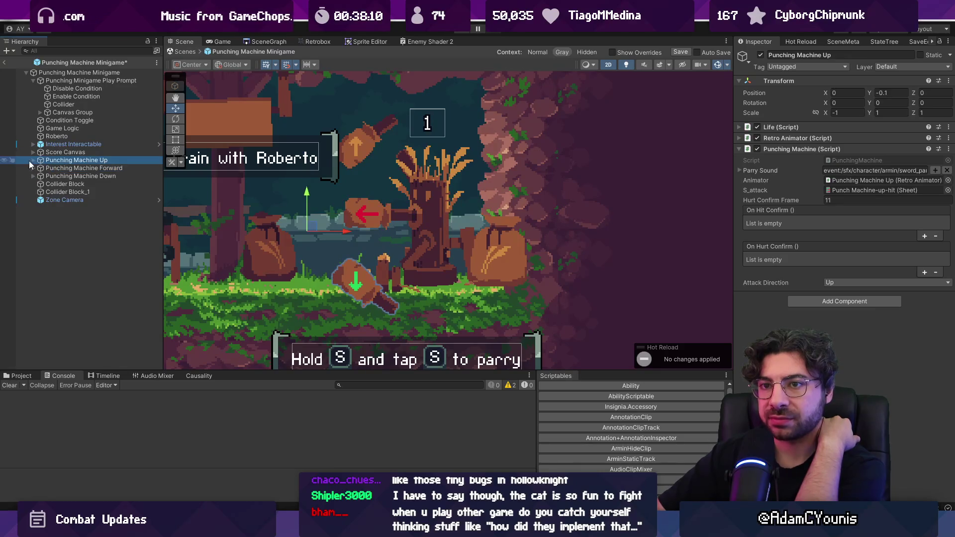
pyautogui.press('Right')
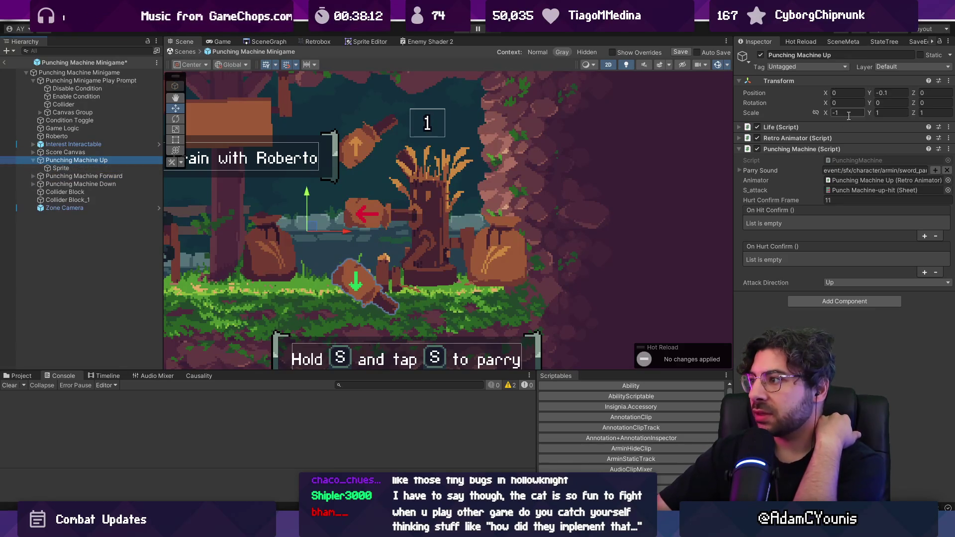
pyautogui.click(828, 129)
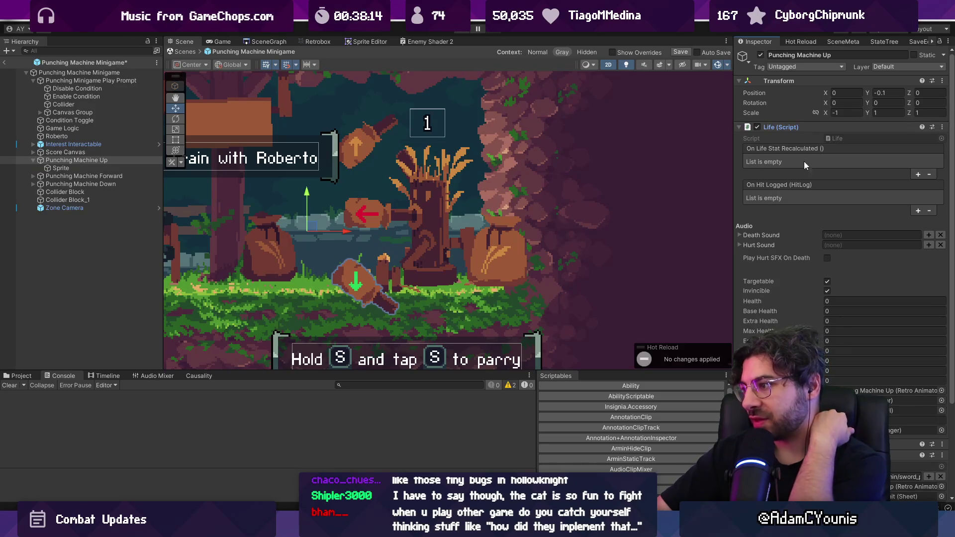
pyautogui.click(33, 160)
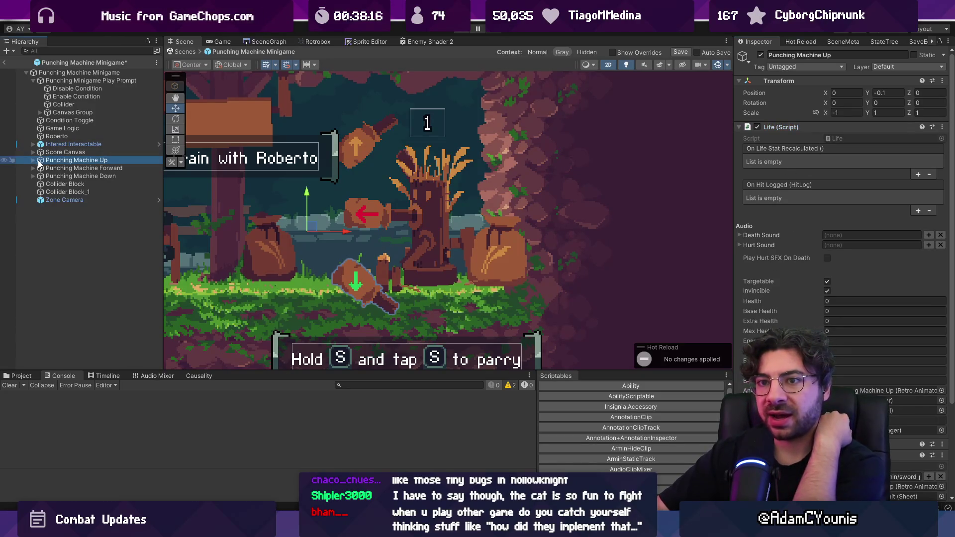
pyautogui.keyDown('shift'); pyautogui.click(66, 176); pyautogui.keyUp('shift')
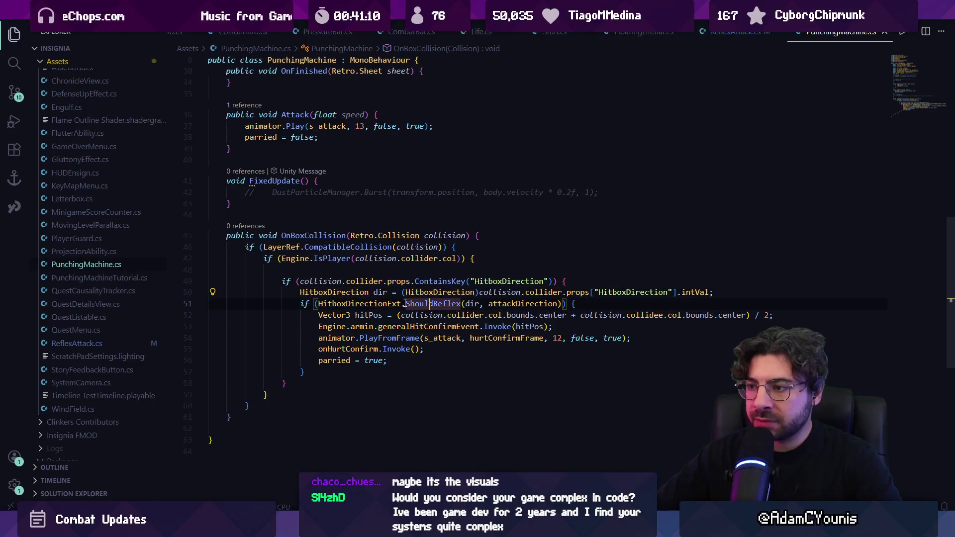
pyautogui.scroll(10, 237, 255)
pyautogui.scroll(1, 237, 255)
pyautogui.scroll(-10, 237, 255)
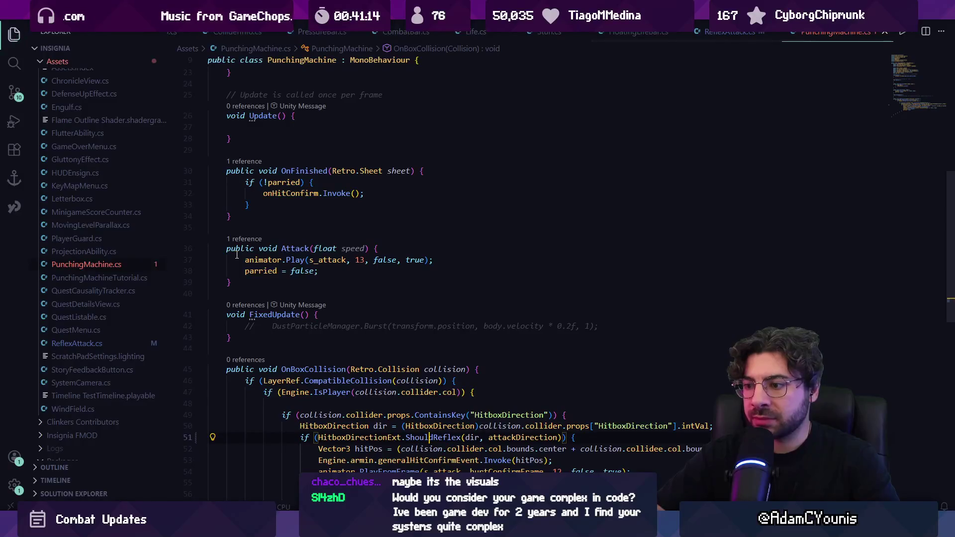
# Open PunchingMachineTutorial.cs through quick file search and scroll through it.
pyautogui.hotkey('ctrl', 'p')
pyautogui.write('boun')
pyautogui.press('BackSpace')
pyautogui.press('BackSpace')
pyautogui.press('BackSpace')
pyautogui.write('punchtut')
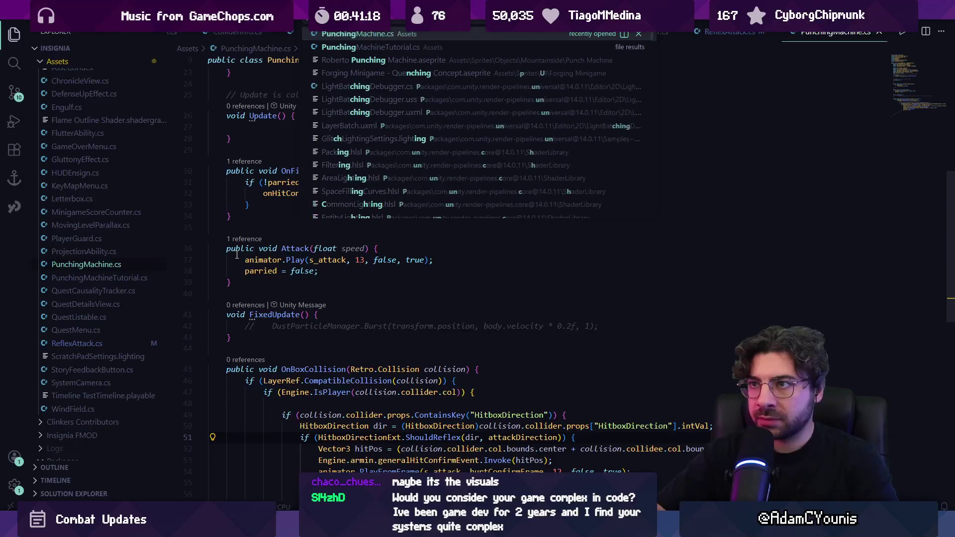
pyautogui.press('Return')
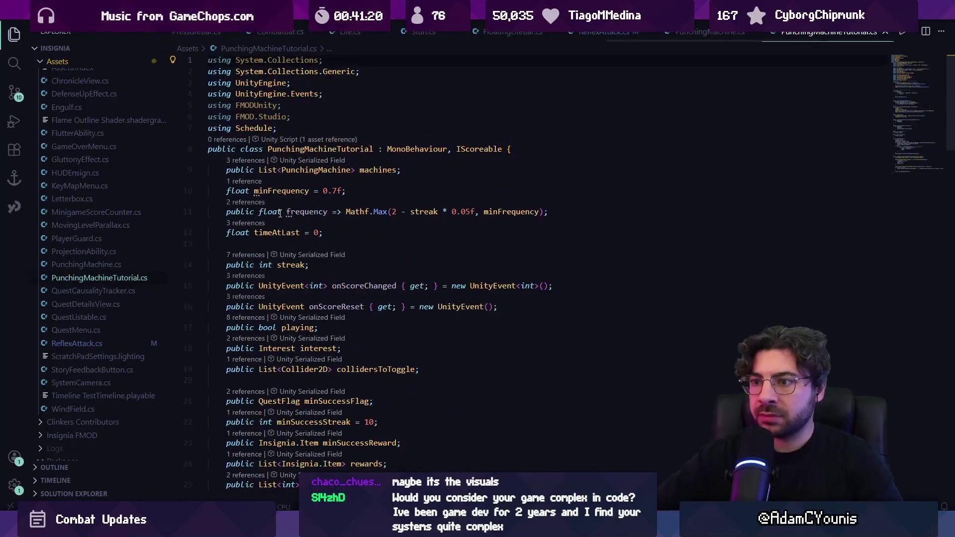
pyautogui.hotkey('ctrl', 'f')
pyautogui.write('sequyen')
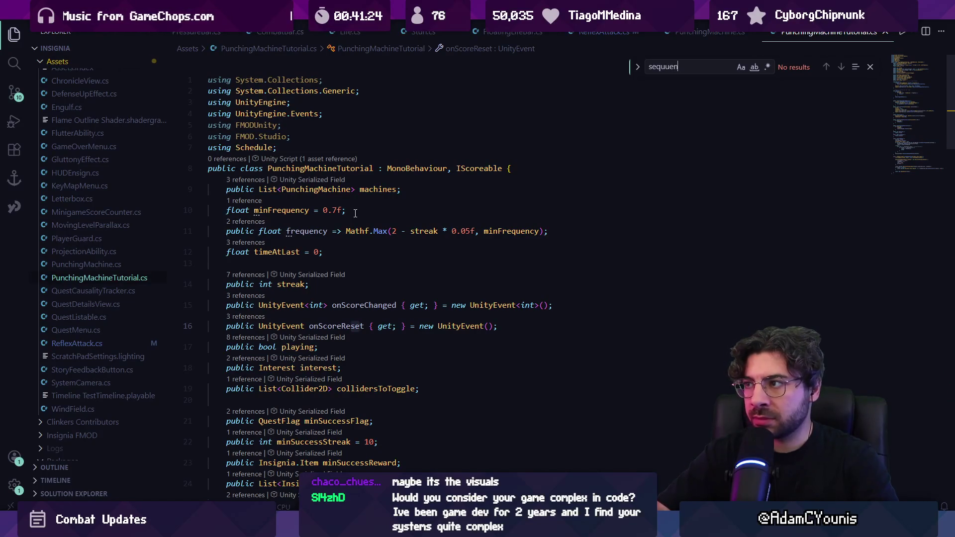
pyautogui.press('BackSpace')
pyautogui.press('BackSpace')
pyautogui.press('BackSpace')
pyautogui.press('Escape')
pyautogui.scroll(-10, 363, 219)
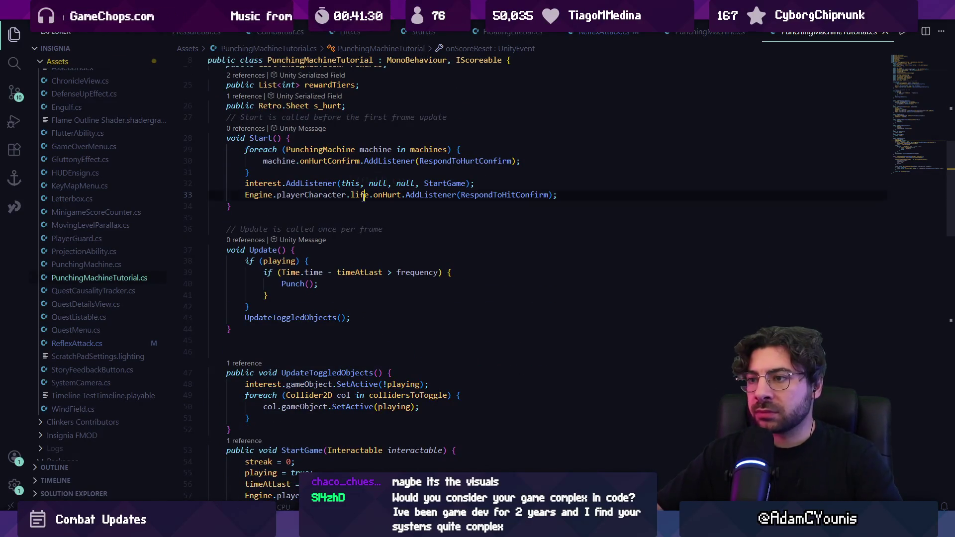
# Trace RespondToHitConfirm from its AddListener registration to its EndGame call.
pyautogui.click(313, 195)
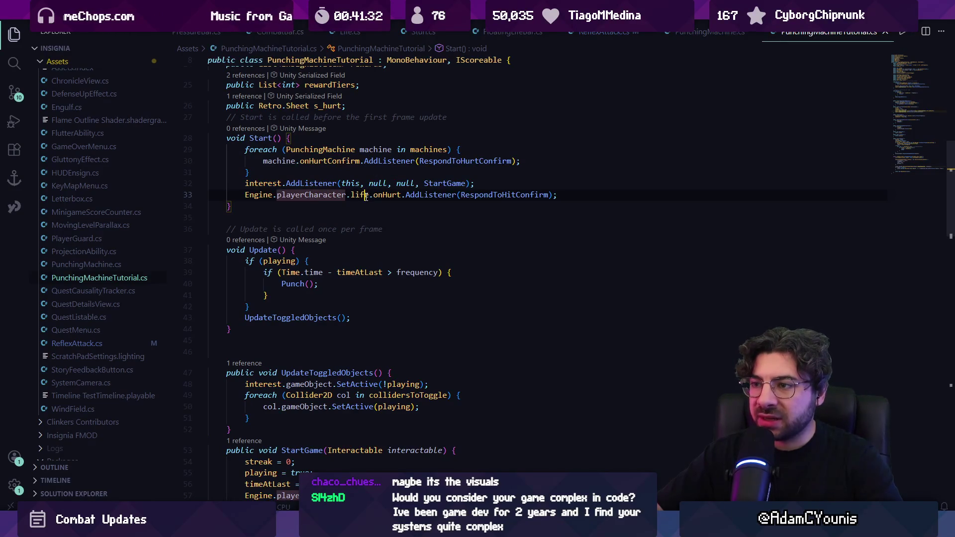
pyautogui.keyDown('ctrl'); pyautogui.click(465, 195); pyautogui.keyUp('ctrl')
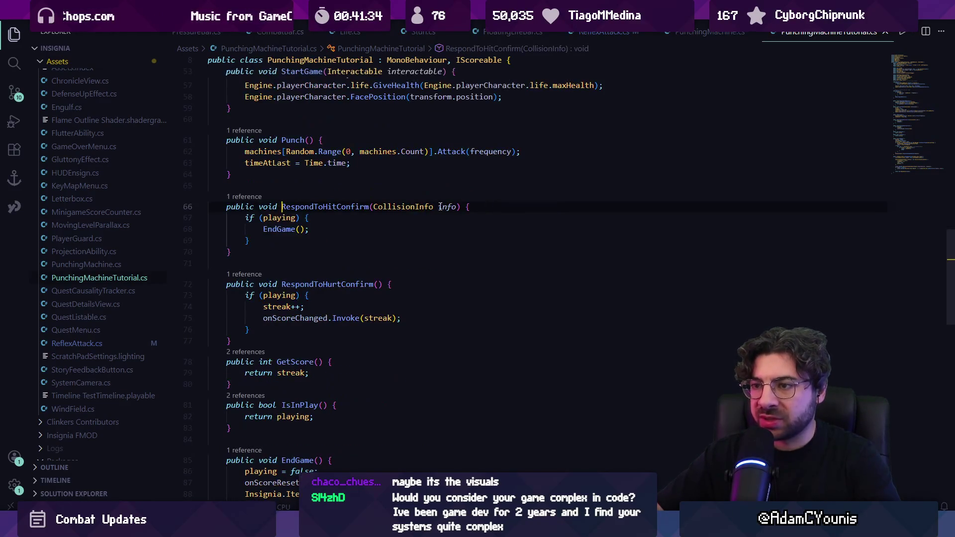
pyautogui.click(278, 230)
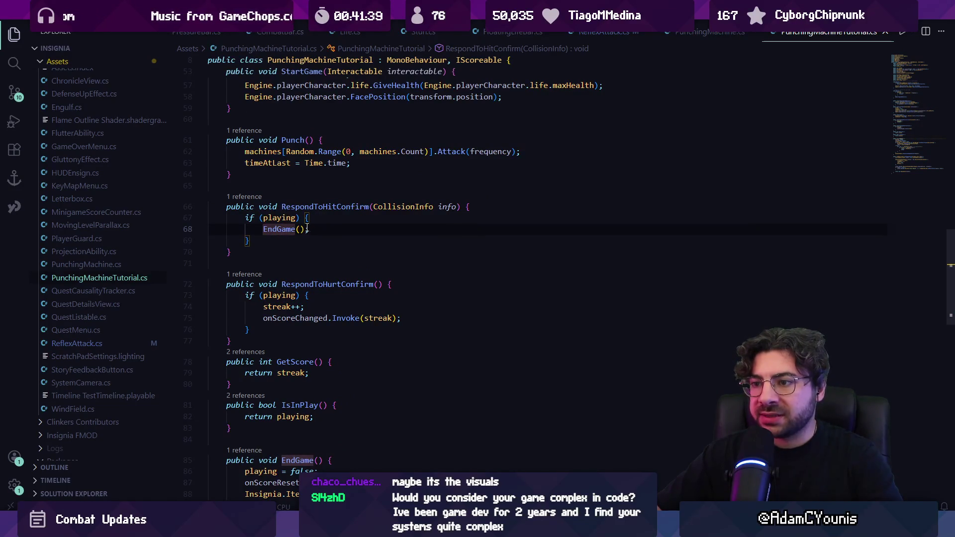
pyautogui.keyDown('ctrl'); pyautogui.click(301, 207); pyautogui.keyUp('ctrl')
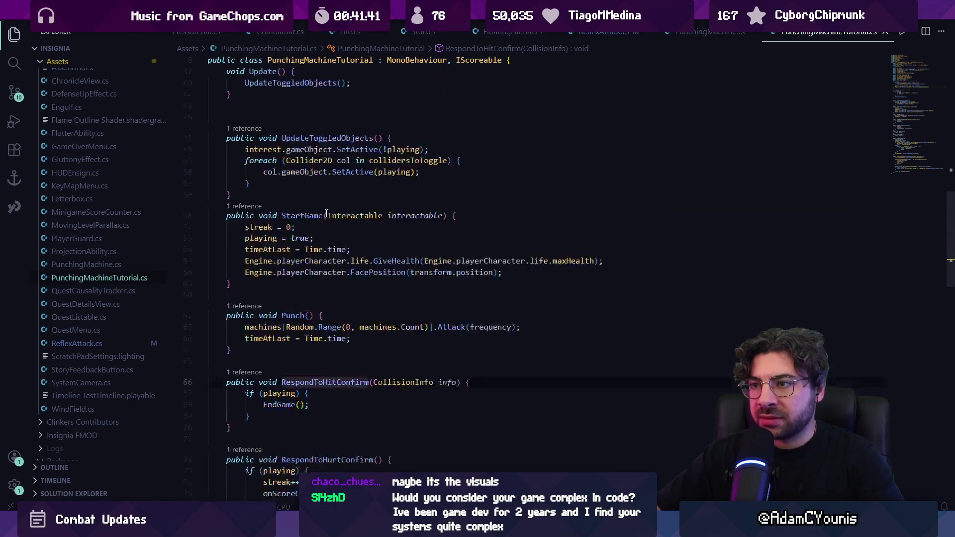
pyautogui.hotkey('ctrl', 'f')
pyautogui.write('re')
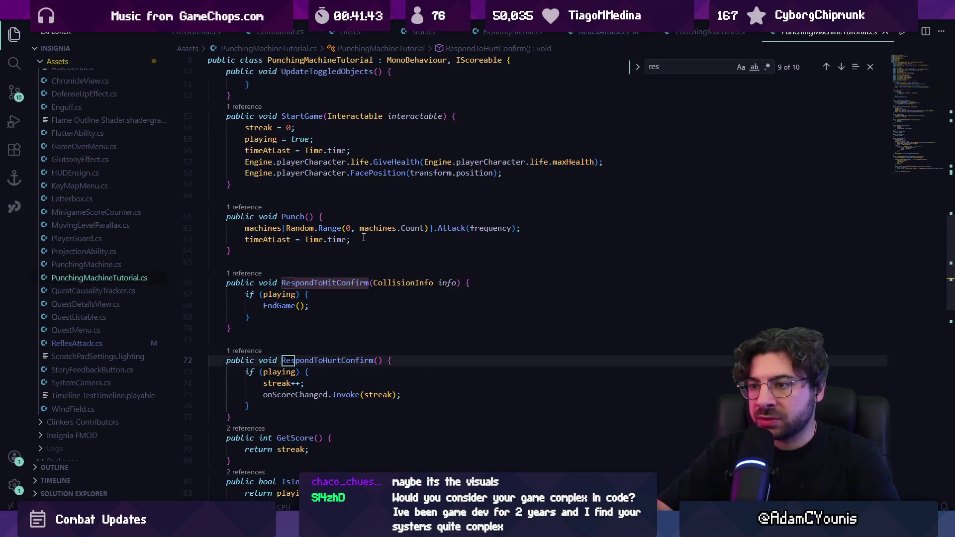
pyautogui.write('spondto')
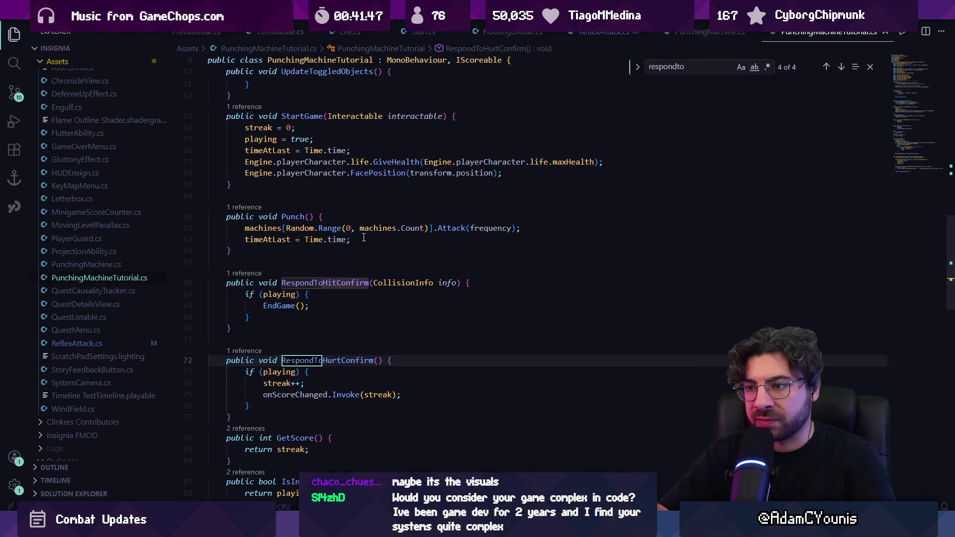
pyautogui.press('Escape')
pyautogui.scroll(9, 431, 282)
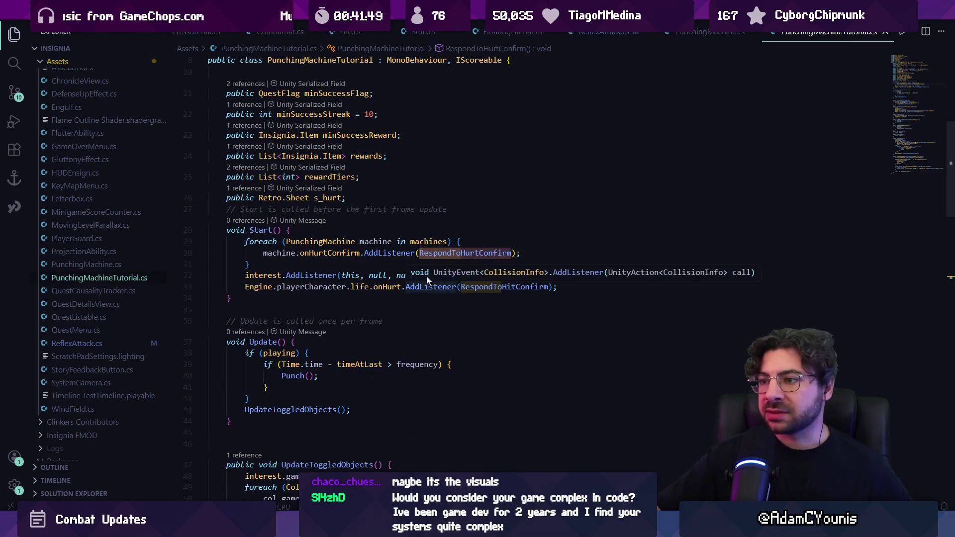
pyautogui.click(413, 252)
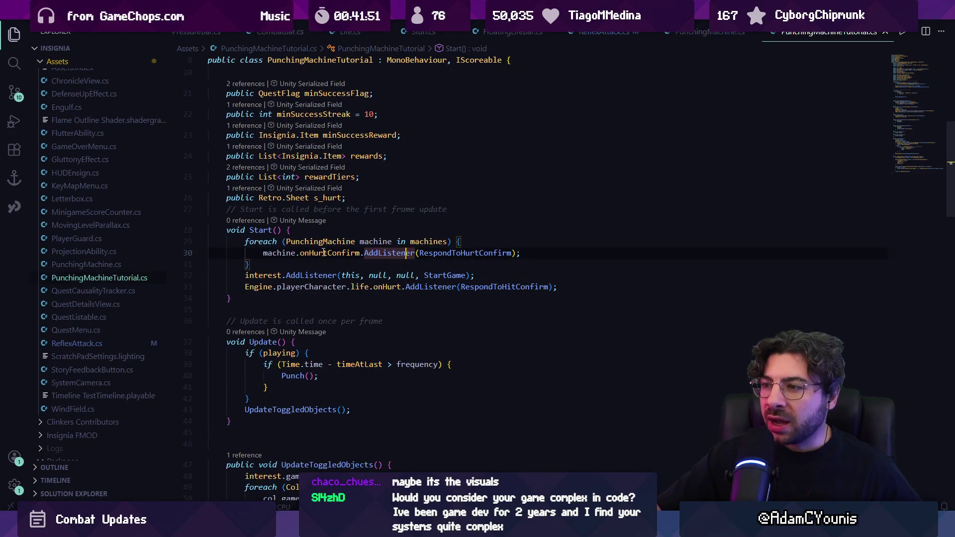
# Follow the onHurt listener to its LifeEvent definition in Life.cs and list its references.
pyautogui.click(292, 287)
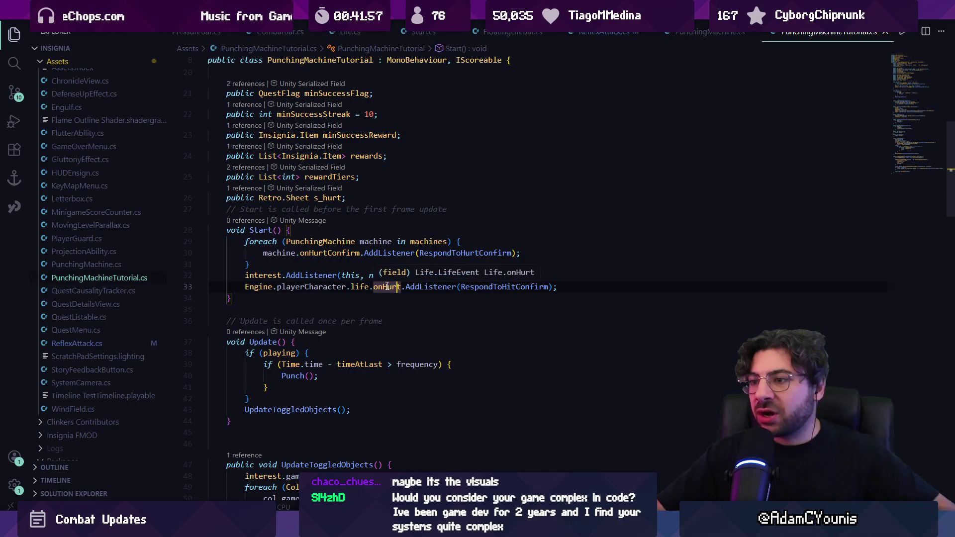
pyautogui.keyDown('ctrl'); pyautogui.click(397, 287); pyautogui.keyUp('ctrl')
pyautogui.click(259, 206)
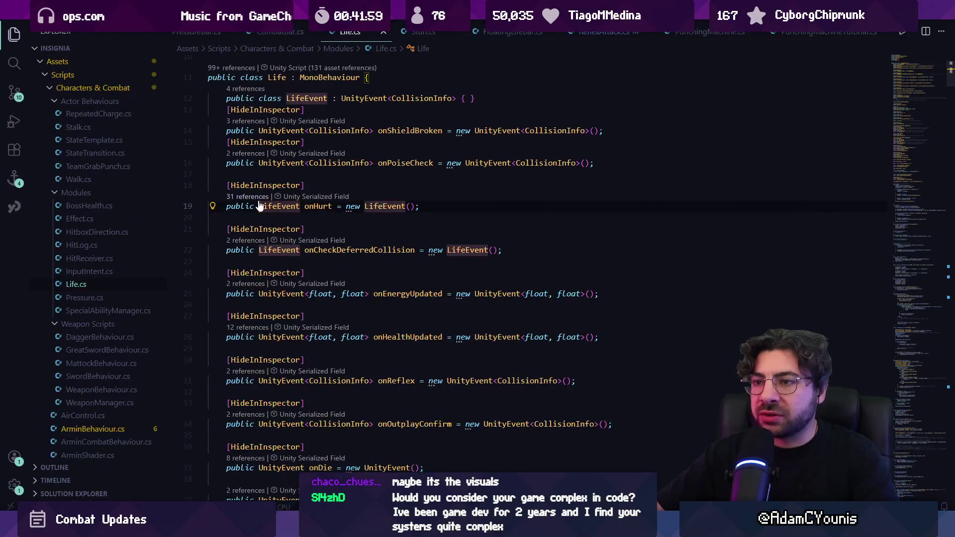
pyautogui.click(259, 198)
pyautogui.press('Escape')
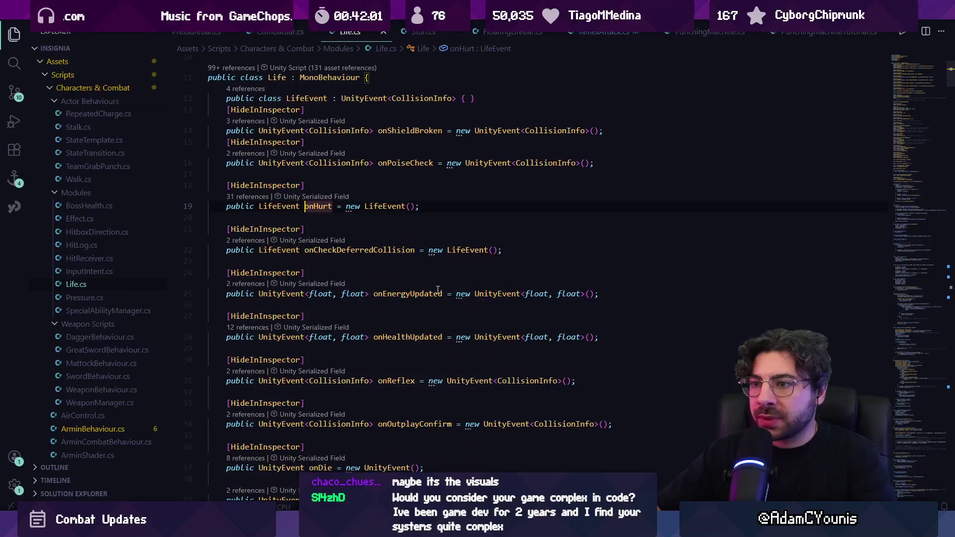
pyautogui.write('f')
pyautogui.hotkey('ctrl', 'z')
# Find the onHurt.Invoke call in ApplyCollision and read the comment above it.
pyautogui.hotkey('ctrl', 'f')
pyautogui.write('onbhu')
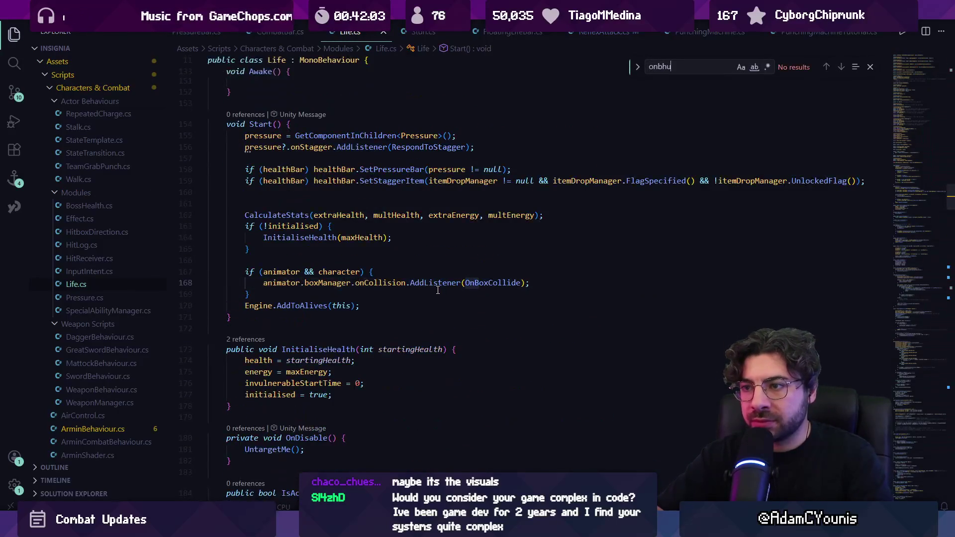
pyautogui.press('BackSpace')
pyautogui.press('BackSpace')
pyautogui.press('BackSpace')
pyautogui.write('hur')
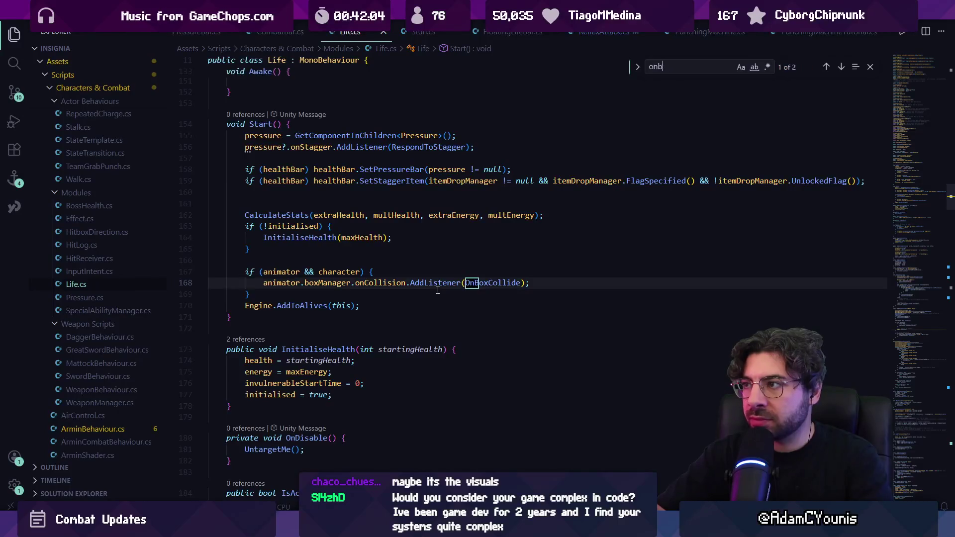
pyautogui.press('Return')
pyautogui.write('t.invoke')
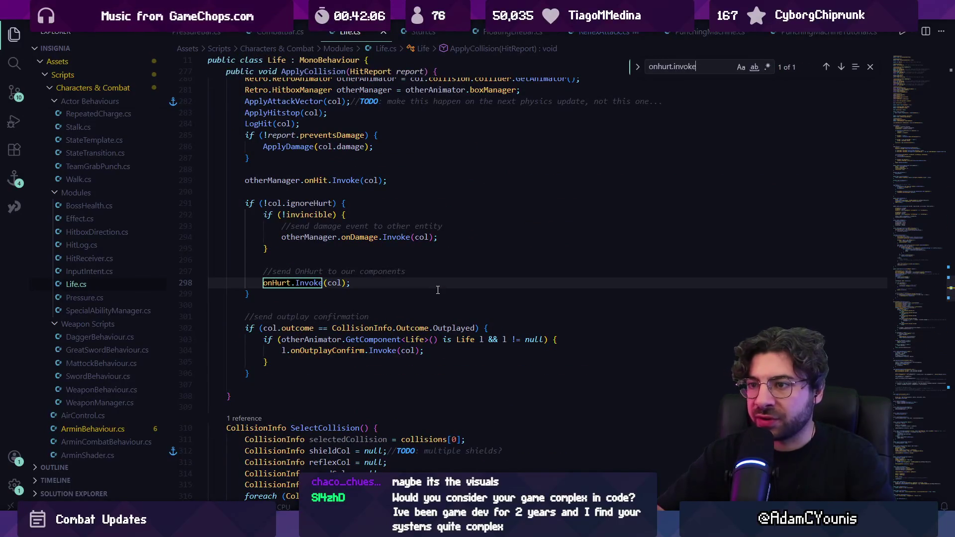
pyautogui.press('Escape')
pyautogui.scroll(2, 425, 289)
pyautogui.click(314, 346)
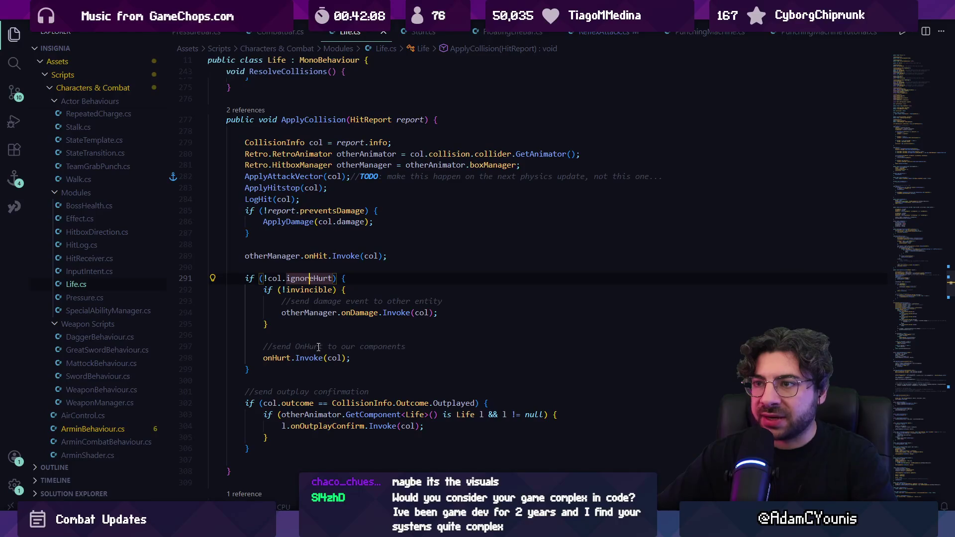
pyautogui.press('Up')
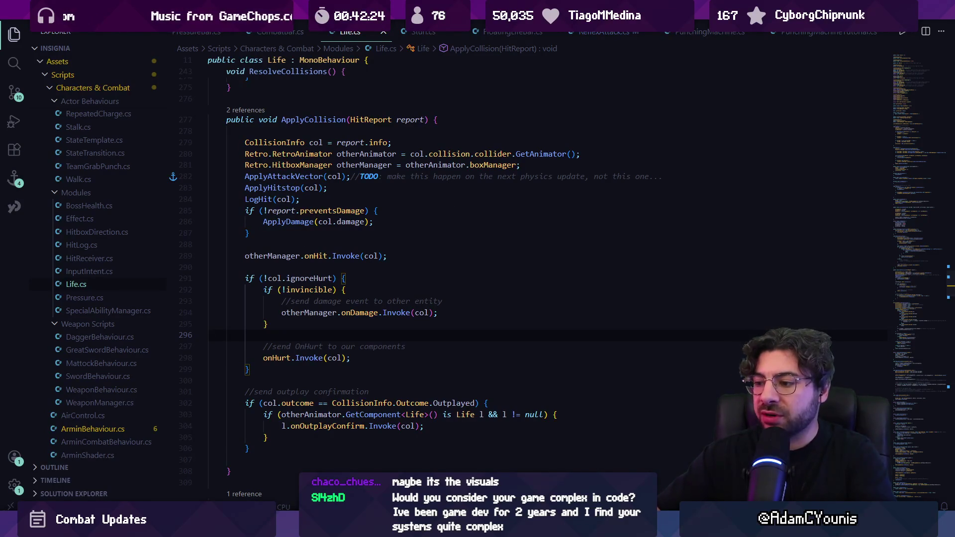
pyautogui.hotkey('alt', 'Tab')
pyautogui.scroll(5, 520, 270)
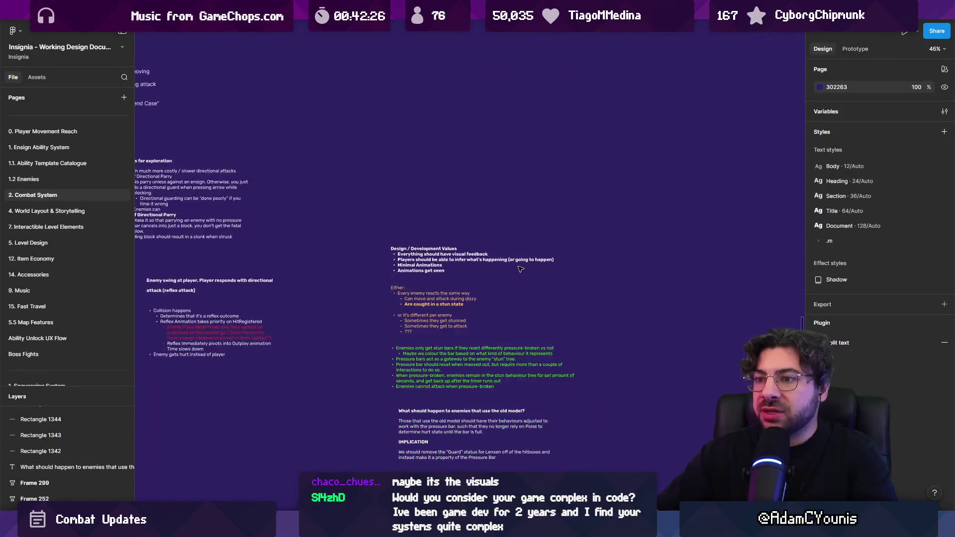
# Open the IndieTales Videos file in Figma and scroll to the thumbnail rows.
pyautogui.scroll(-5, 520, 269)
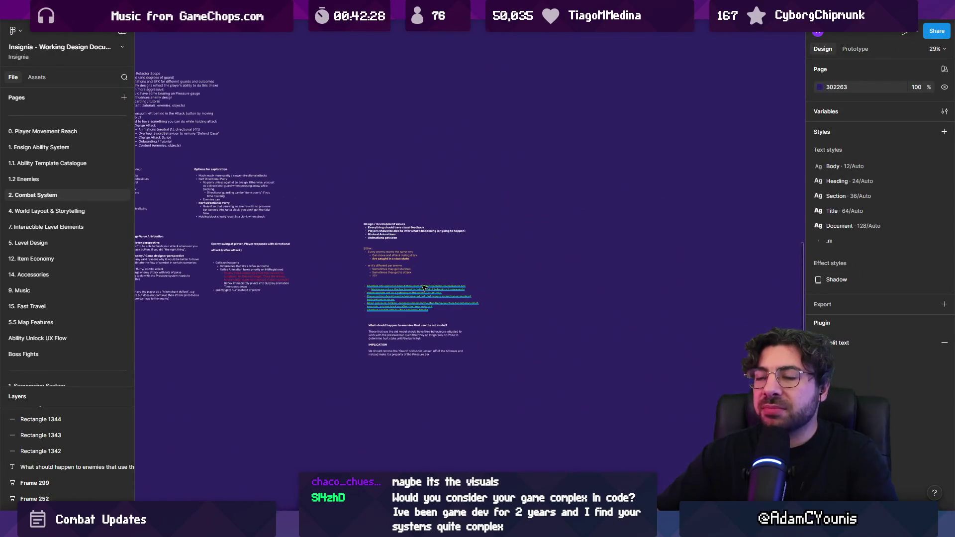
pyautogui.scroll(5, 422, 294)
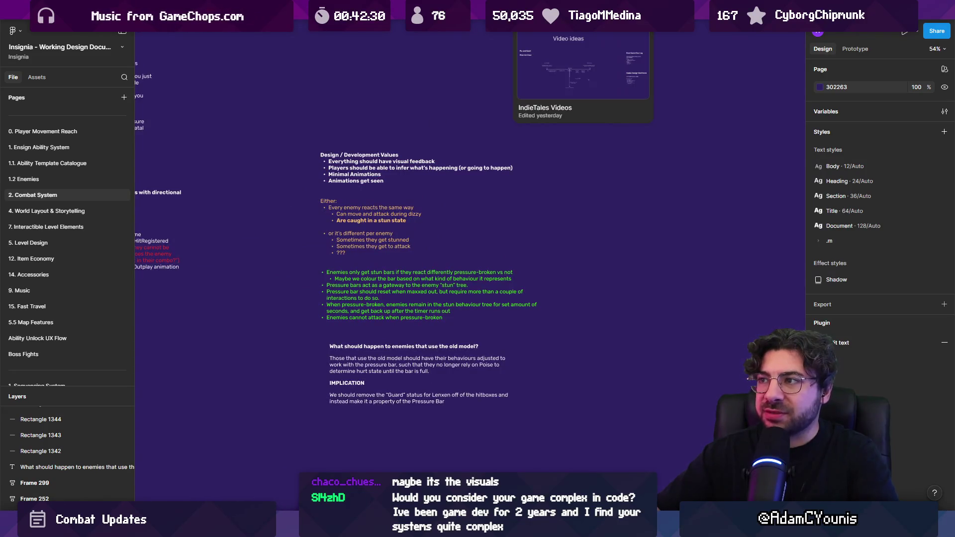
pyautogui.click(583, 13)
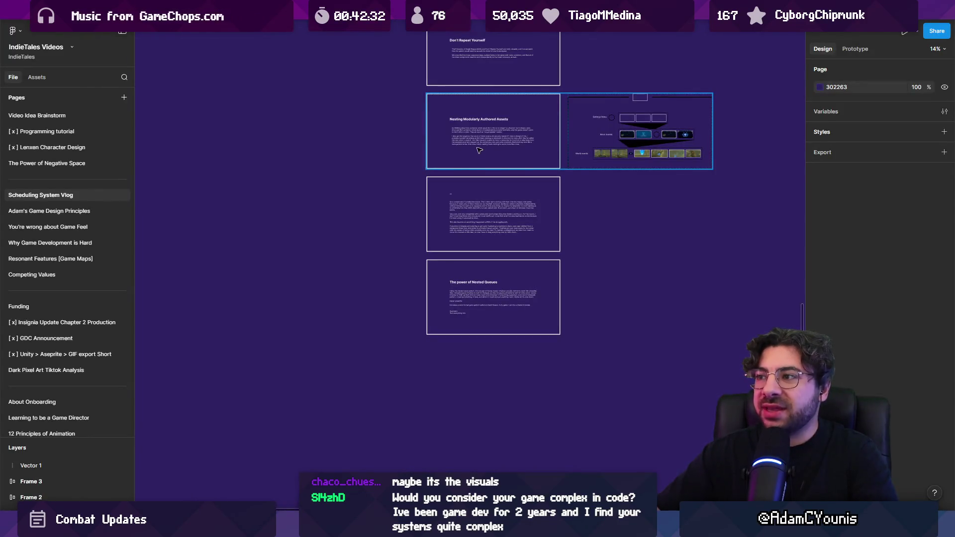
pyautogui.scroll(-5, 477, 151)
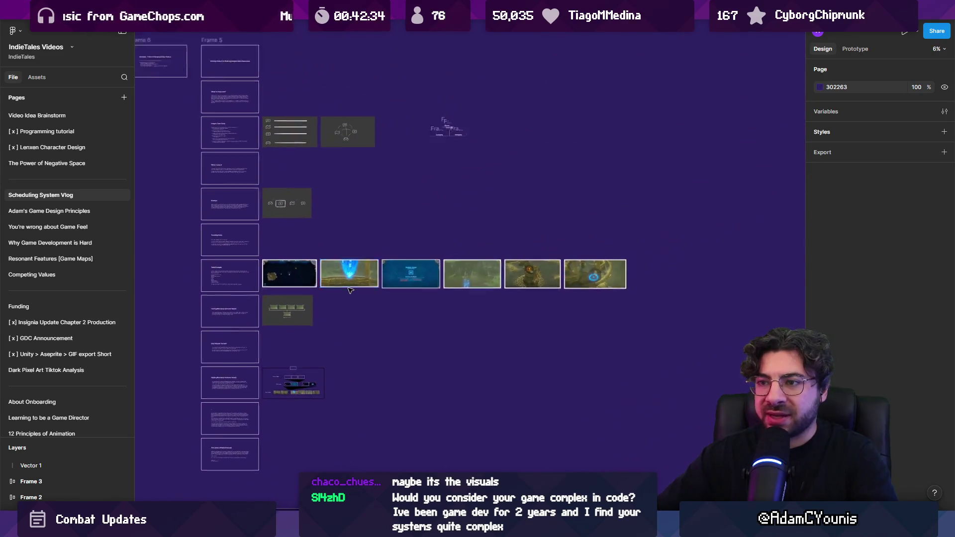
pyautogui.scroll(-2, 350, 291)
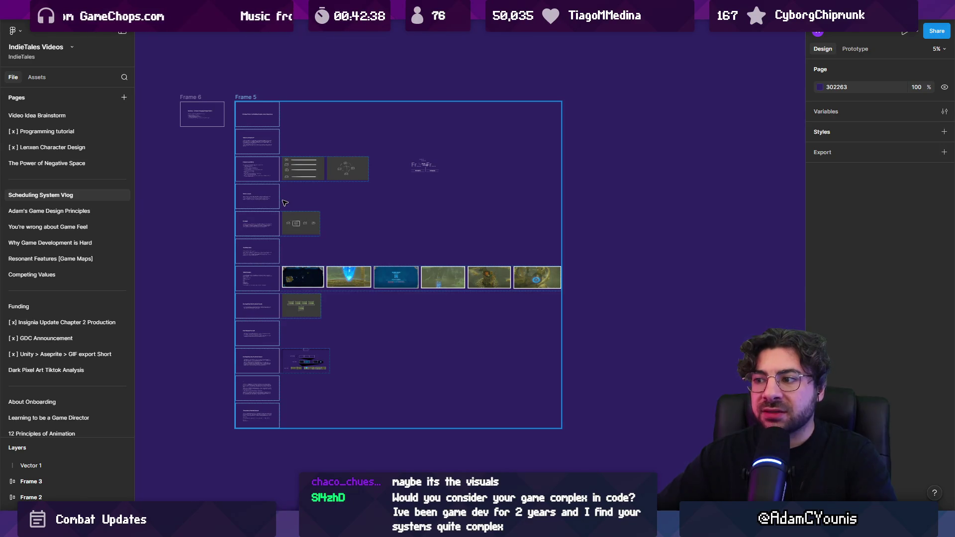
# Set Frame 24 and Frame 18 auto layout alignment to left, vertically centred.
pyautogui.click(285, 275)
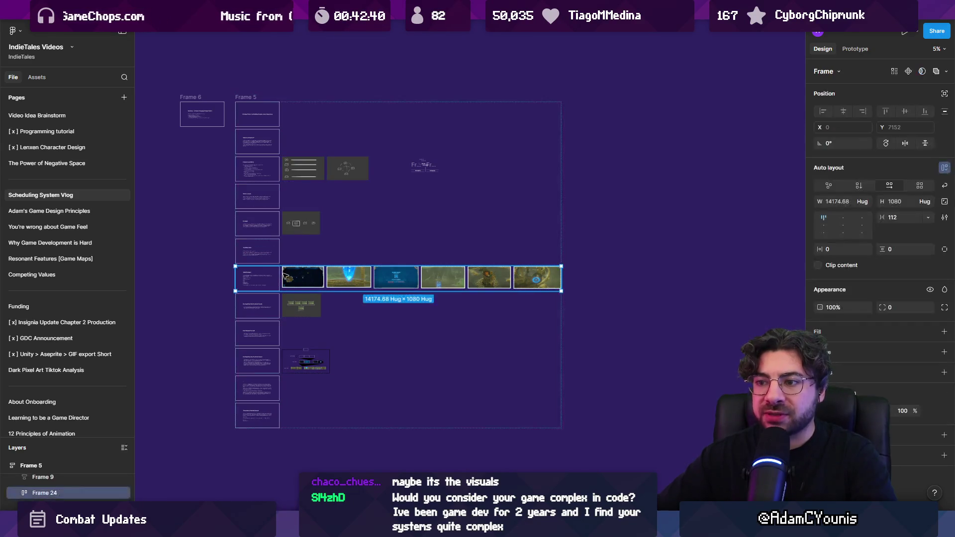
pyautogui.click(862, 225)
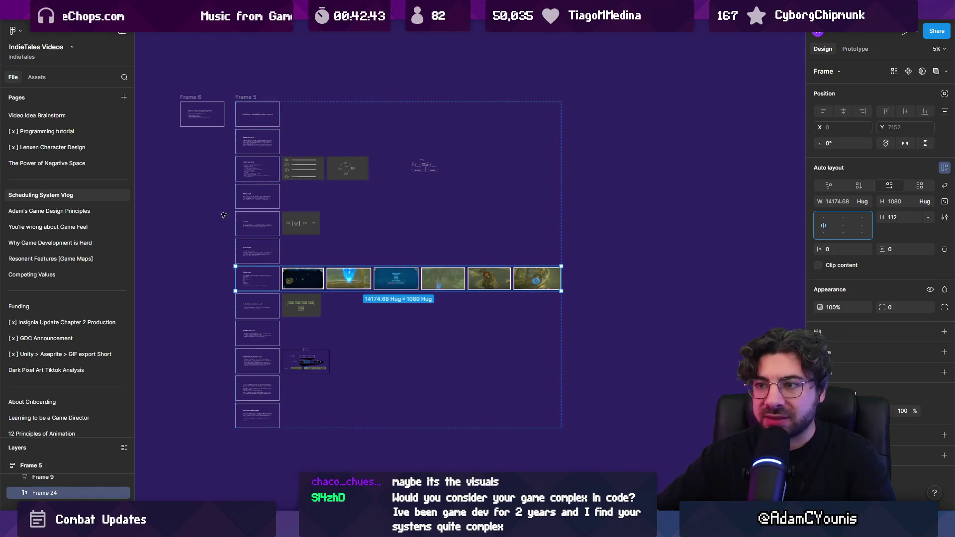
pyautogui.click(246, 179)
pyautogui.click(824, 225)
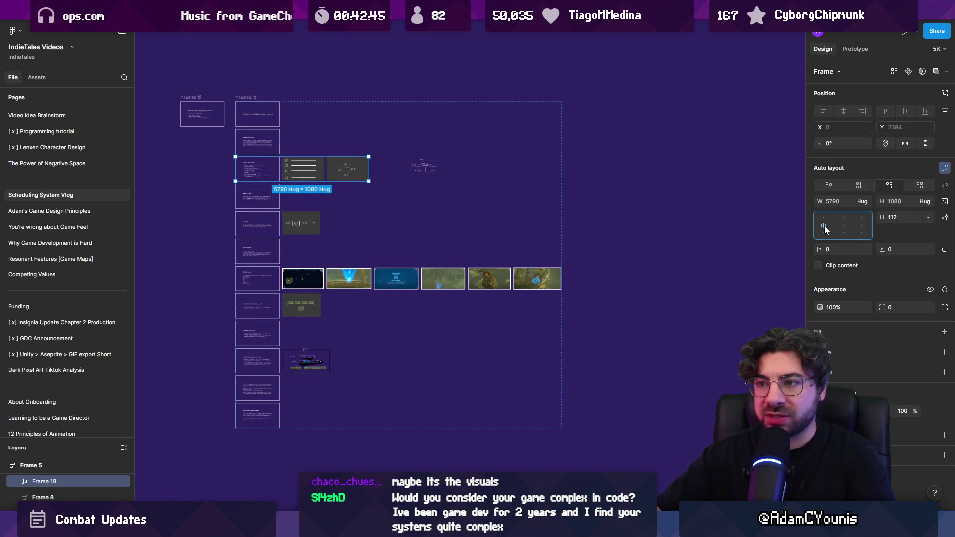
pyautogui.click(226, 368)
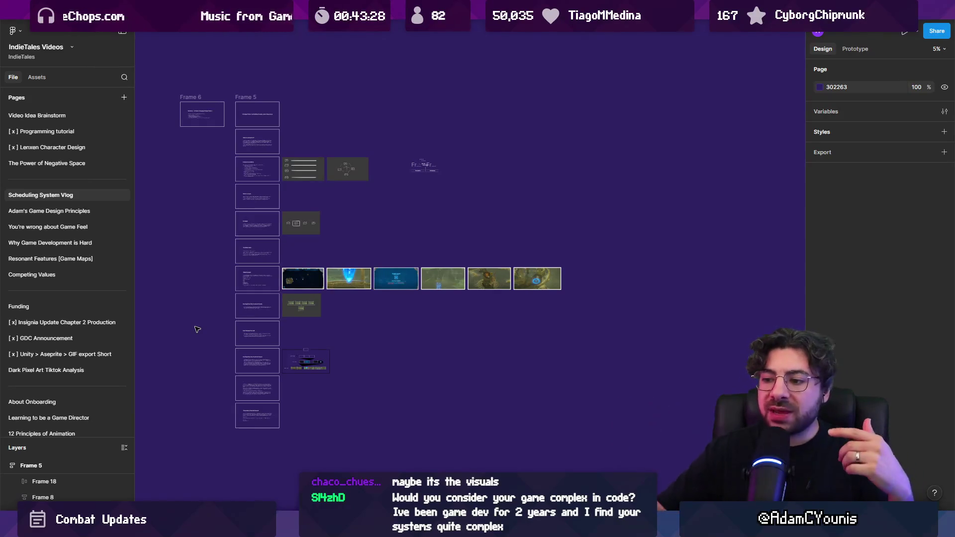
pyautogui.hotkey('alt', 'Tab')
pyautogui.scroll(-10, 574, 246)
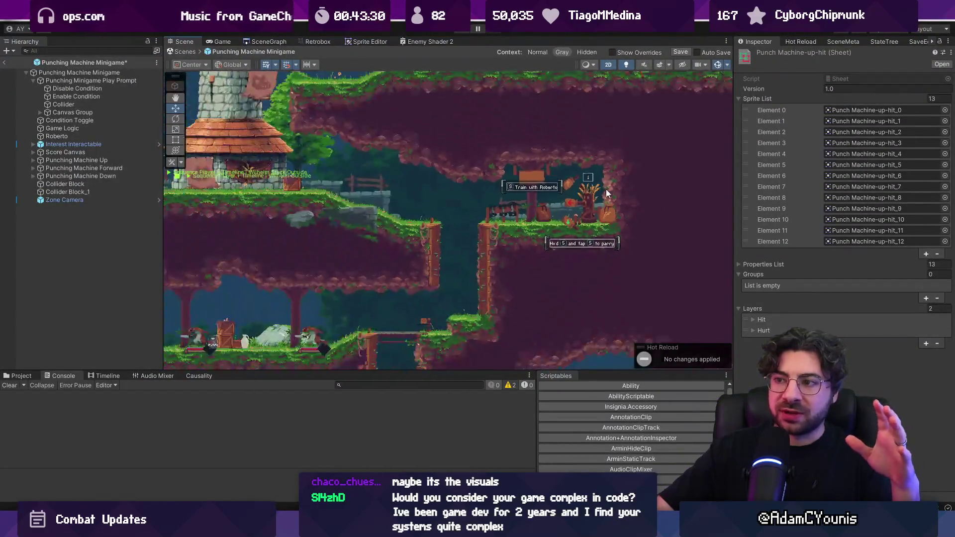
# Pan across the level around the punching machine, then bring up the SkyForge Gumroad page.
pyautogui.moveTo(482, 161); pyautogui.dragTo(501, 168)
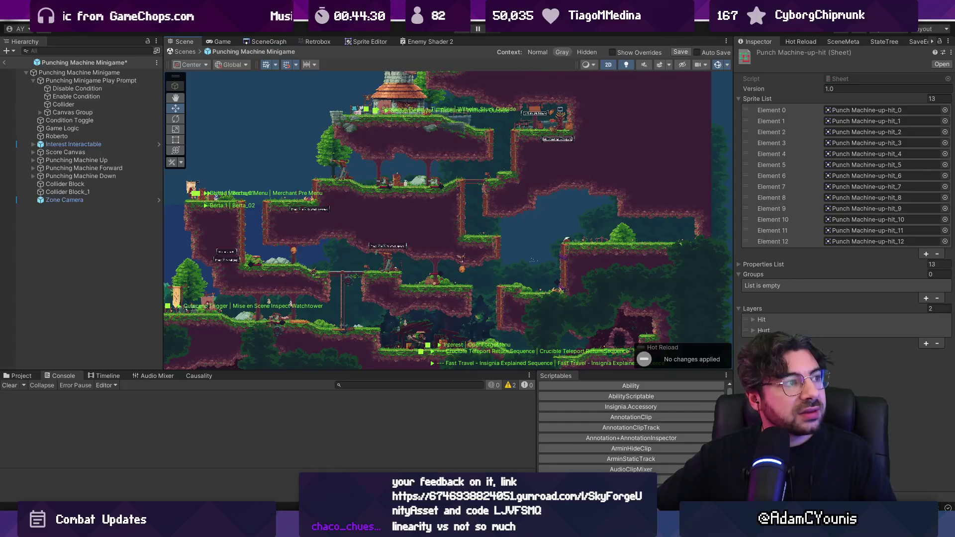
pyautogui.hotkey('alt', 'Tab')
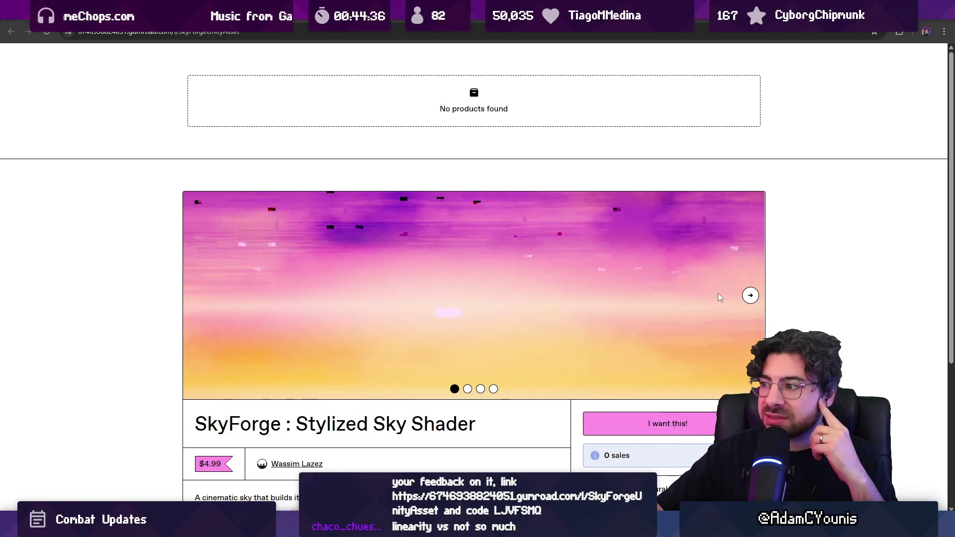
# Page forward through the SkyForge preview images and back to the first one.
pyautogui.click(750, 295)
pyautogui.click(750, 295)
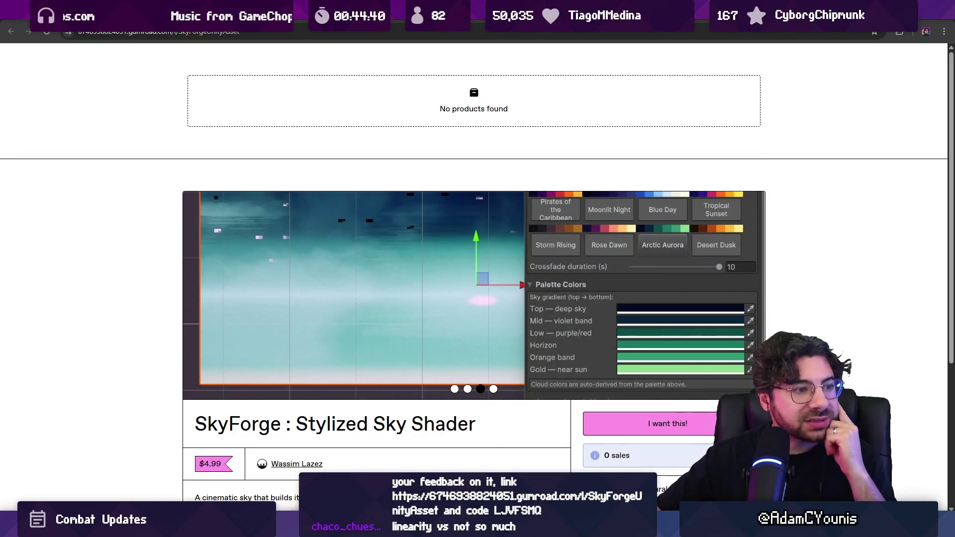
pyautogui.moveTo(445, 284)
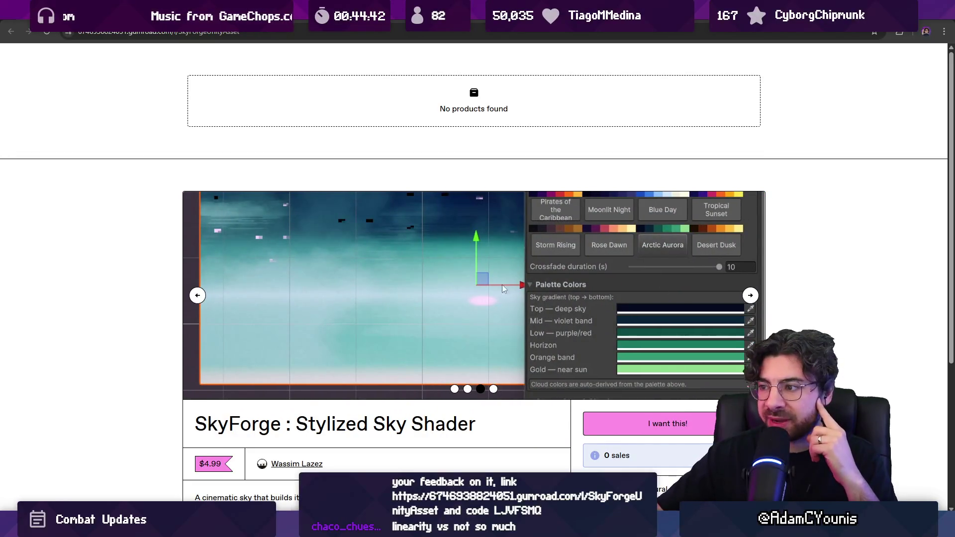
pyautogui.click(749, 296)
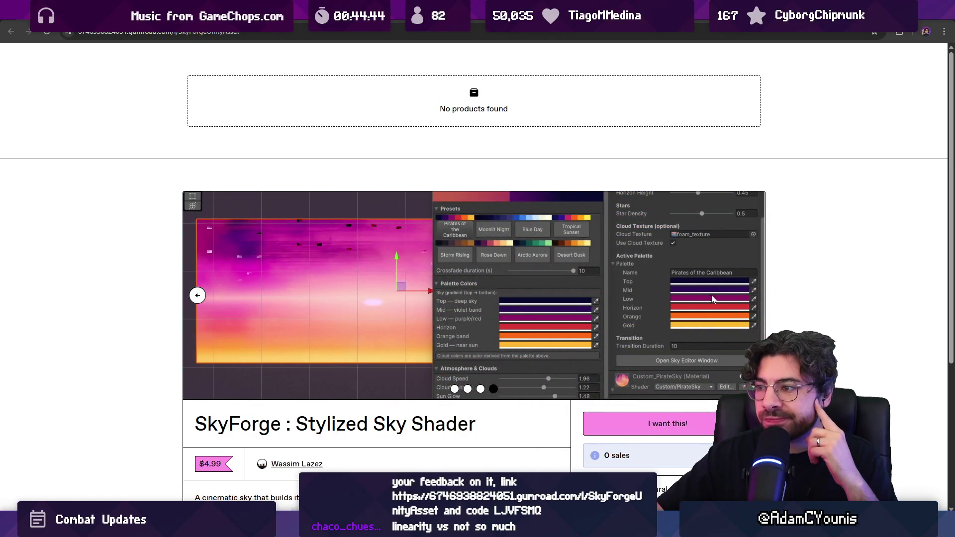
pyautogui.click(198, 296)
pyautogui.scroll(-4, 147, 272)
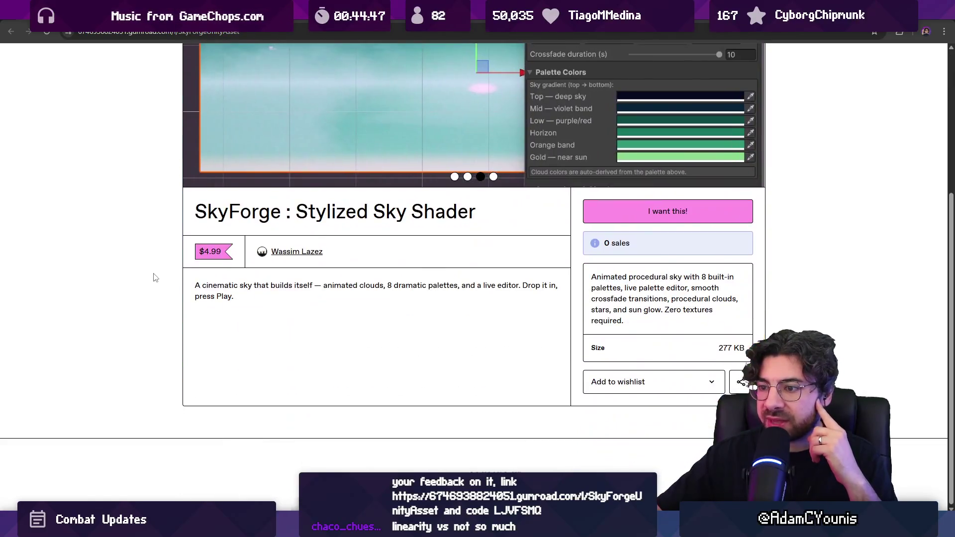
pyautogui.scroll(4, 148, 272)
pyautogui.click(197, 296)
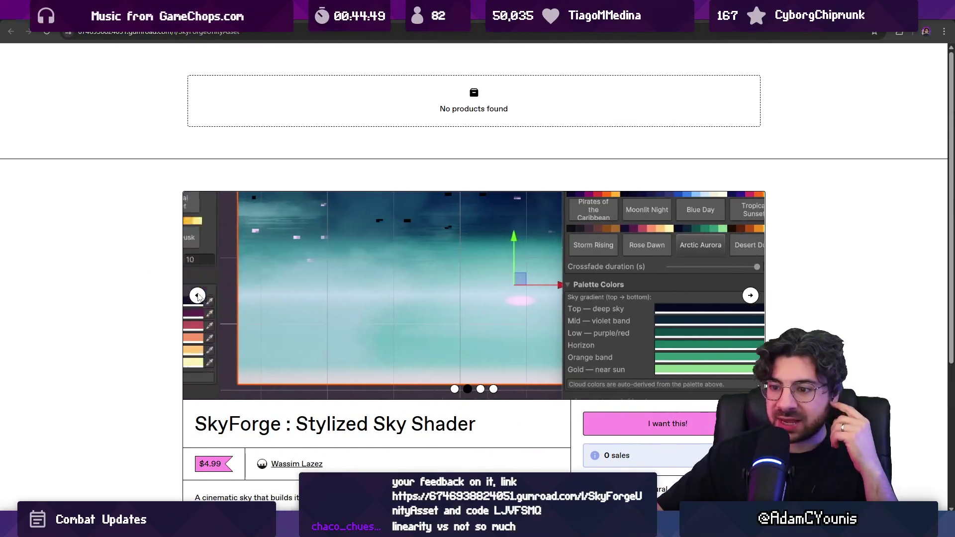
pyautogui.click(198, 295)
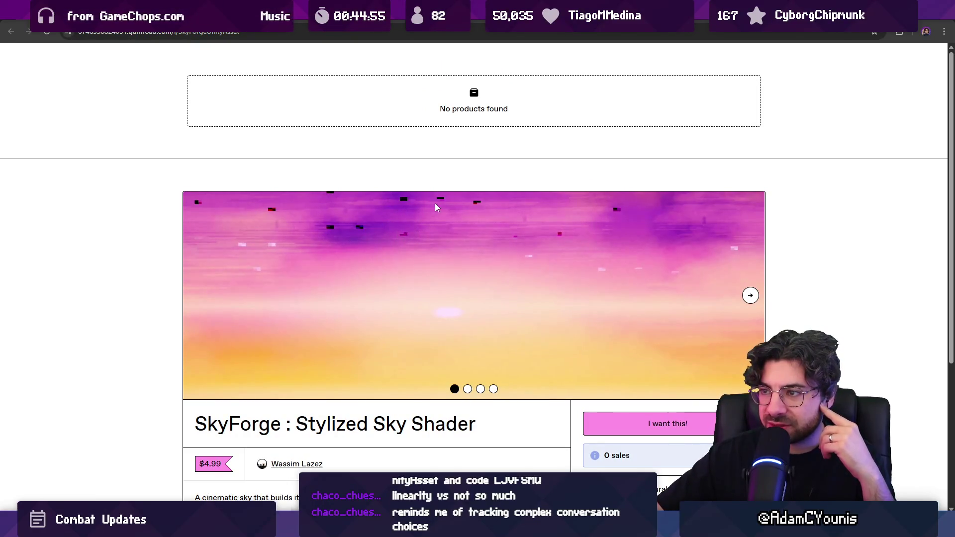
# Browse again to the teal sky preview and return to the pink-and-yellow first image.
pyautogui.click(751, 296)
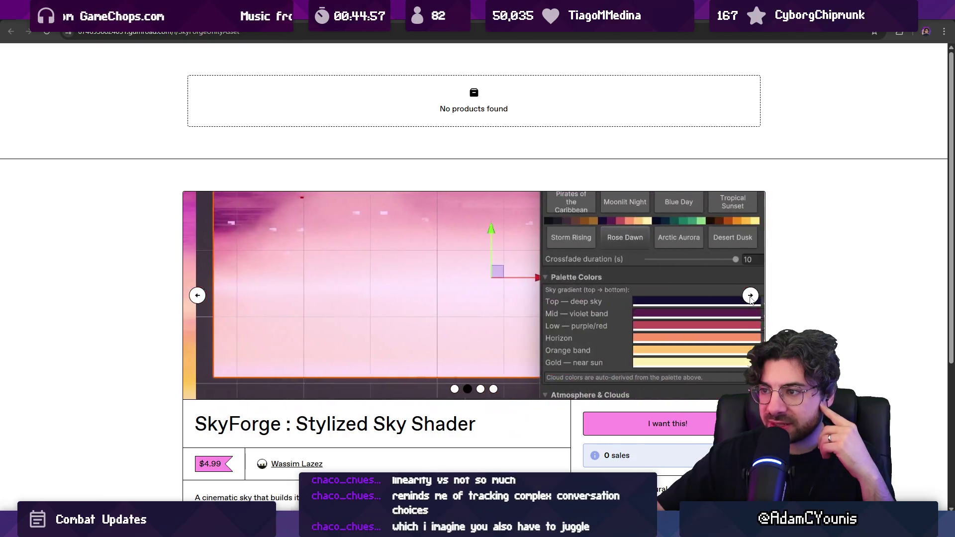
pyautogui.click(750, 295)
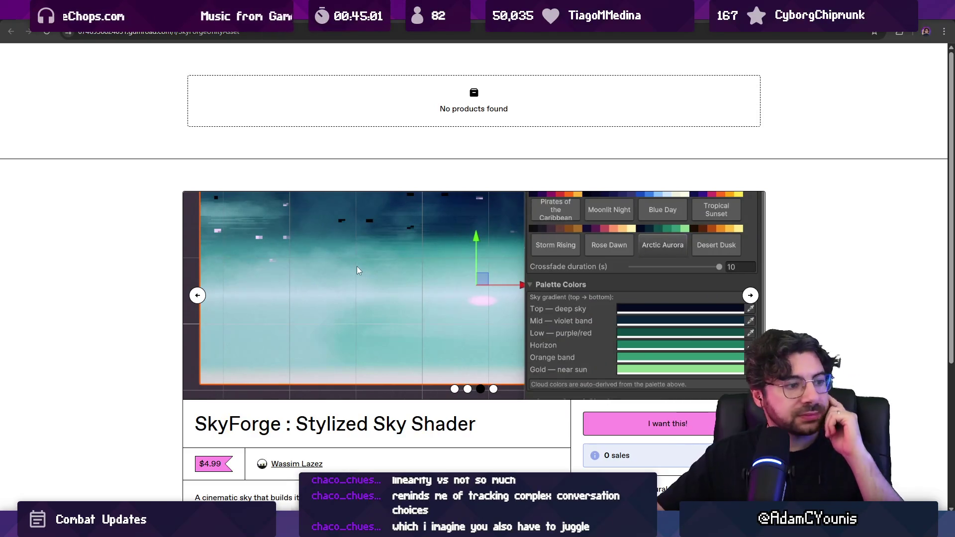
pyautogui.click(197, 295)
pyautogui.click(197, 295)
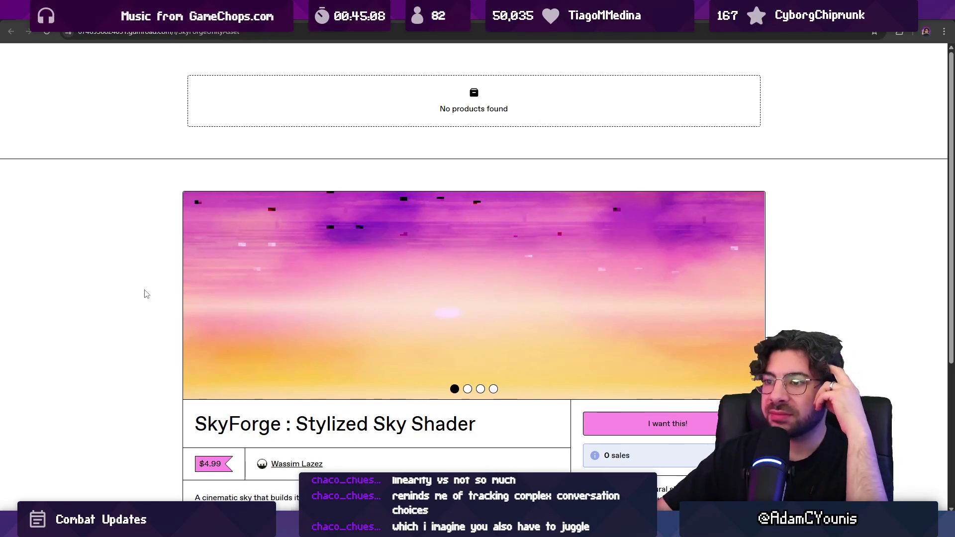
pyautogui.scroll(-1, 146, 294)
pyautogui.moveTo(257, 259)
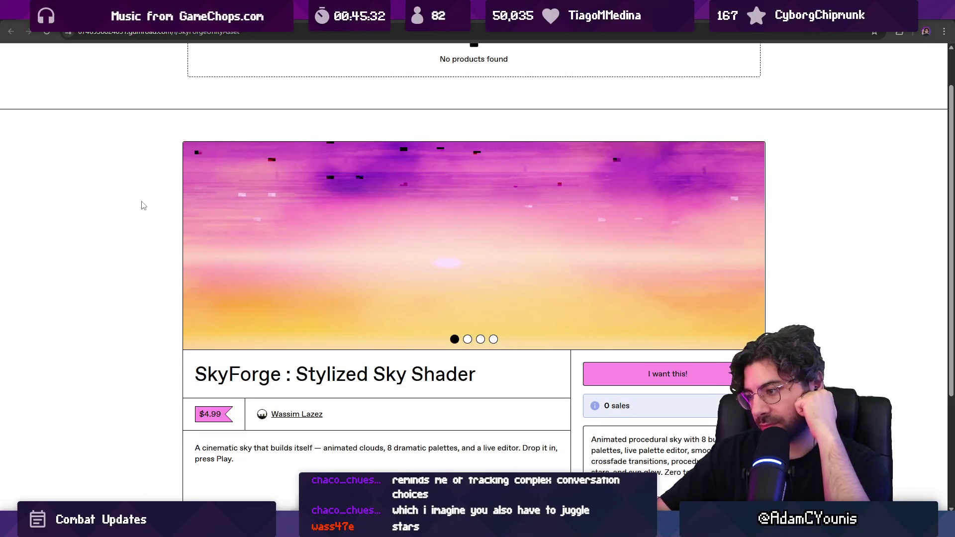
# Advance the SkyForge carousel past the editor and teal sky shots to the magenta sky screenshot.
pyautogui.scroll(-2, 143, 206)
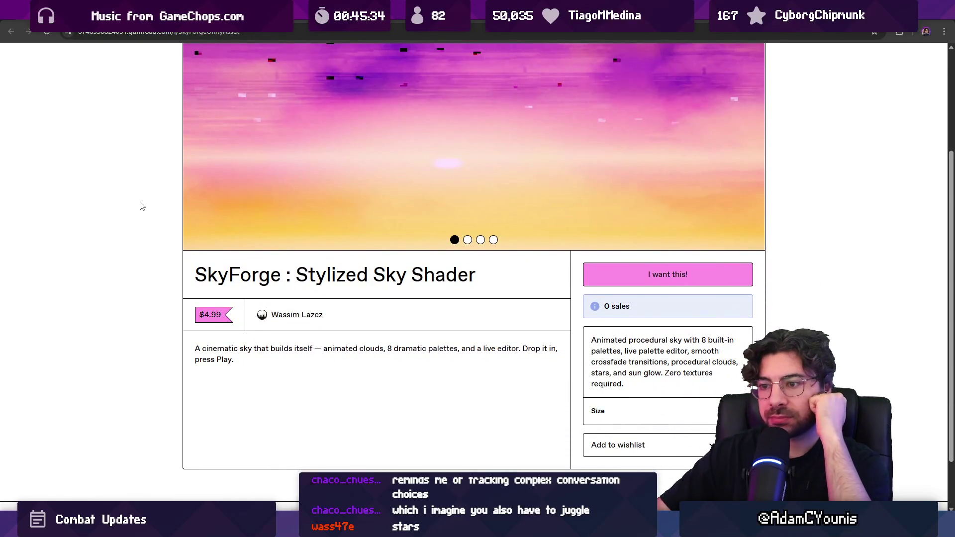
pyautogui.scroll(2, 140, 206)
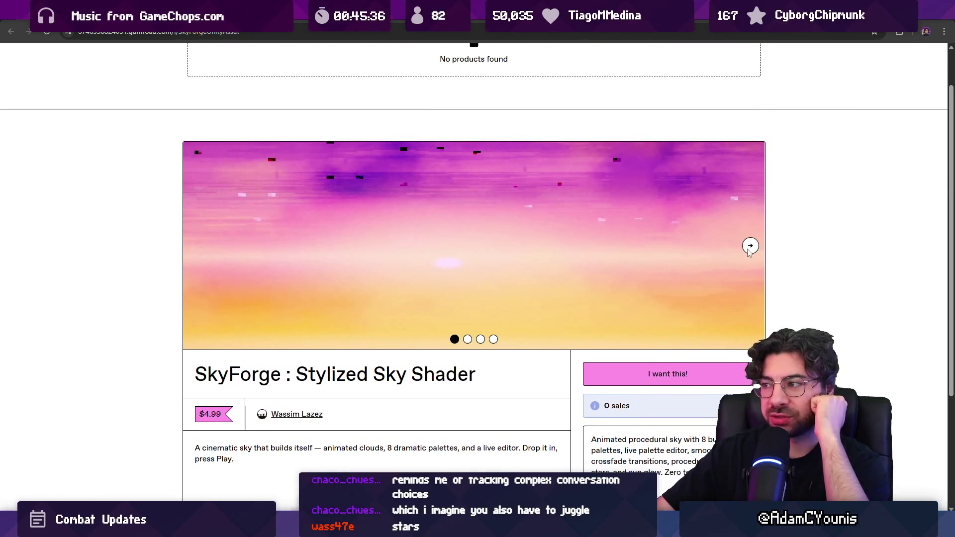
pyautogui.click(750, 247)
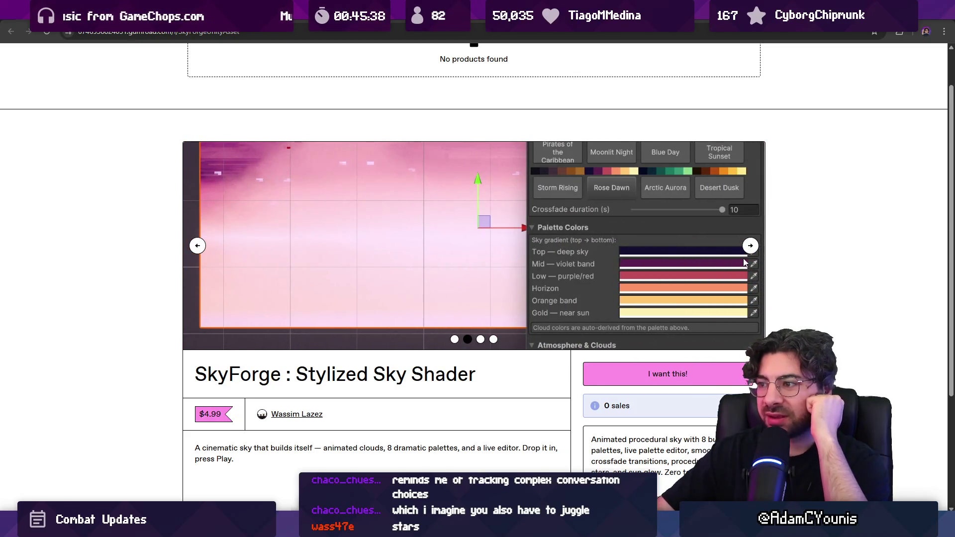
pyautogui.click(751, 245)
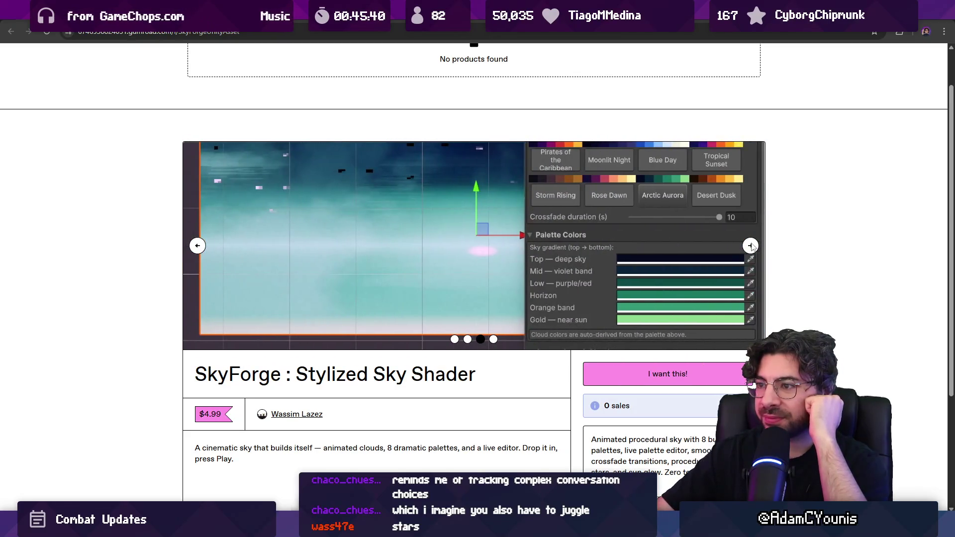
pyautogui.click(751, 246)
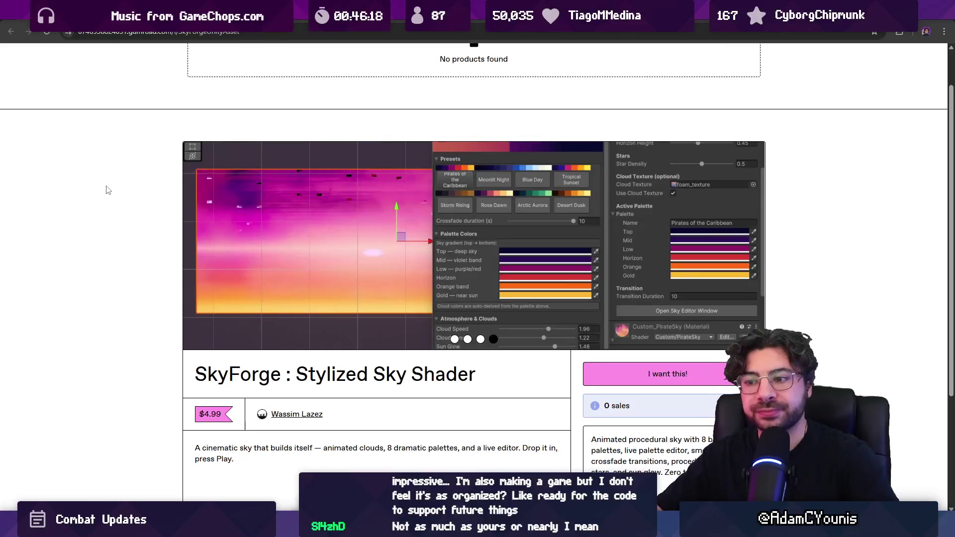
pyautogui.hotkey('alt', 'Tab')
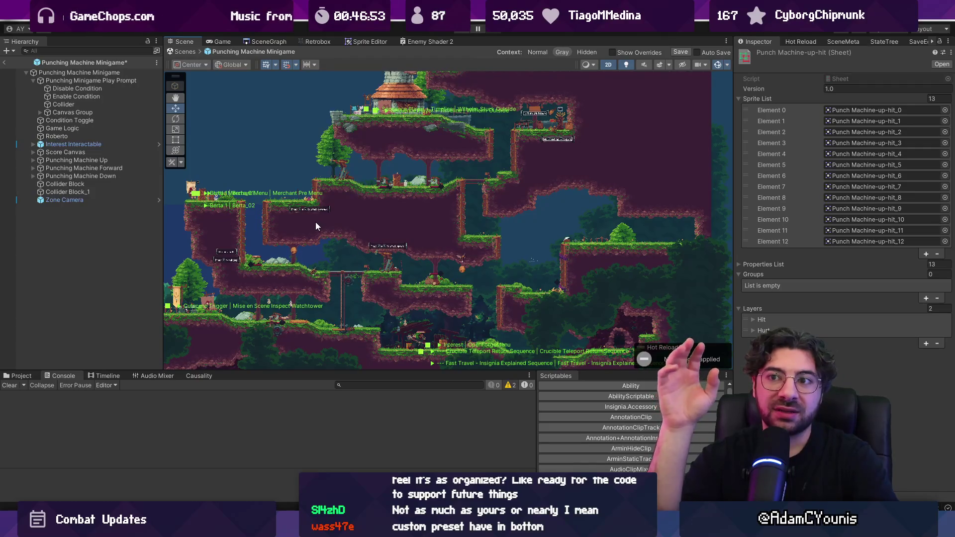
# Deselect the Punch Machine-up-hit sprite sheet and exit the prefab to the full scene.
pyautogui.click(109, 215)
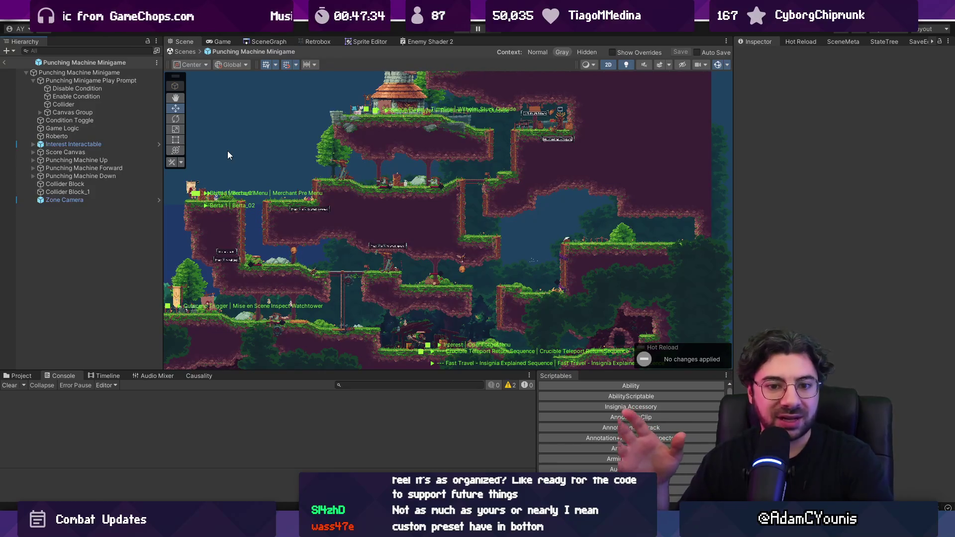
pyautogui.click(5, 64)
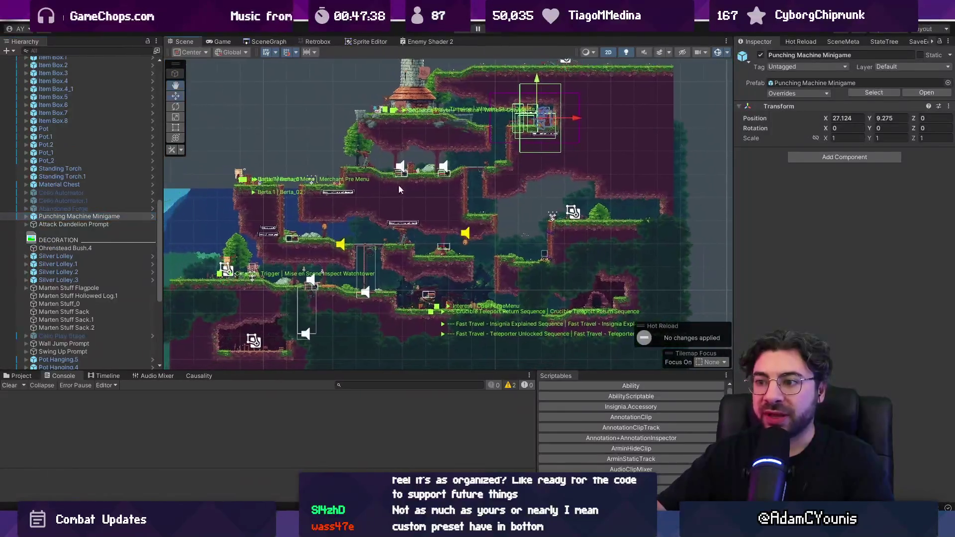
# Select and frame GameEngine to review the insignia and Reward panel UI.
pyautogui.scroll(5, 381, 189)
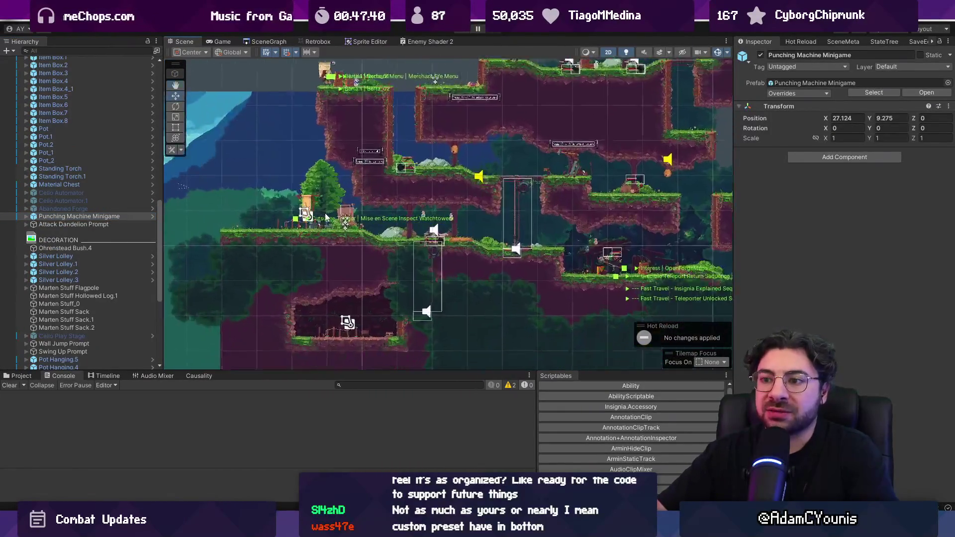
pyautogui.scroll(15, 80, 199)
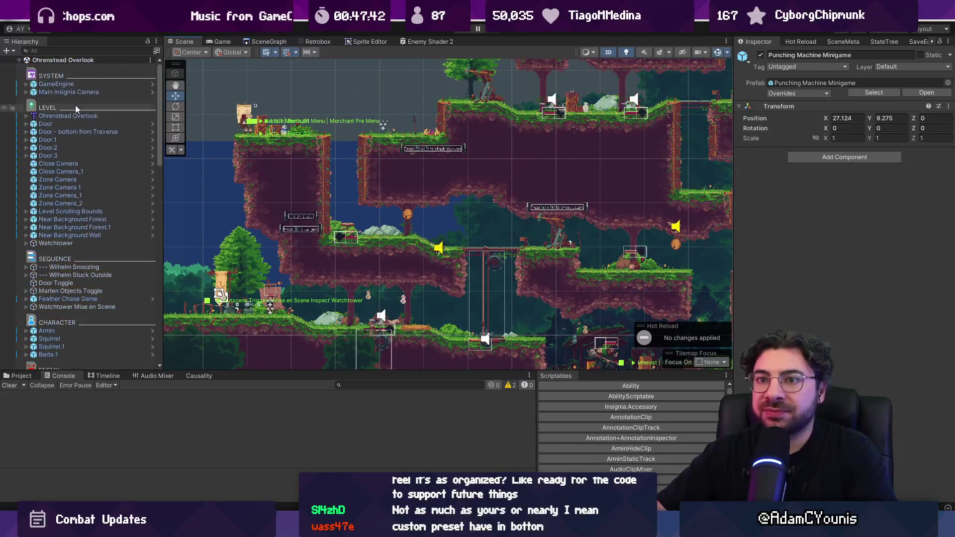
pyautogui.click(73, 85)
pyautogui.press('f')
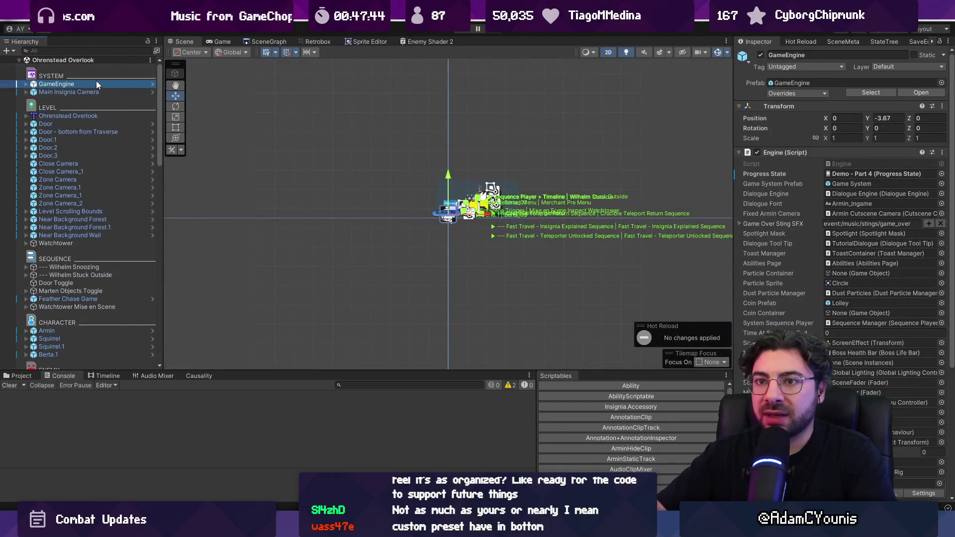
pyautogui.scroll(10, 516, 164)
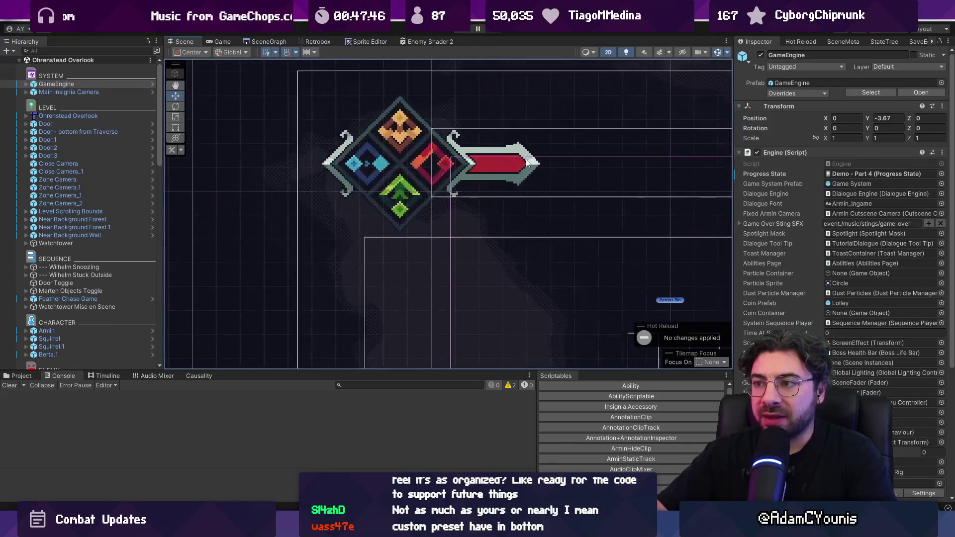
pyautogui.scroll(-8, 464, 176)
pyautogui.press('f')
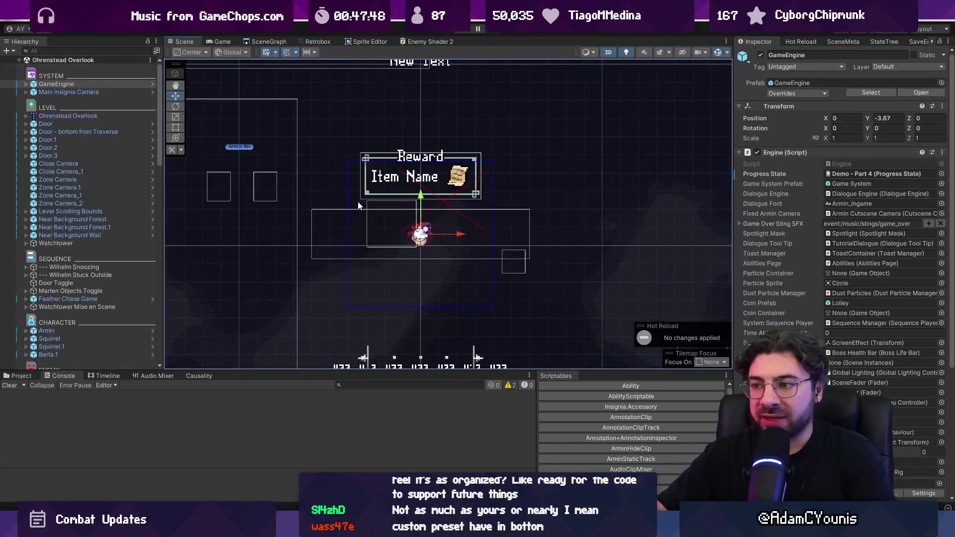
pyautogui.scroll(10, 448, 177)
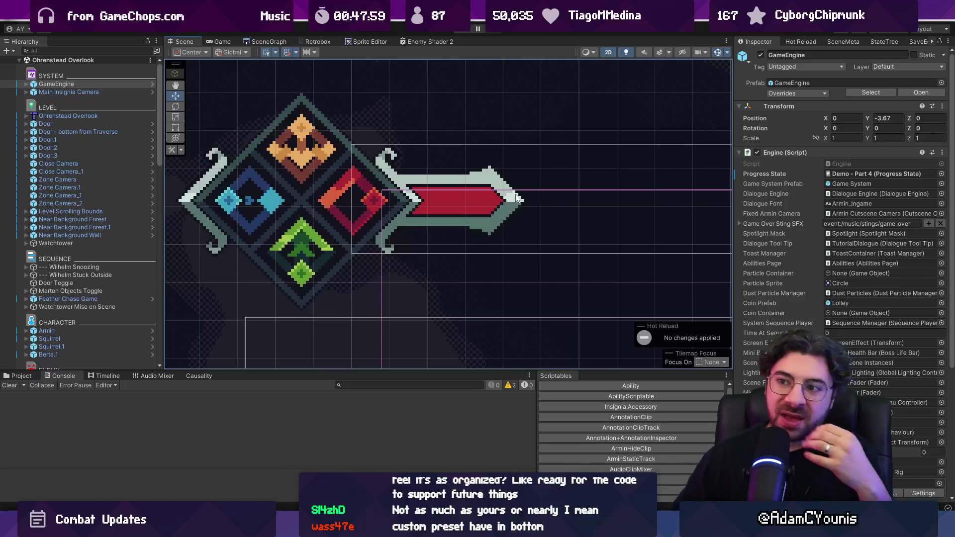
pyautogui.scroll(-10, 247, 234)
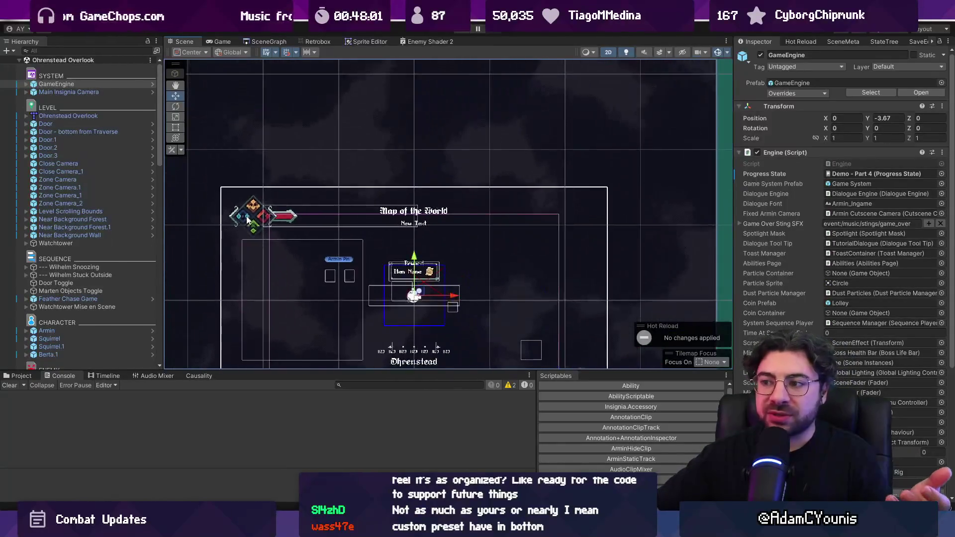
pyautogui.scroll(-5, 248, 223)
# Select the Ohrenstead Foothills Background while panning the level, then start Play mode.
pyautogui.moveTo(448, 308); pyautogui.dragTo(300, 317)
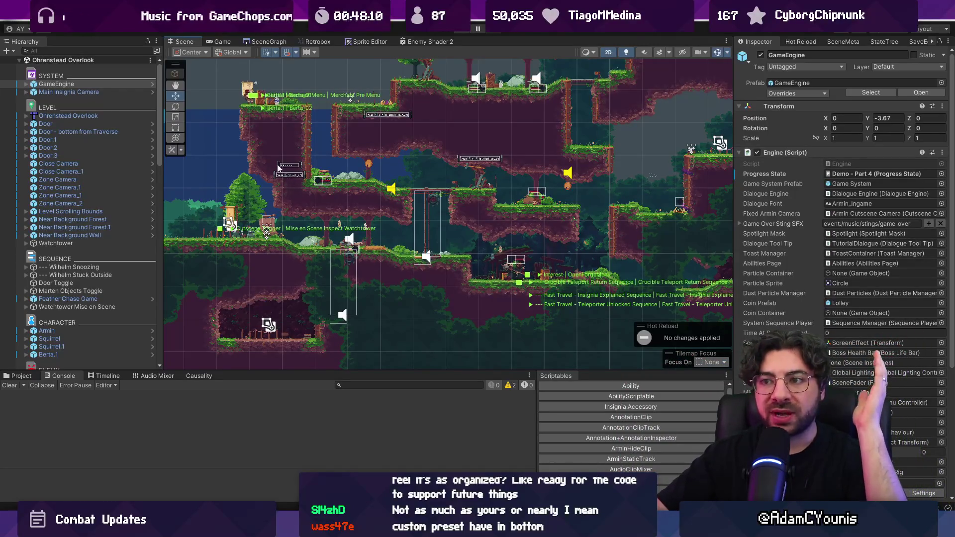
pyautogui.click(214, 96)
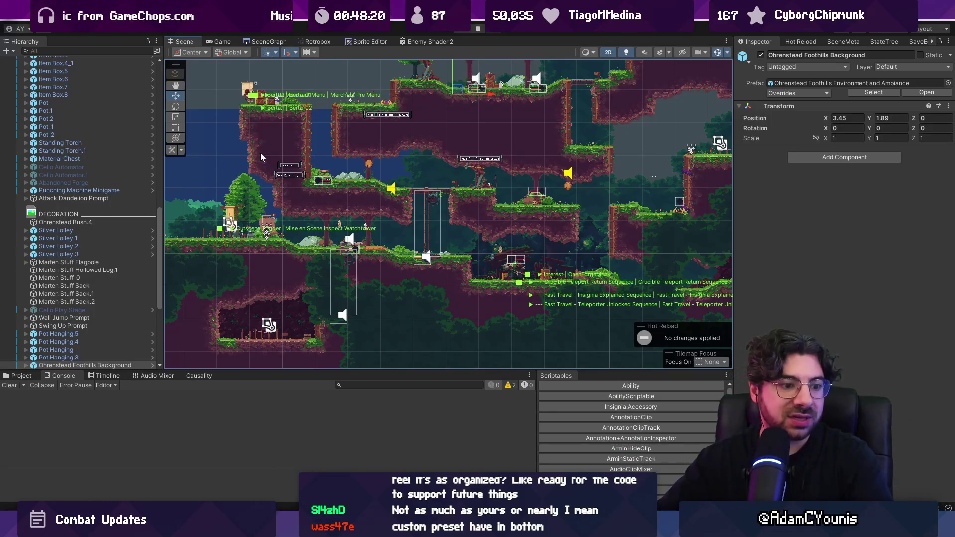
pyautogui.scroll(-2, 279, 193)
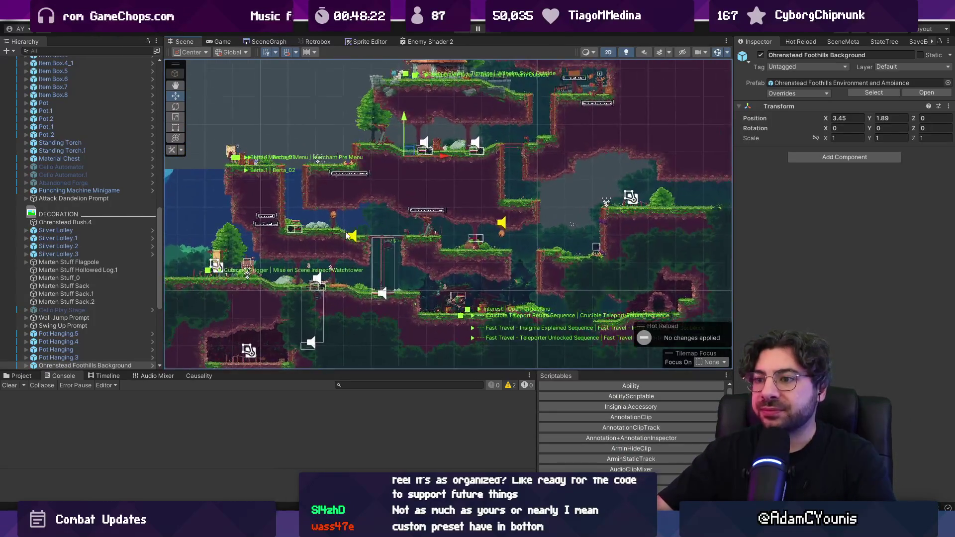
pyautogui.moveTo(313, 219); pyautogui.dragTo(291, 198)
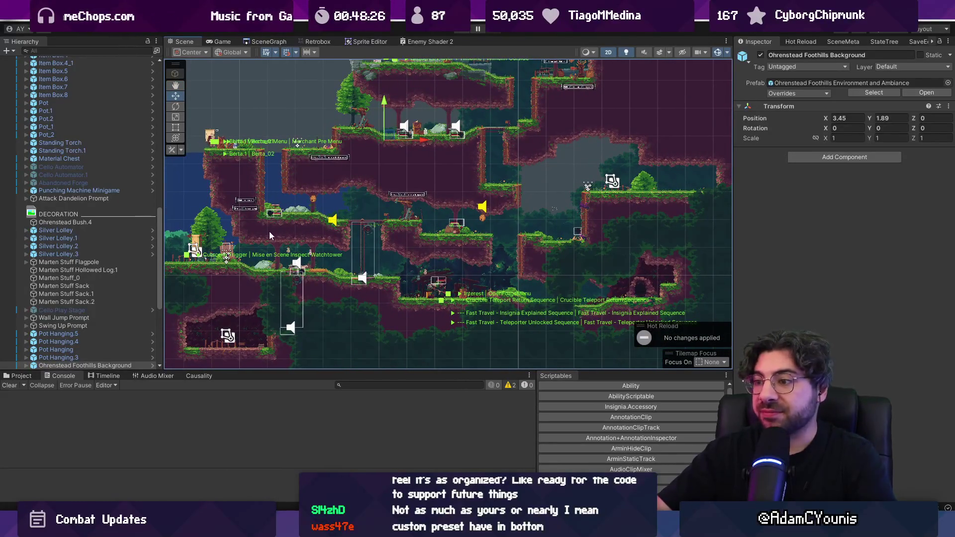
pyautogui.scroll(1, 263, 238)
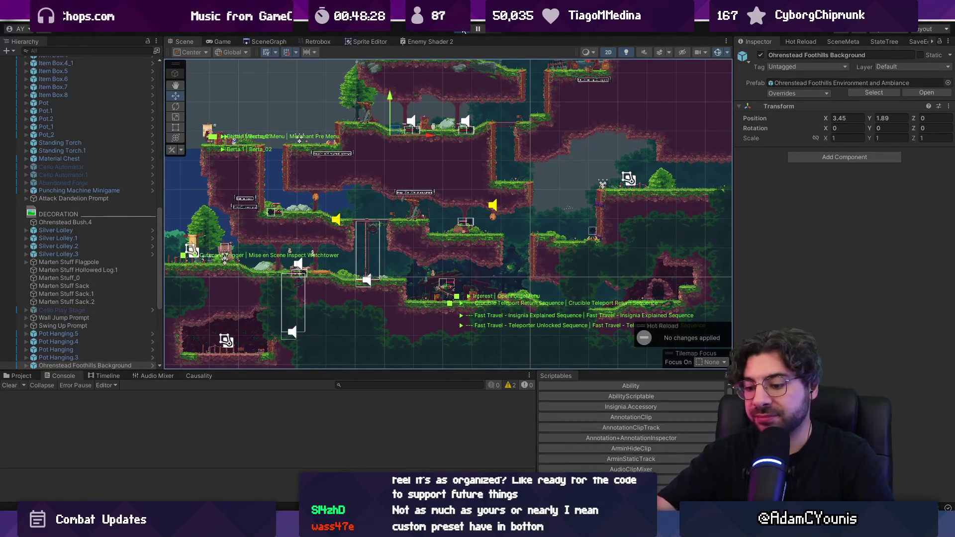
pyautogui.click(463, 29)
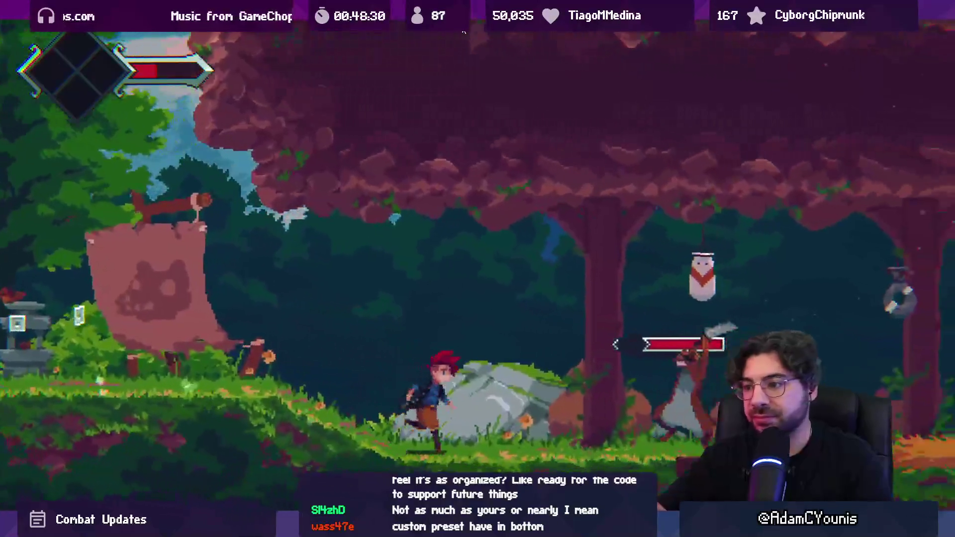
# Fight the enemy with moves, a jump and spin attack, then leave fullscreen and stop Play mode.
pyautogui.press('Left')
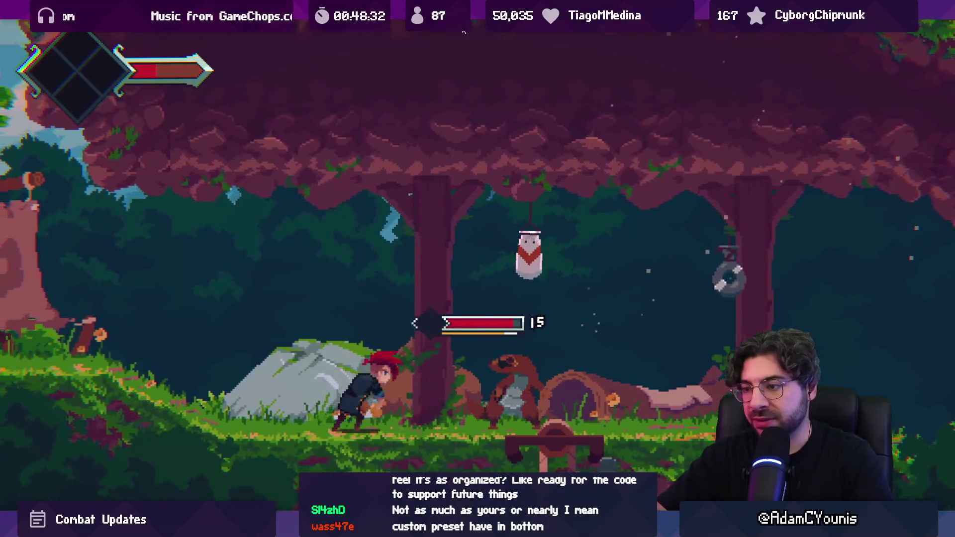
pyautogui.press('Right')
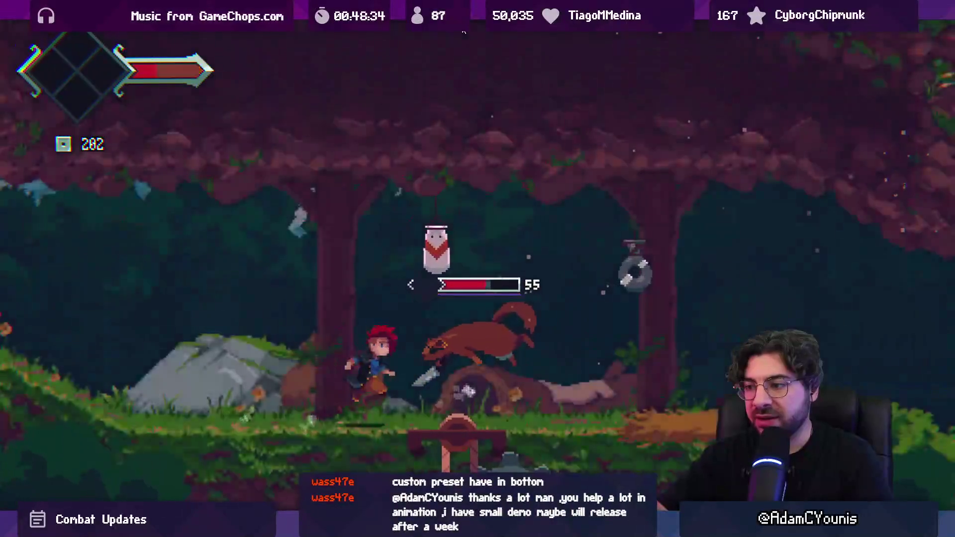
pyautogui.press('space')
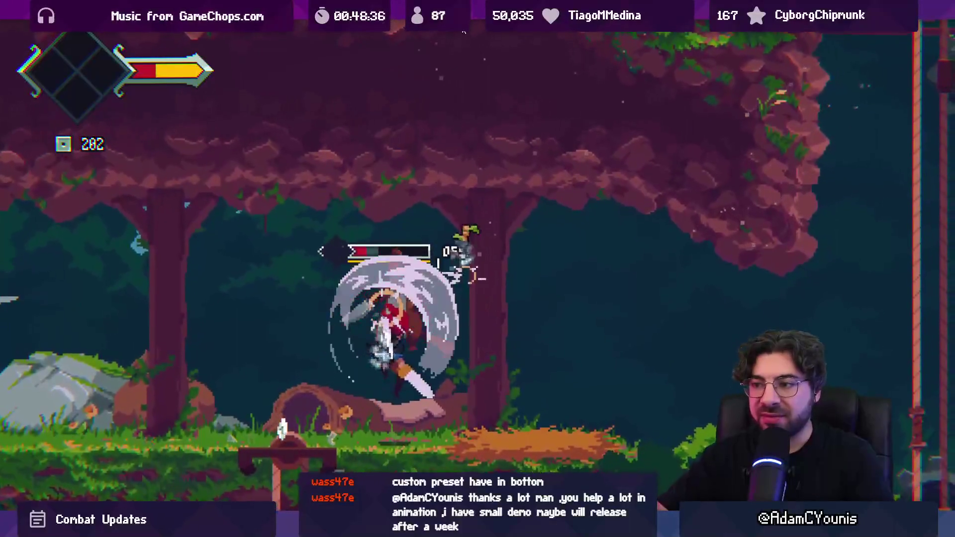
pyautogui.press('Left')
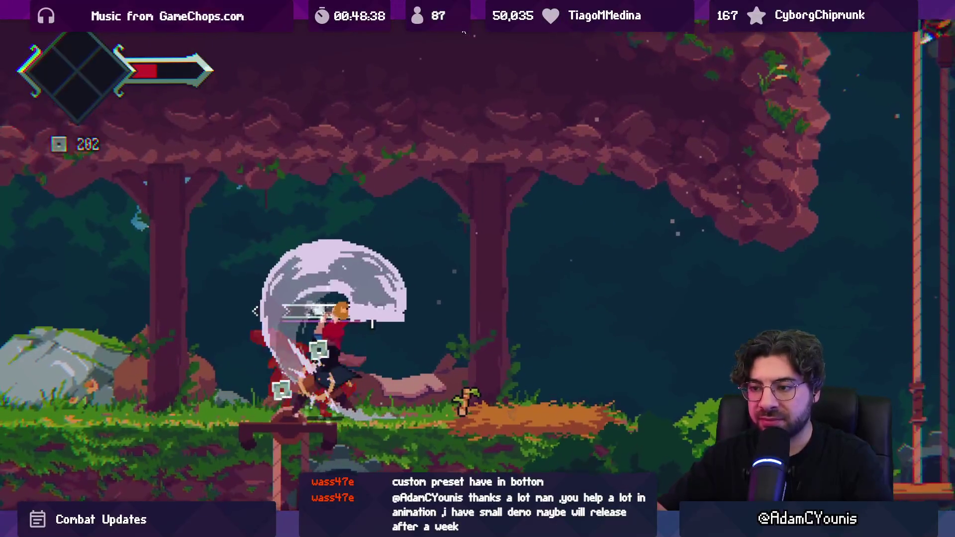
pyautogui.hotkey('shift', 'space')
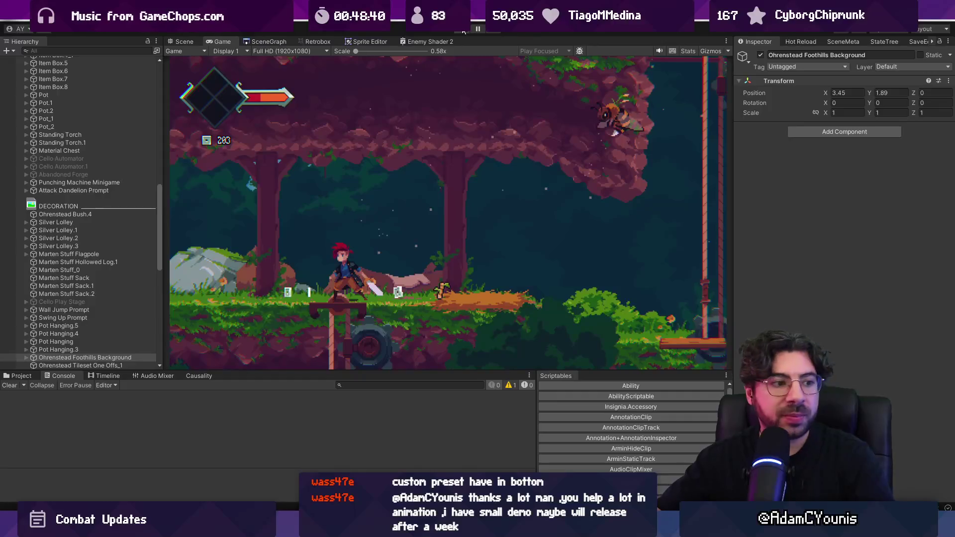
pyautogui.click(463, 31)
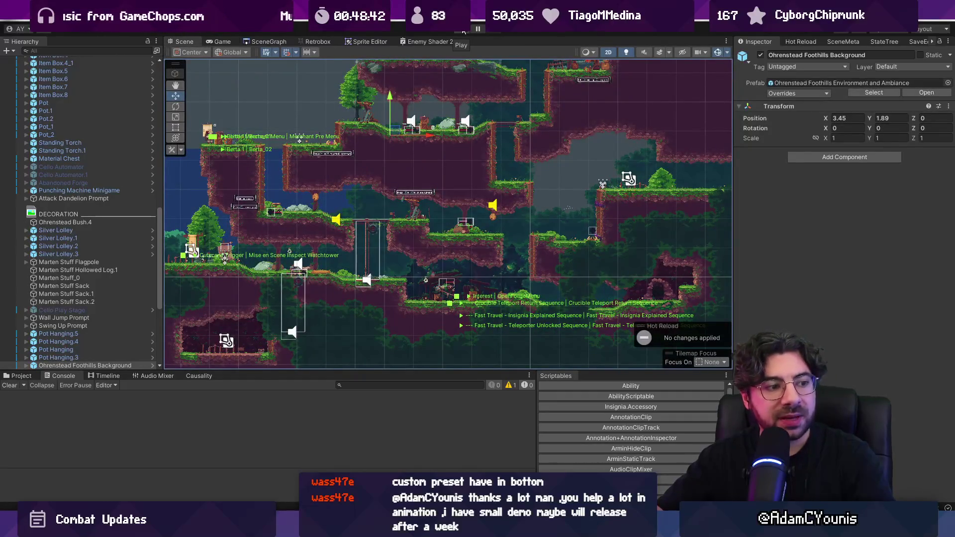
# Close the SceneGraph, Retrobox, Enemy Shader 2 and Game tabs so only the Scene view remains.
pyautogui.scroll(5, 399, 226)
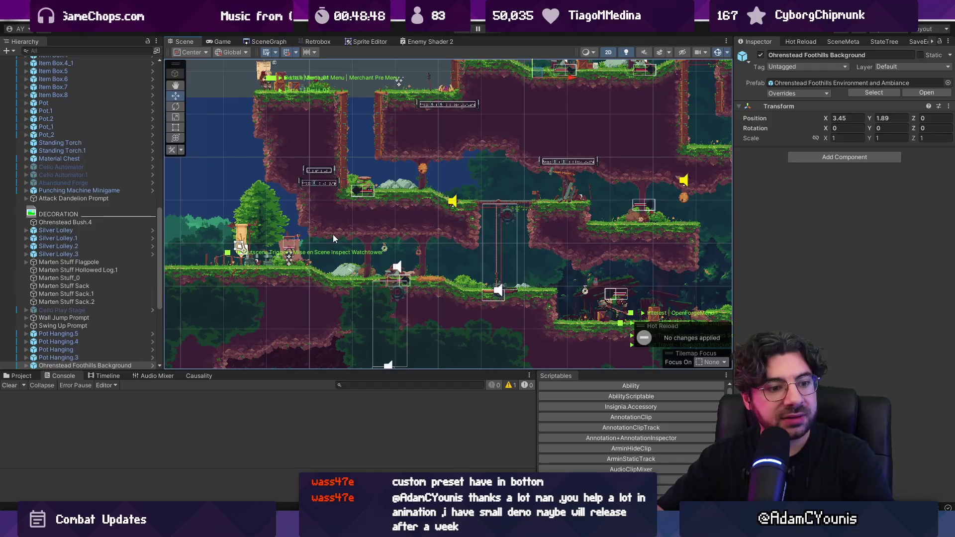
pyautogui.scroll(2, 309, 229)
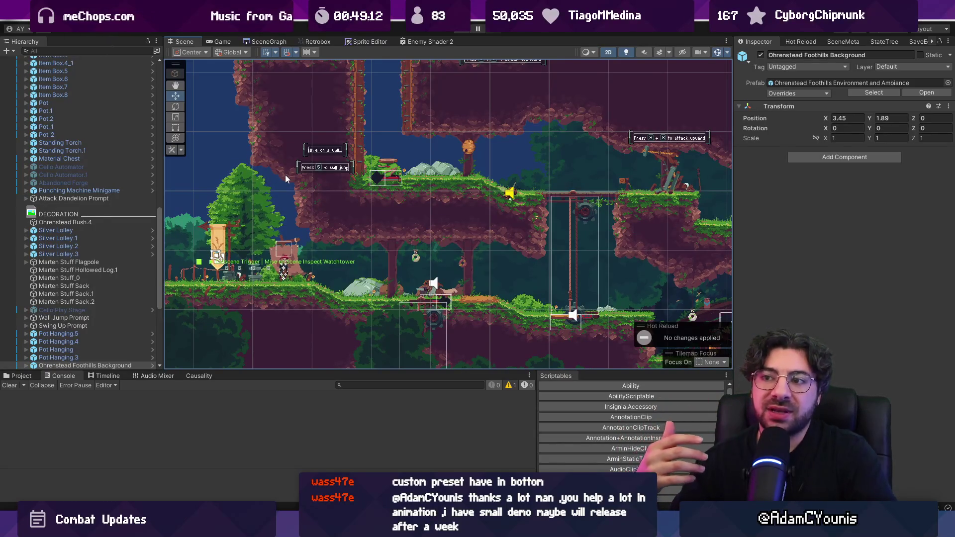
pyautogui.middleClick(262, 44)
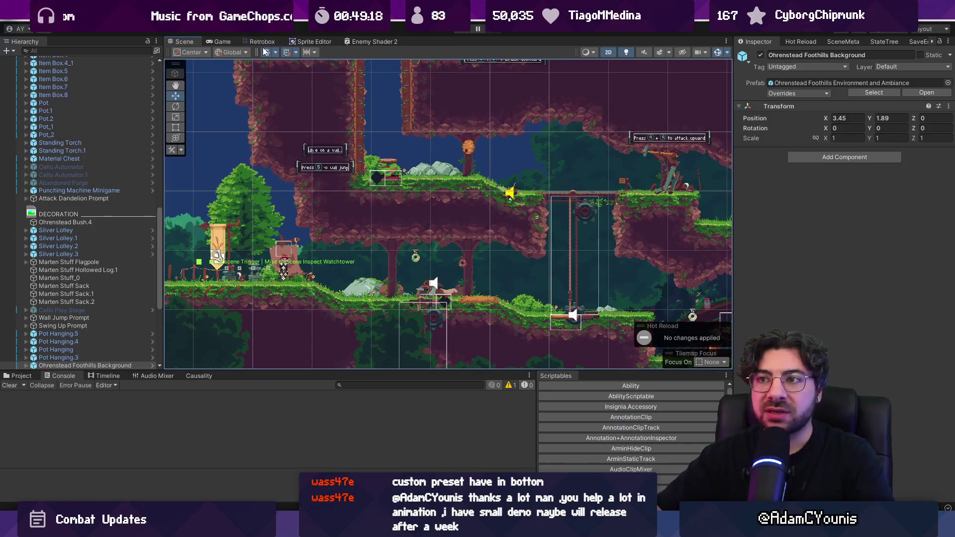
pyautogui.middleClick(266, 45)
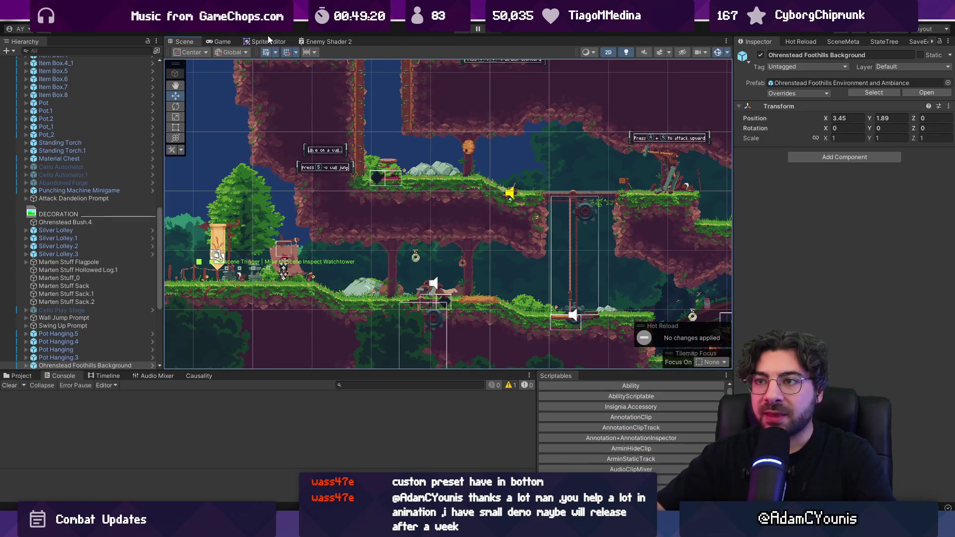
pyautogui.middleClick(260, 41)
pyautogui.middleClick(235, 41)
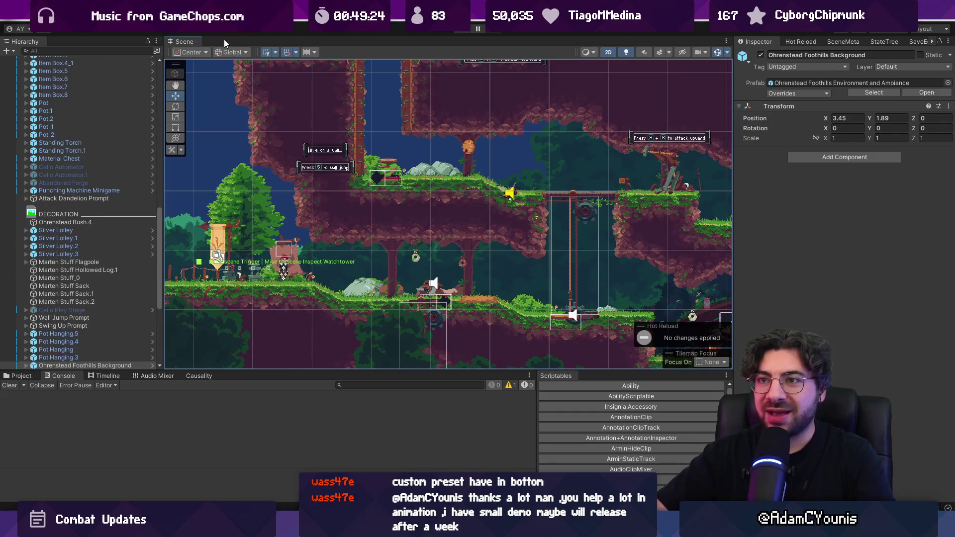
# Reopen the Game view from Window > General and dock it beside the Scene tab.
pyautogui.click(353, 16)
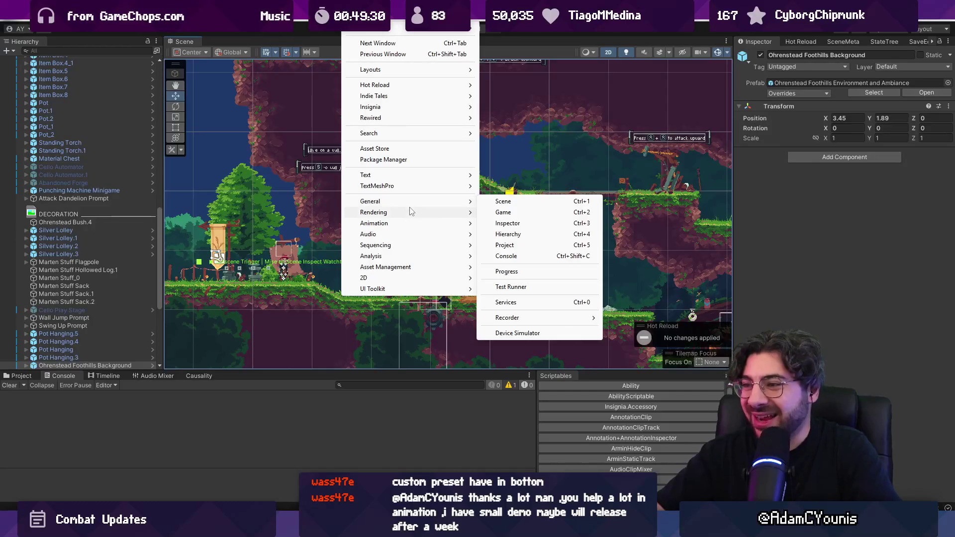
pyautogui.moveTo(478, 203)
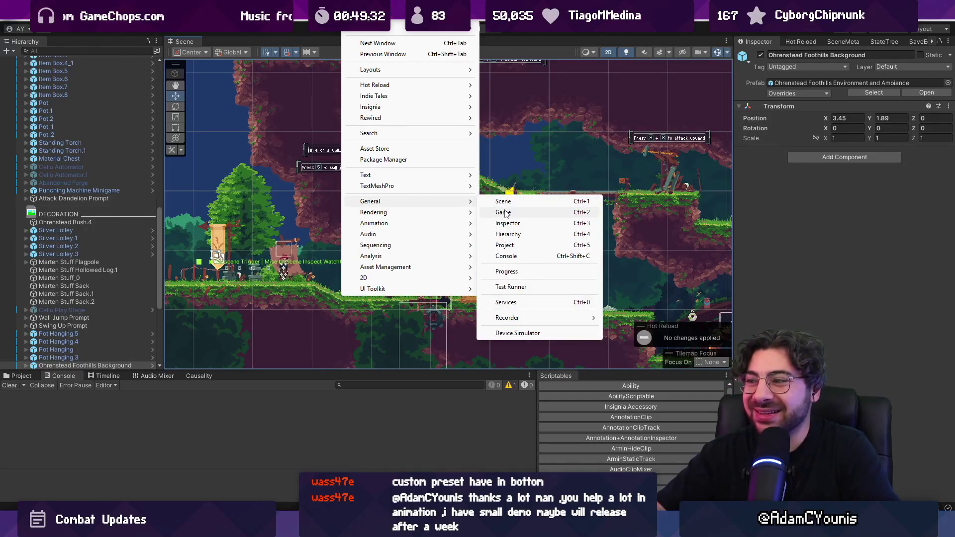
pyautogui.click(505, 212)
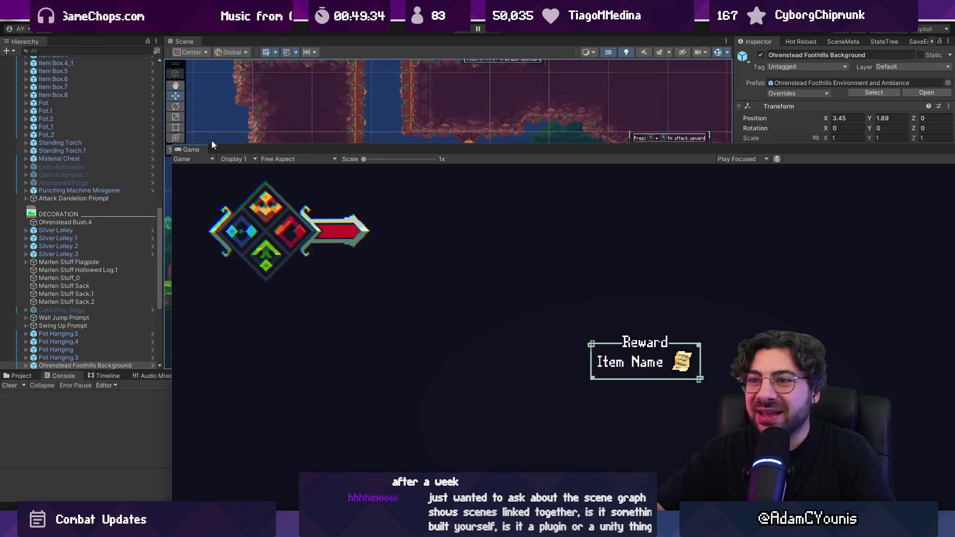
pyautogui.moveTo(212, 142); pyautogui.dragTo(242, 44)
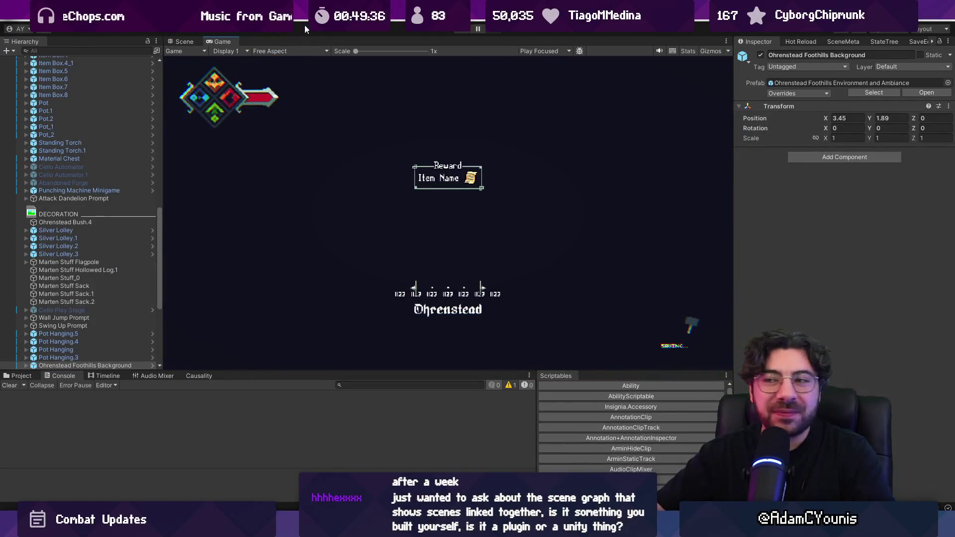
# Open the Retrobox Editor from Window > Insignia and dock it next to the Game tab.
pyautogui.click(351, 19)
pyautogui.moveTo(421, 211)
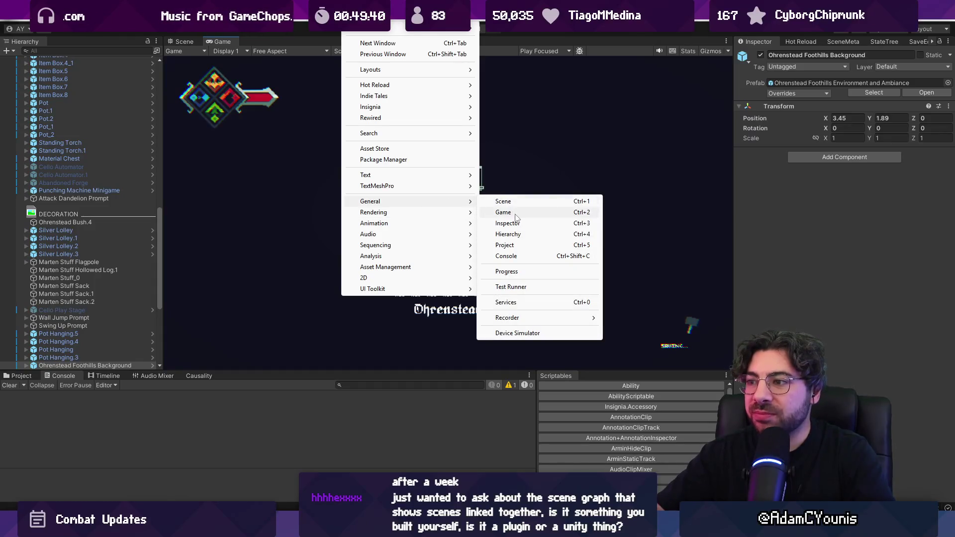
pyautogui.moveTo(424, 109)
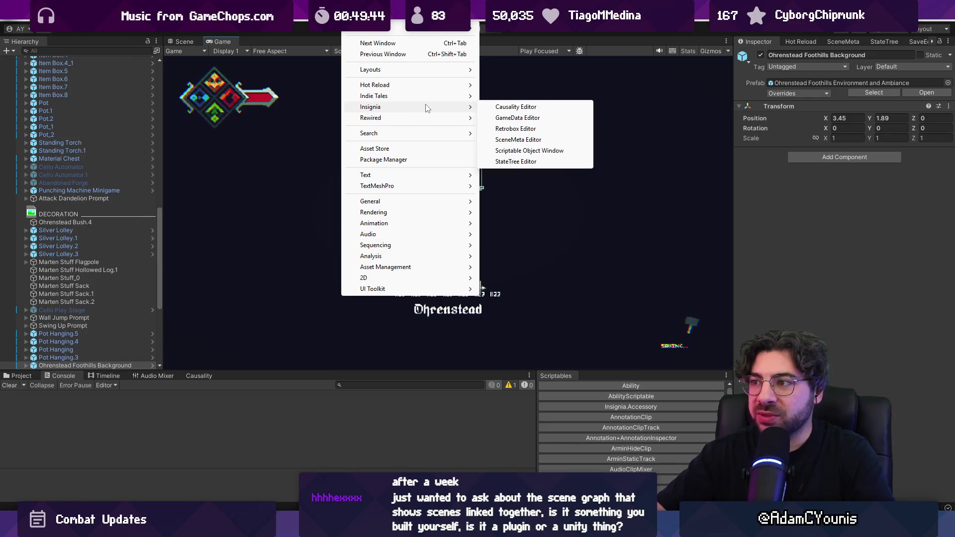
pyautogui.click(515, 129)
pyautogui.moveTo(557, 102)
pyautogui.mouseDown()
pyautogui.moveTo(321, 38)
pyautogui.moveTo(291, 46)
pyautogui.mouseUp()
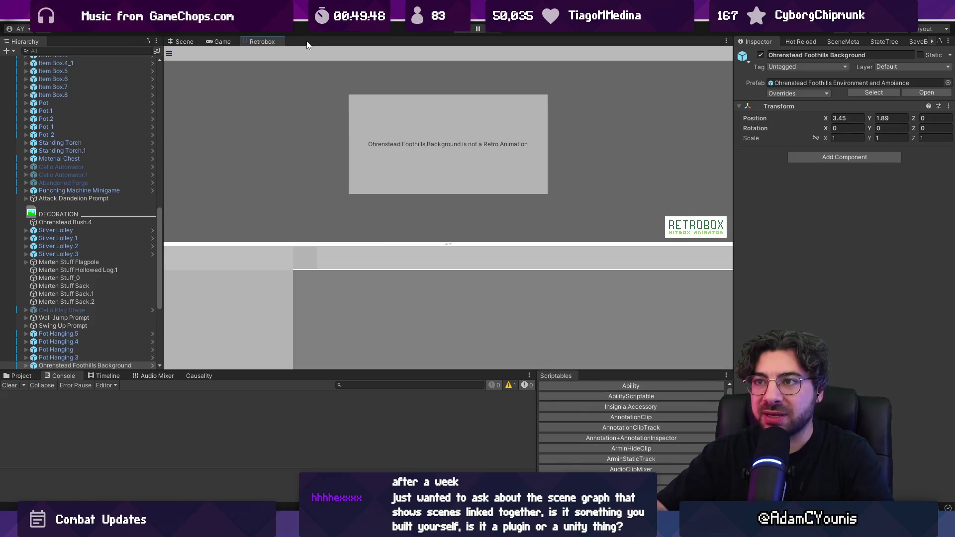
# Open Indie Tales > Scene Graph Setup and dock it beside the Retrobox Editor.
pyautogui.click(351, 16)
pyautogui.moveTo(407, 88)
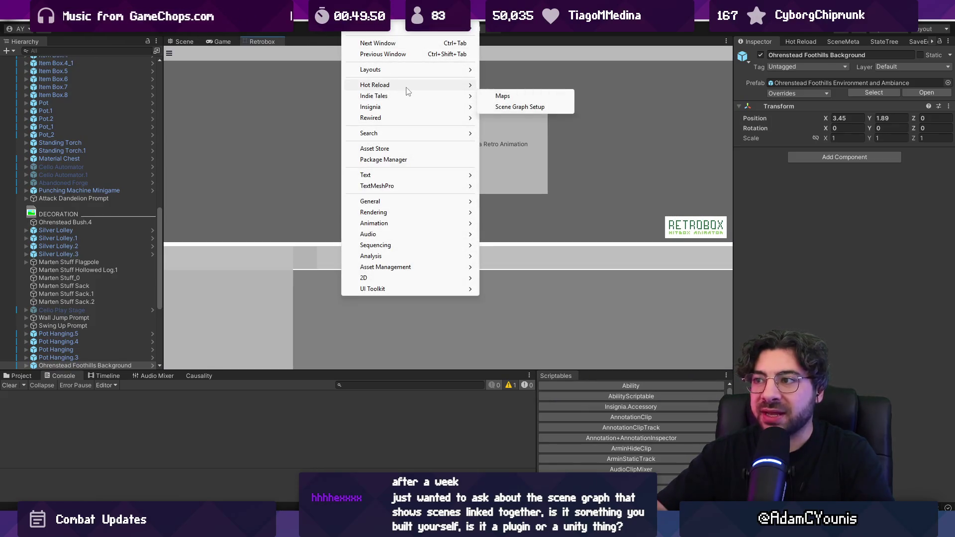
pyautogui.moveTo(412, 107)
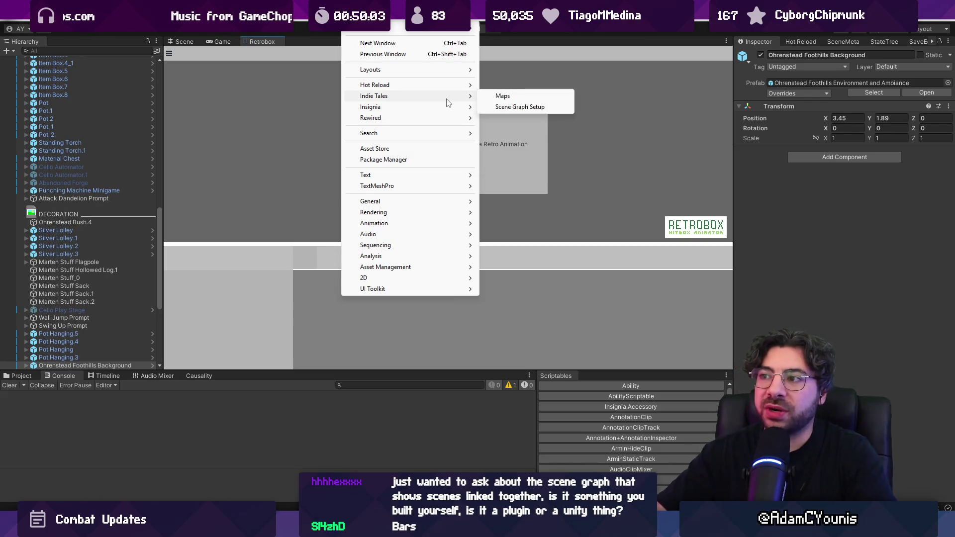
pyautogui.click(501, 107)
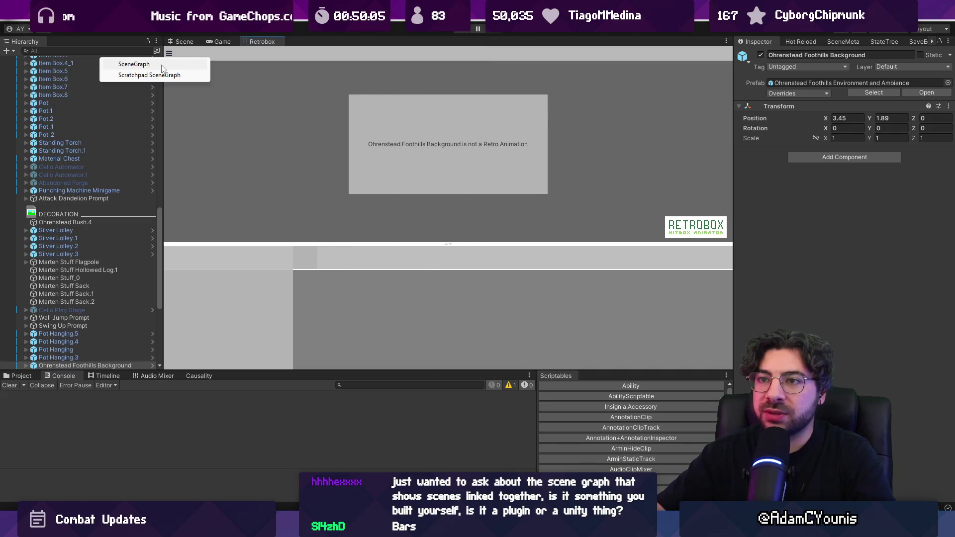
pyautogui.moveTo(296, 59); pyautogui.dragTo(306, 40)
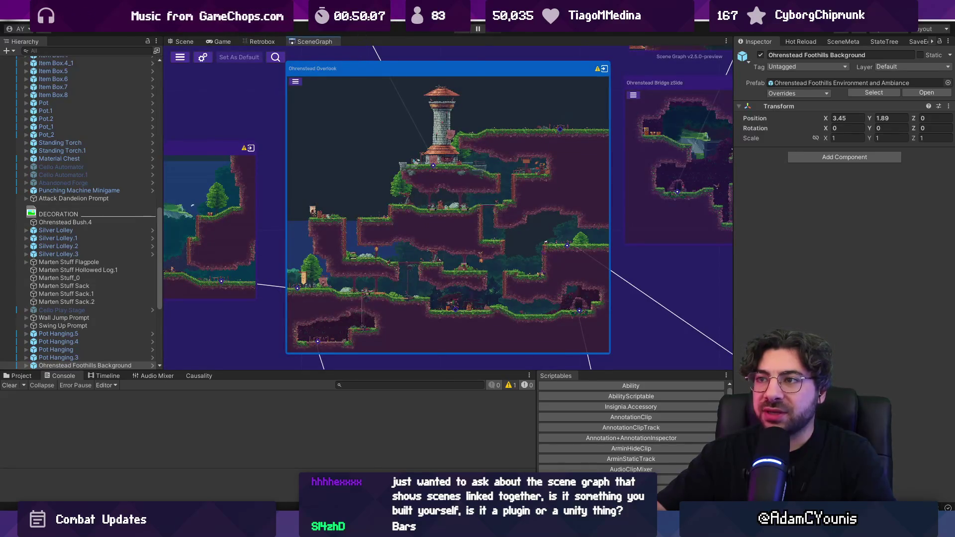
# Open the Sprite Editor from Window > 2D, dock it beside the Scene Graph, and return to Scene.
pyautogui.click(350, 18)
pyautogui.moveTo(398, 256)
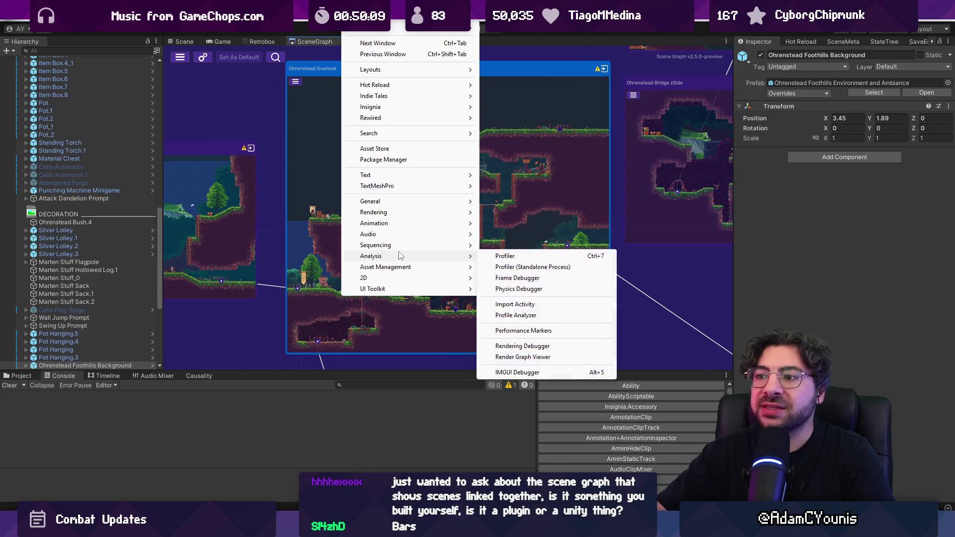
pyautogui.moveTo(411, 278)
pyautogui.click(514, 278)
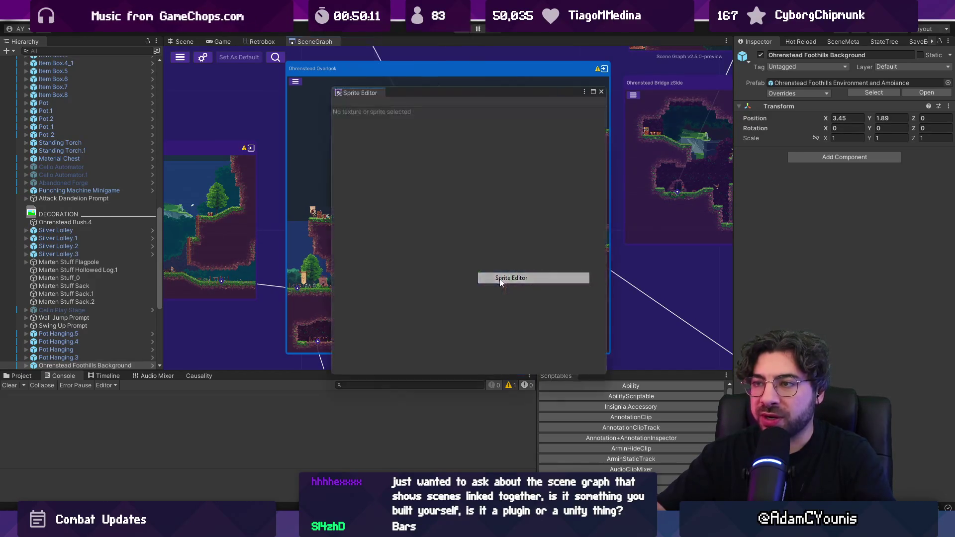
pyautogui.moveTo(364, 92); pyautogui.dragTo(358, 42)
pyautogui.click(187, 44)
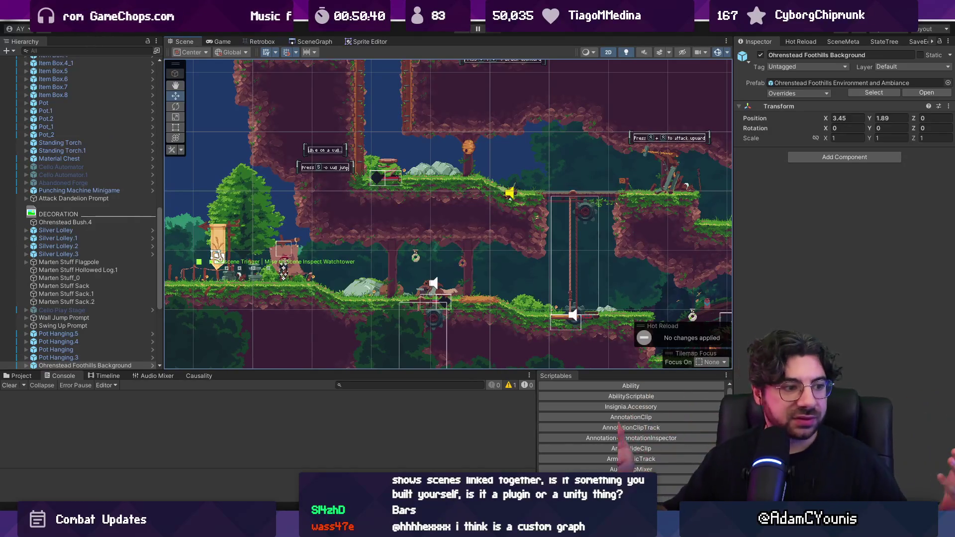
# Enter Play mode so the game runs maximized with the hero beside the stone watchtower.
pyautogui.click(460, 31)
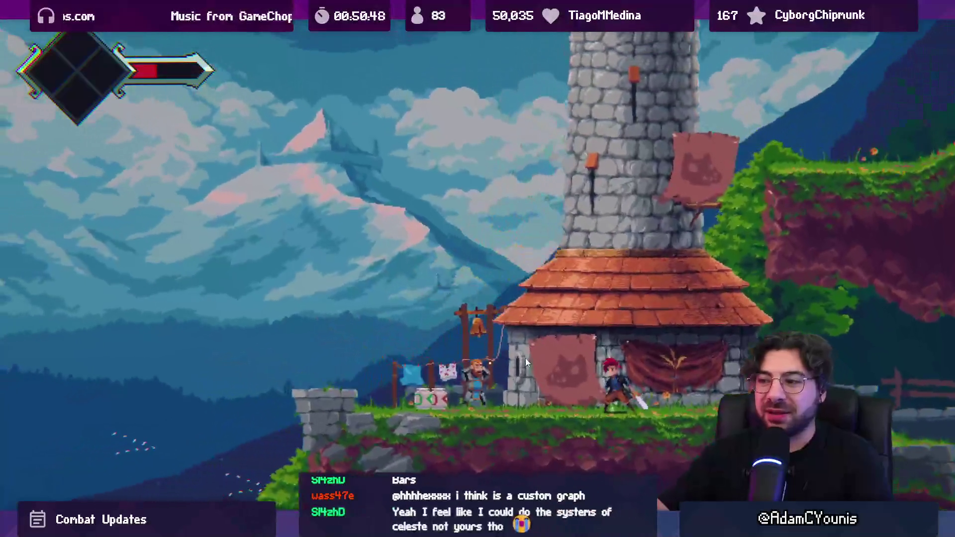
# Talk to the villager by the tower, advance through the dialogue, and run right past him.
pyautogui.press('s')
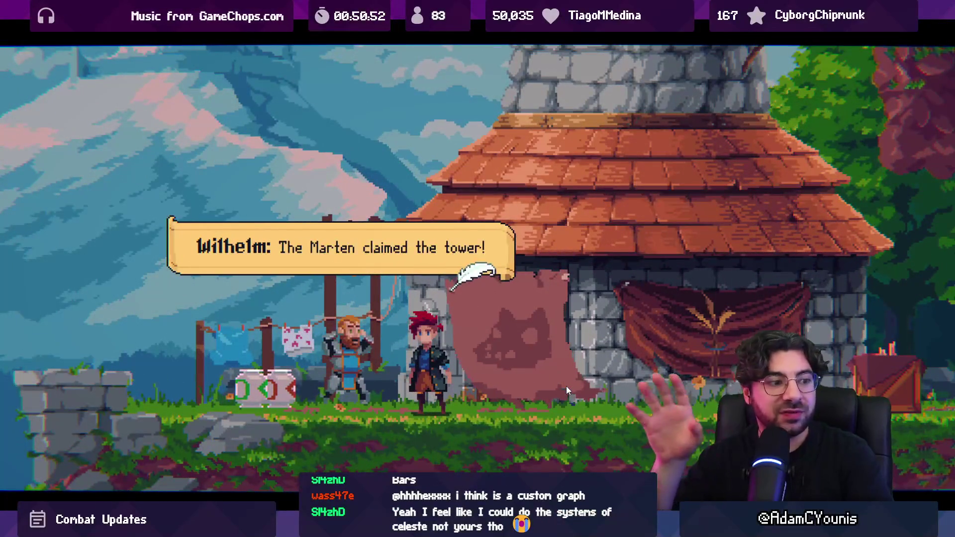
pyautogui.press('s')
pyautogui.press('s')
pyautogui.press('s')
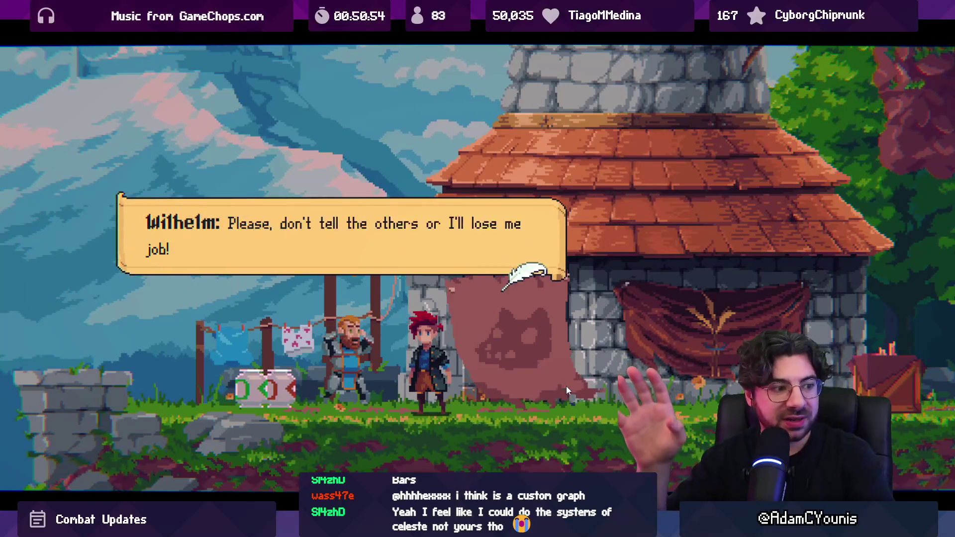
pyautogui.press('s')
pyautogui.press('s')
pyautogui.press('s')
pyautogui.press('Right')
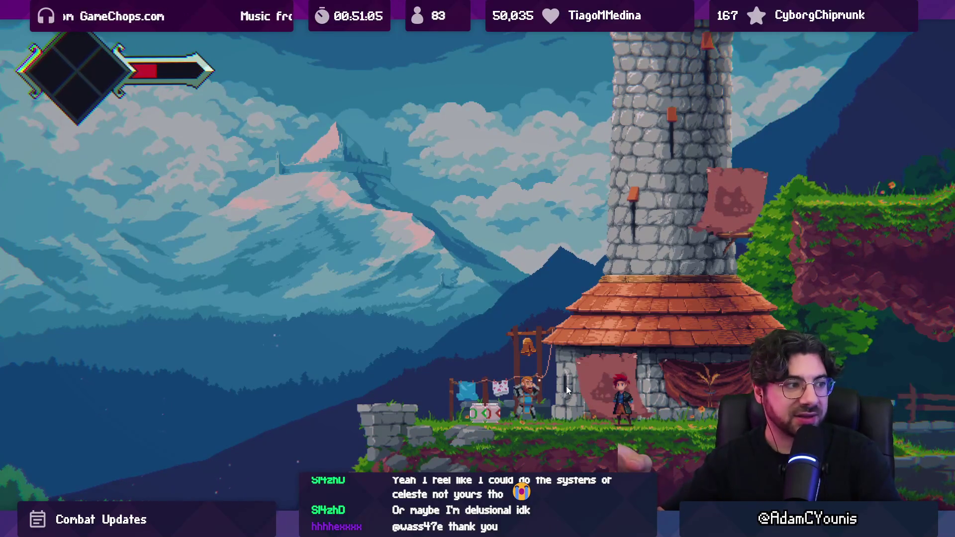
# Leave fullscreen play, set the Game view to Full HD (1920x1080), and stop Play mode.
pyautogui.hotkey('ctrl', 'shift', 'p')
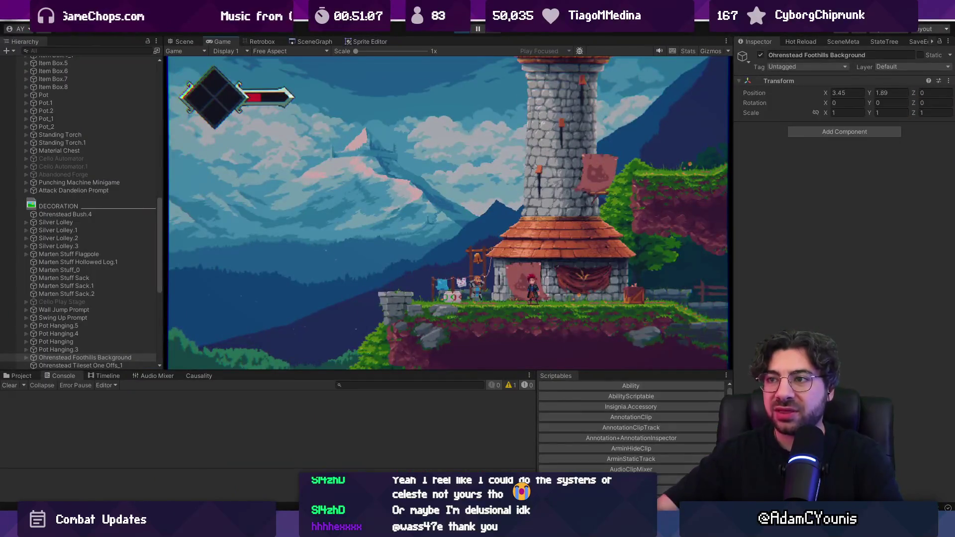
pyautogui.click(307, 51)
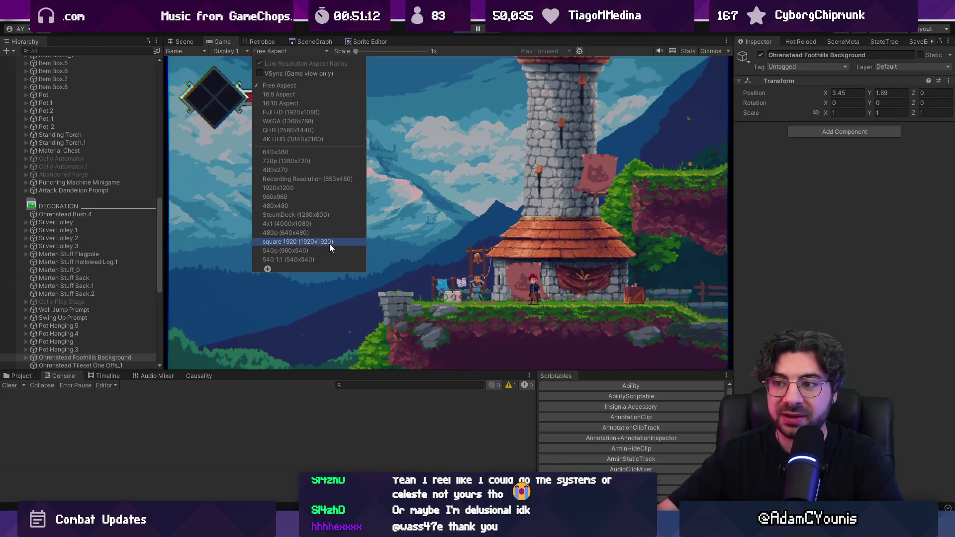
pyautogui.click(318, 114)
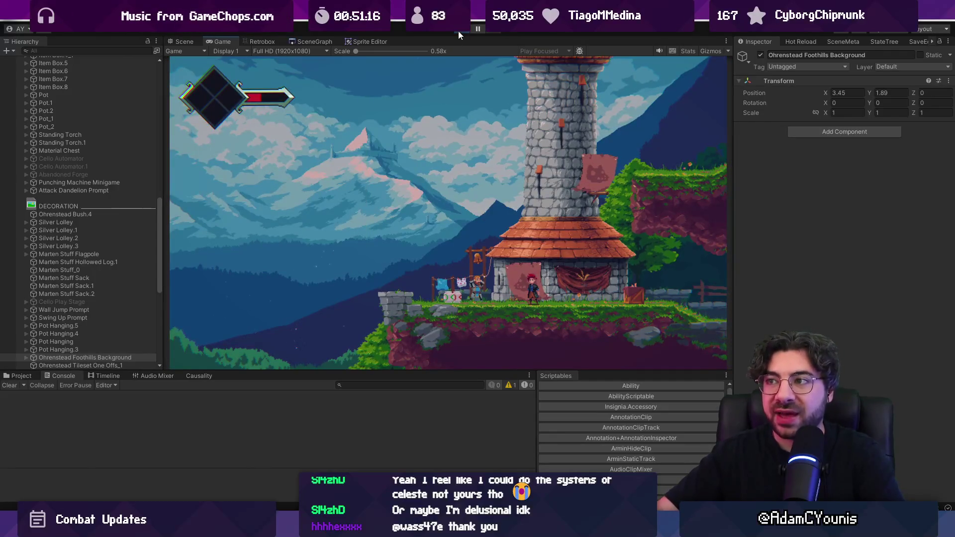
pyautogui.click(458, 31)
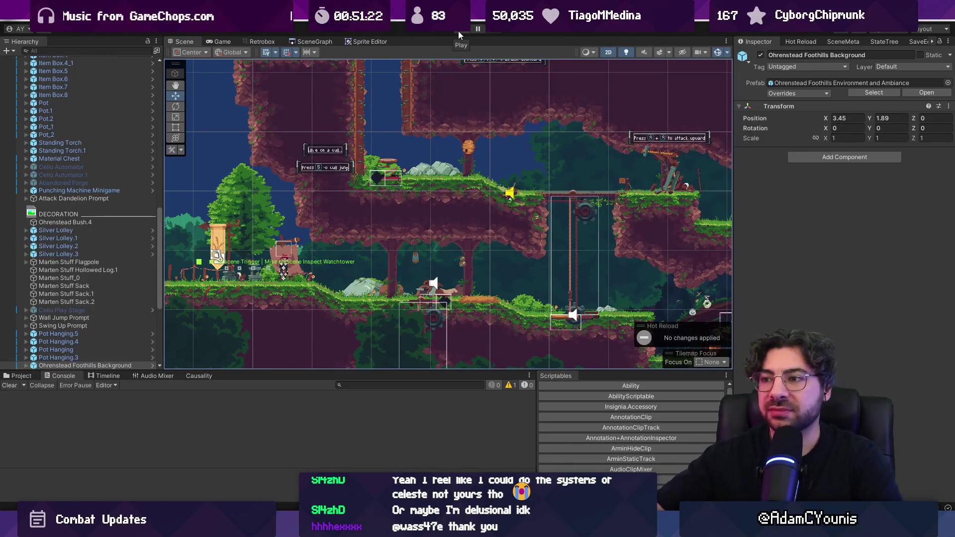
# Frame the Ohrenstead Foothills Background, then zoom out and pan across the surrounding level.
pyautogui.press('f')
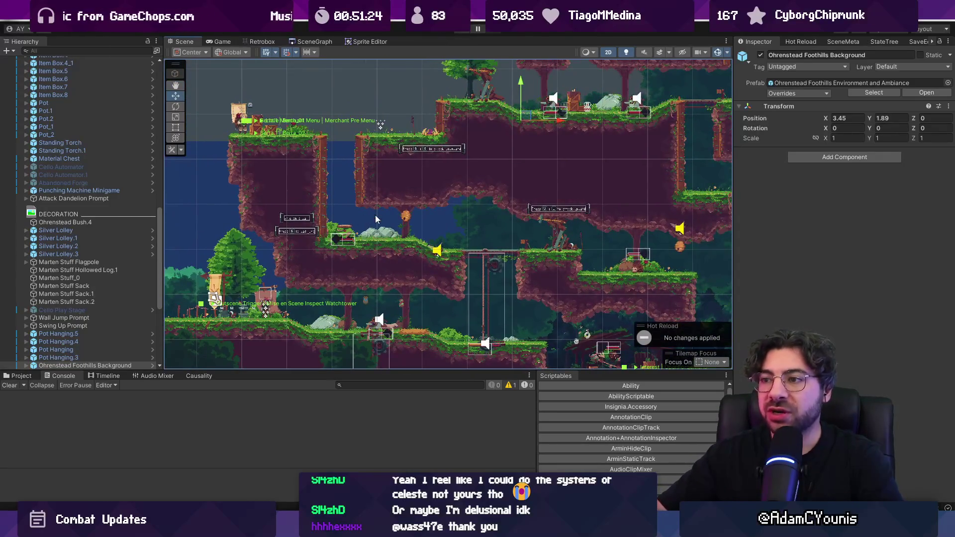
pyautogui.scroll(-3, 372, 204)
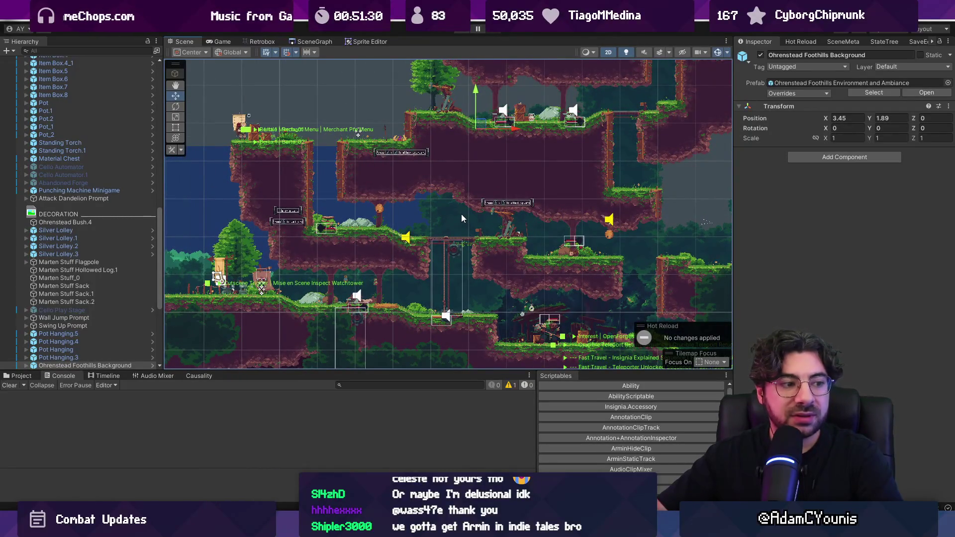
pyautogui.moveTo(449, 158); pyautogui.dragTo(426, 177)
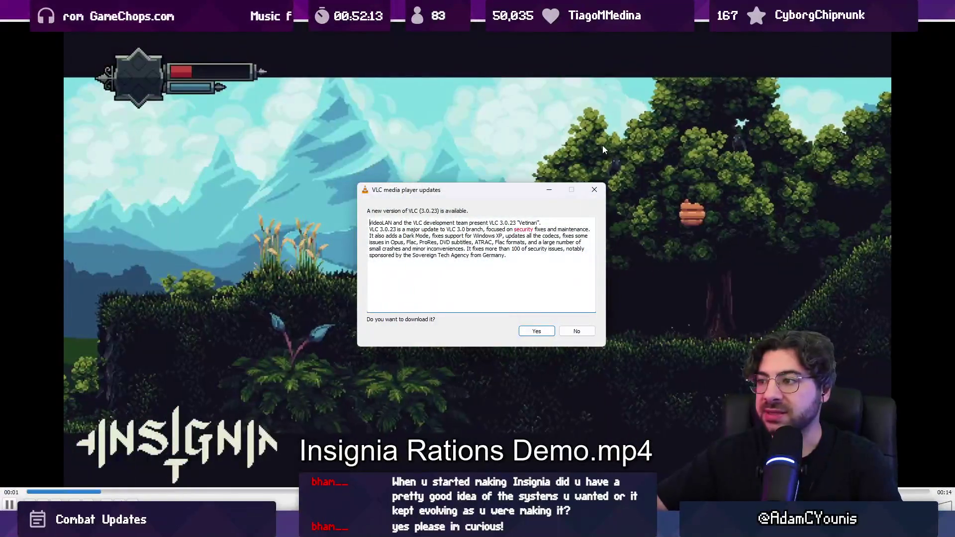
# Dismiss the VLC update prompt, open Insignia Demo V1.5.4, and seek to the forest gameplay at 01:23.
pyautogui.click(595, 190)
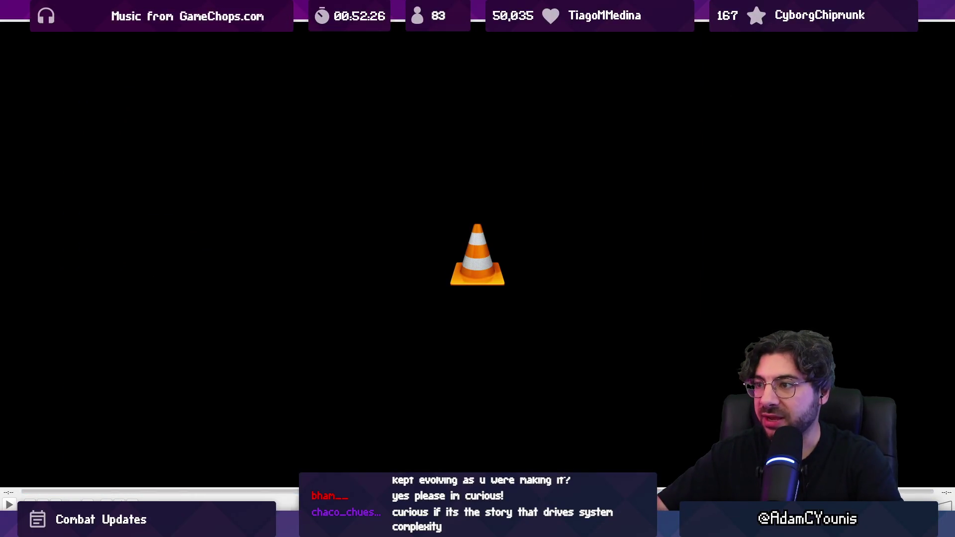
pyautogui.hotkey('alt', 'F4')
pyautogui.click(217, 142)
pyautogui.doubleClick(219, 142)
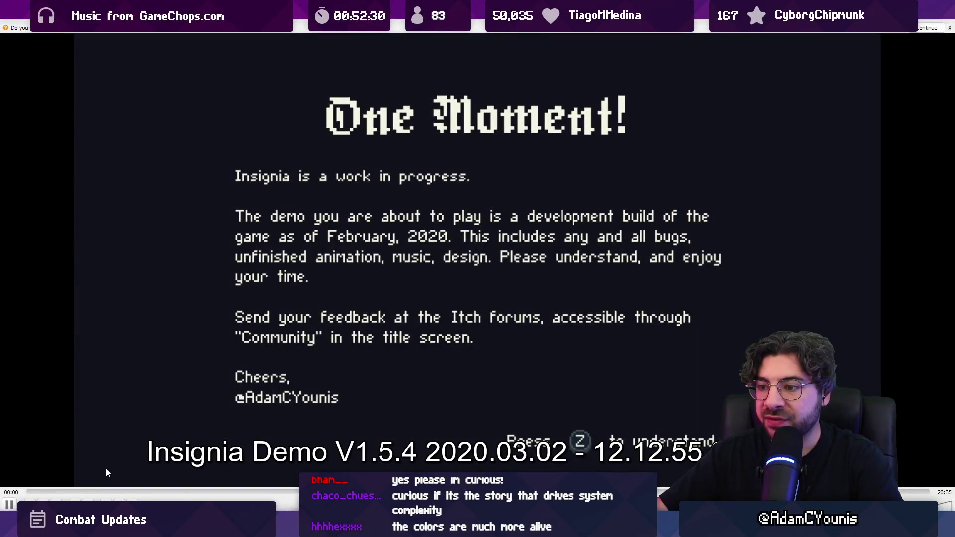
pyautogui.click(58, 489)
pyautogui.click(87, 491)
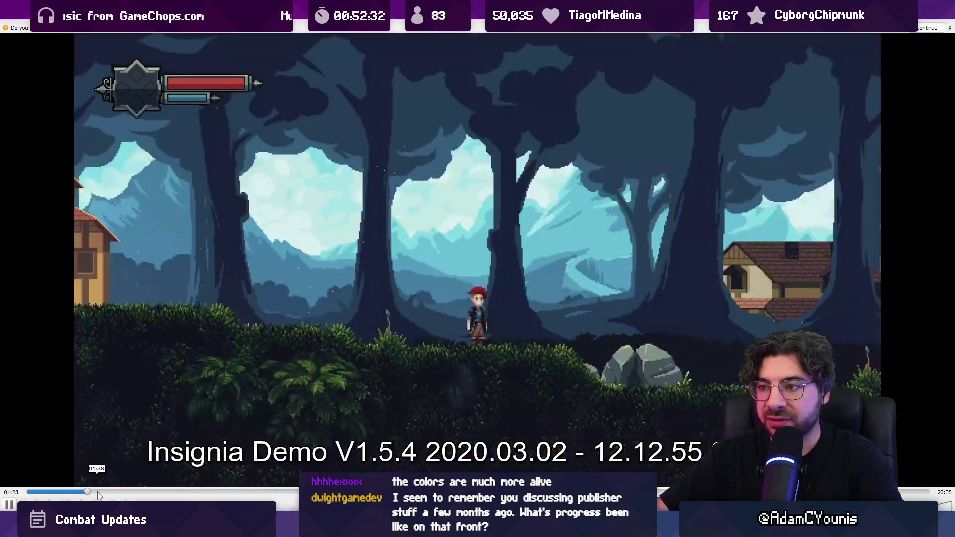
# Skim the demo from about 01:14 past the journal and Forge screens to the town scene at 02:51.
pyautogui.click(81, 491)
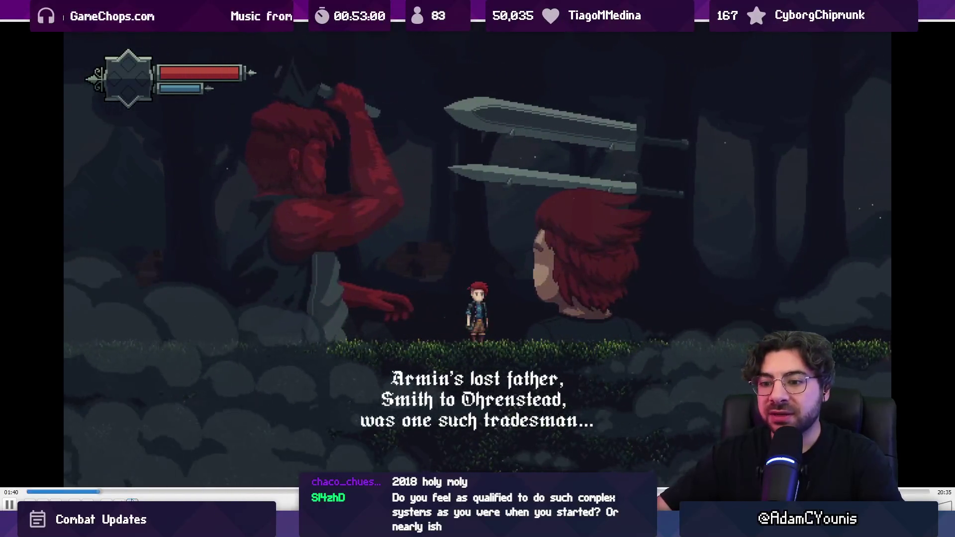
pyautogui.moveTo(118, 498); pyautogui.dragTo(114, 492)
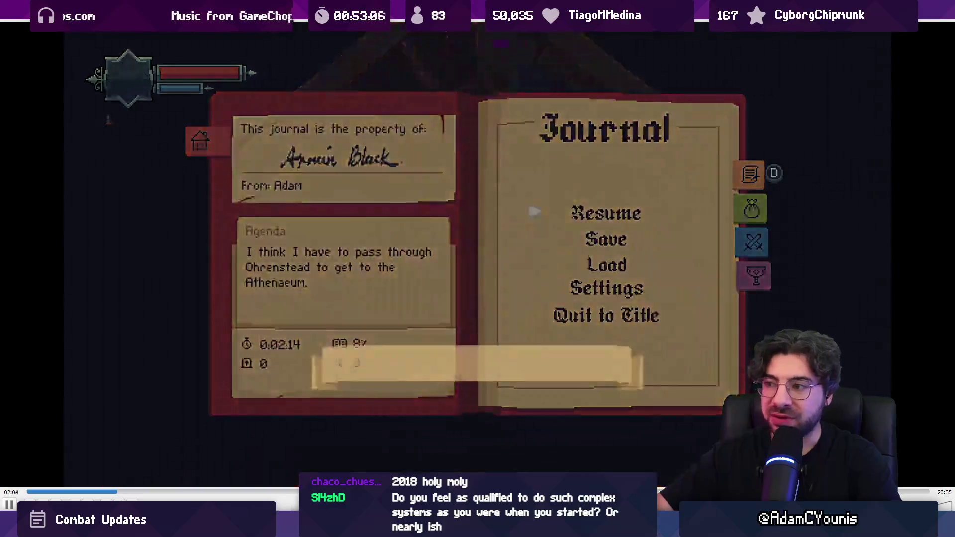
pyautogui.press('Right')
pyautogui.press('Right')
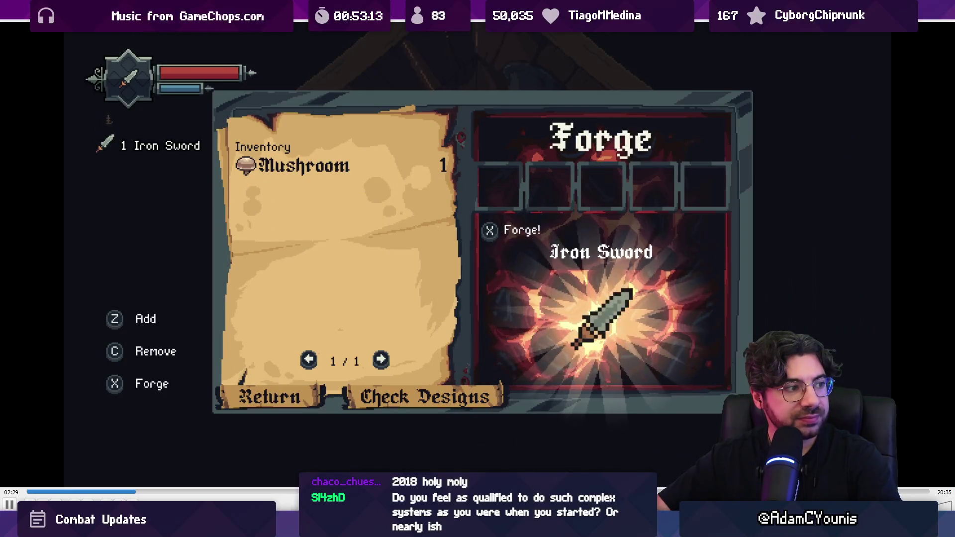
pyautogui.press('space')
pyautogui.press('Left')
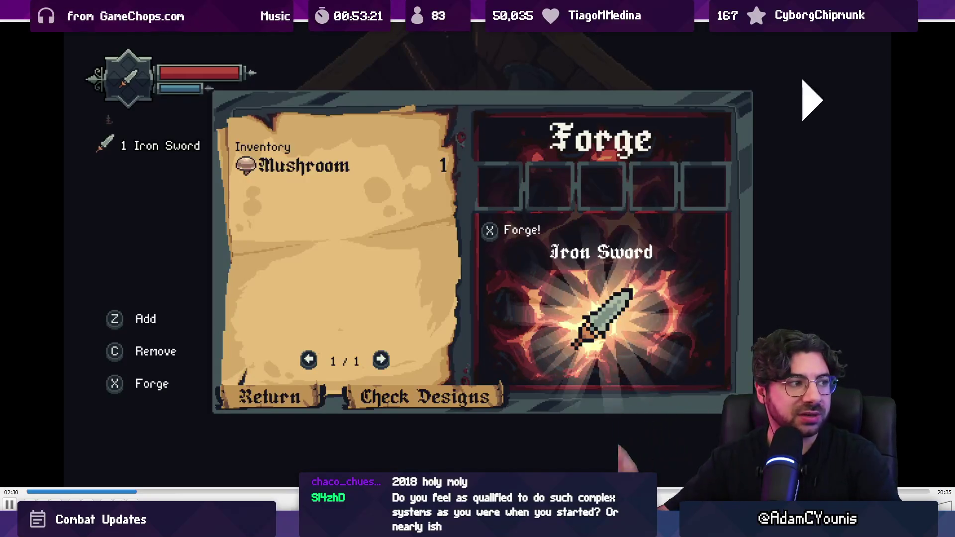
pyautogui.press('Right')
pyautogui.press('Right')
pyautogui.press('Right')
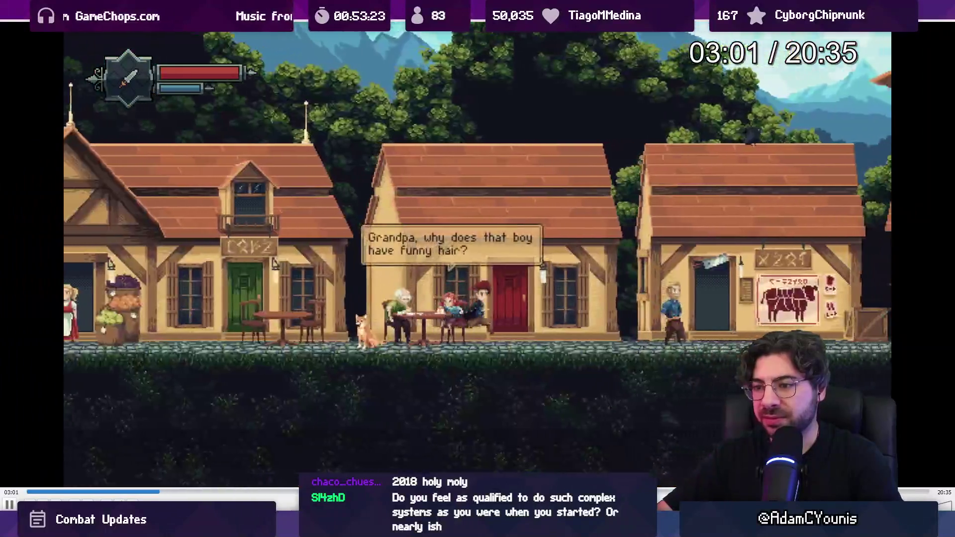
# Skip ahead through the tavern street, forest and meadow to the forest cliff, pausing near 05:28.
pyautogui.press('Right')
pyautogui.press('Right')
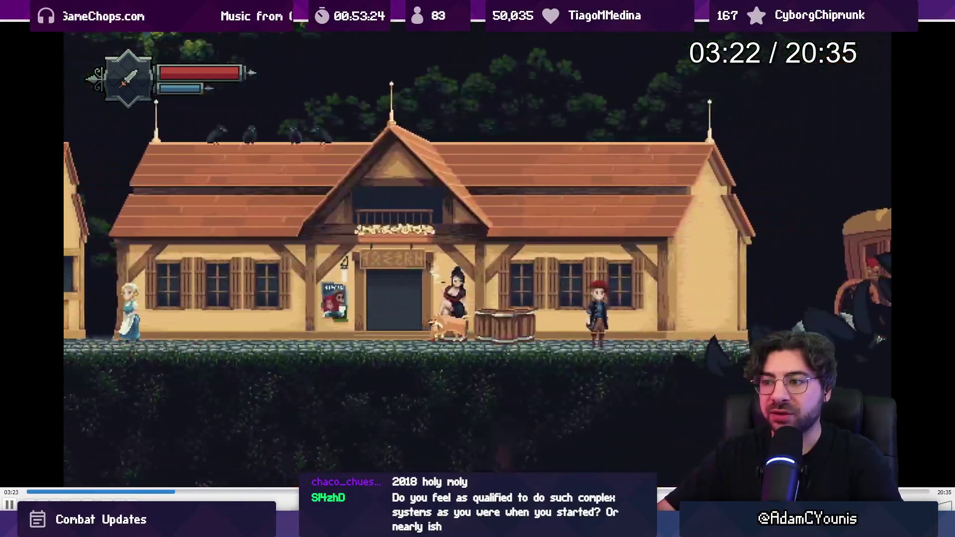
pyautogui.press('Right')
pyautogui.press('Right')
pyautogui.press('Right')
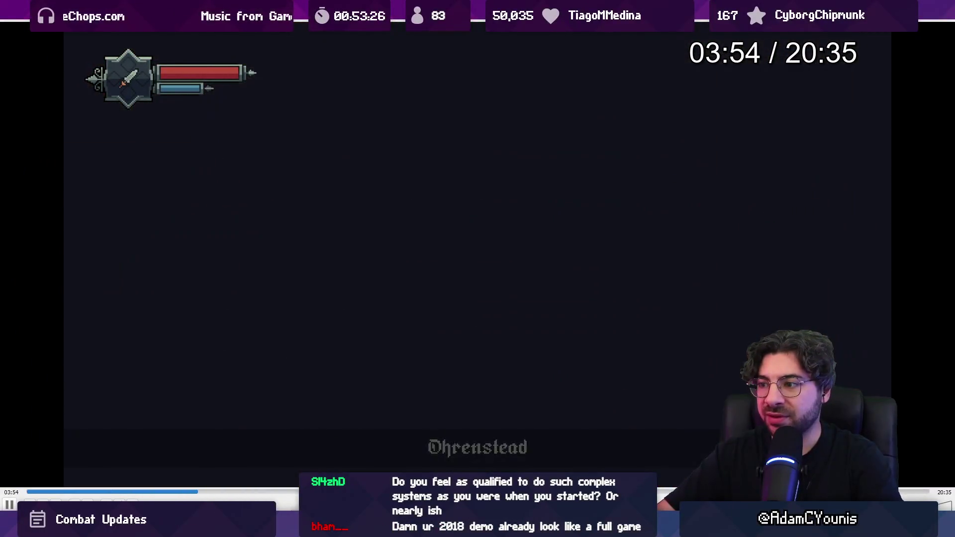
pyautogui.press('Right')
pyautogui.press('Right')
pyautogui.press('Right')
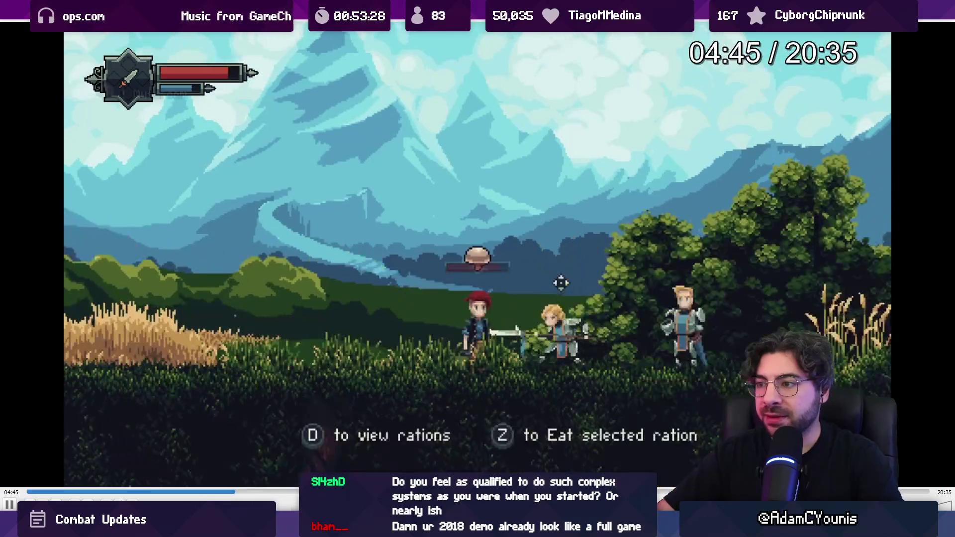
pyautogui.press('Right')
pyautogui.press('Right')
pyautogui.press('Right')
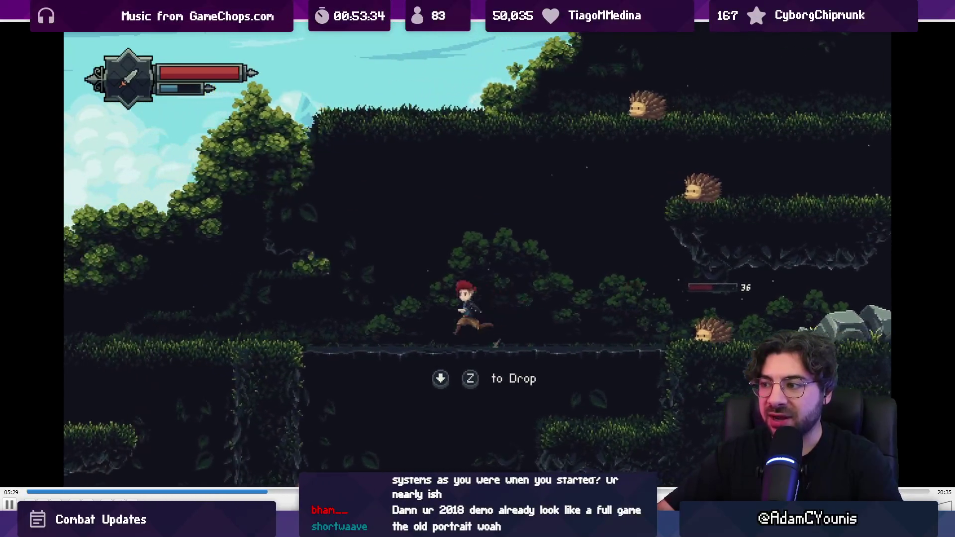
pyautogui.press('space')
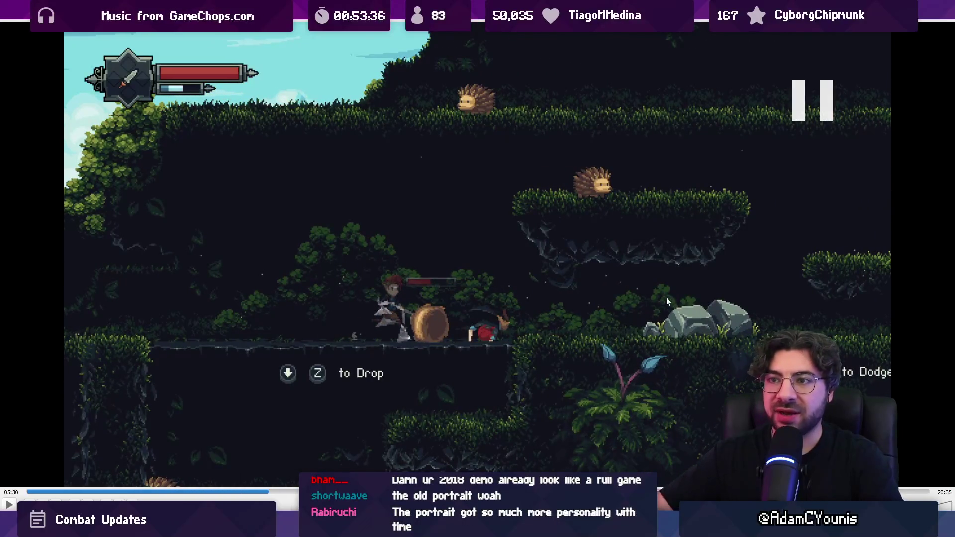
pyautogui.press('Left')
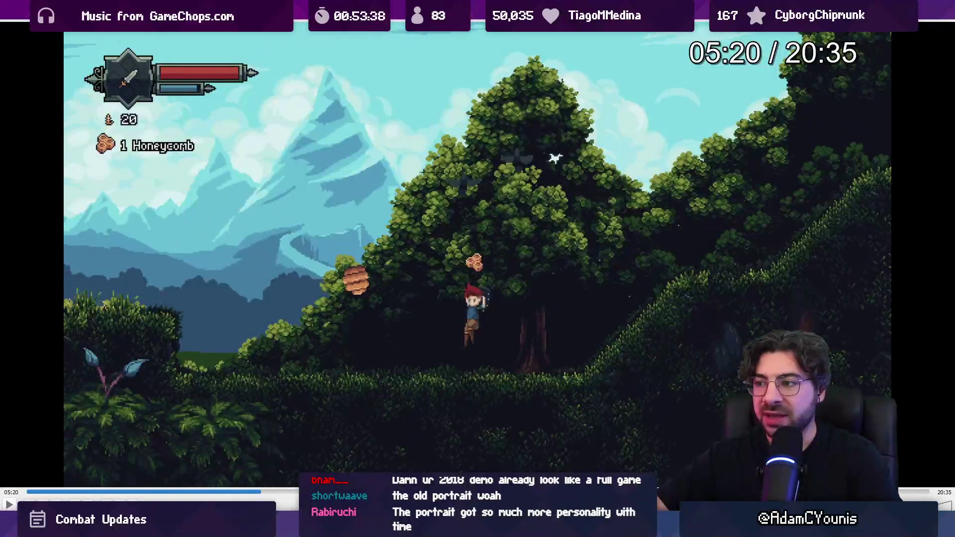
pyautogui.press('space')
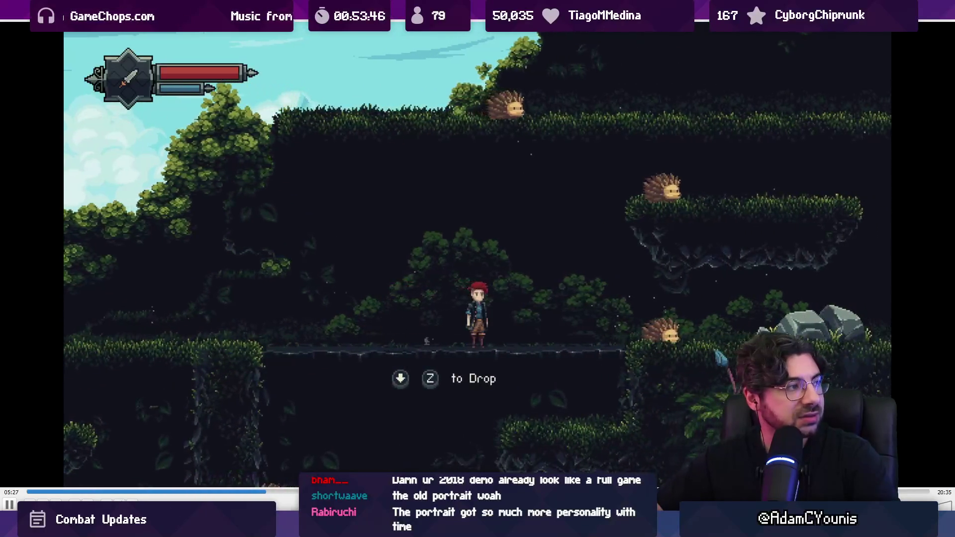
pyautogui.press('space')
# Step back and forth between 05:19 and 05:29, pausing and resuming the gameplay repeatedly.
pyautogui.press('space')
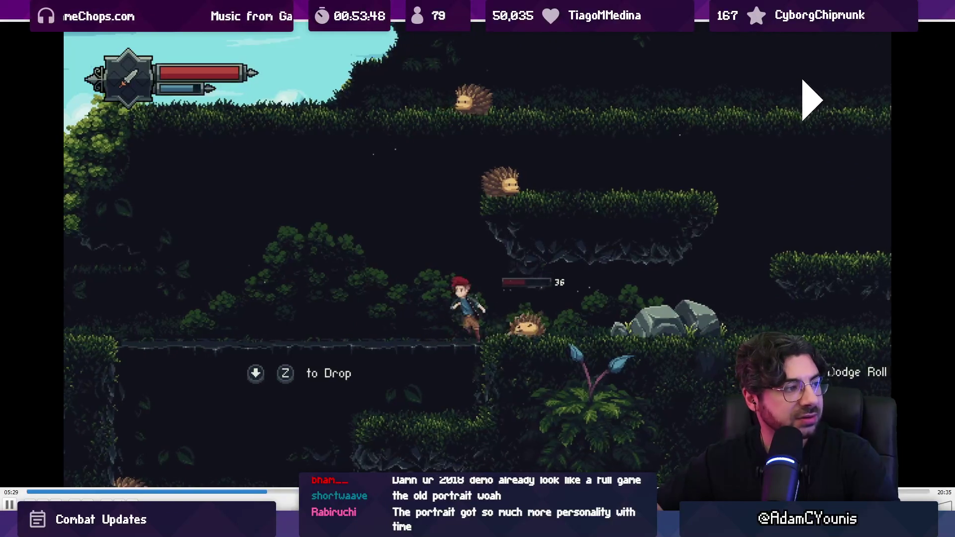
pyautogui.press('space')
pyautogui.press('space')
pyautogui.press('Left')
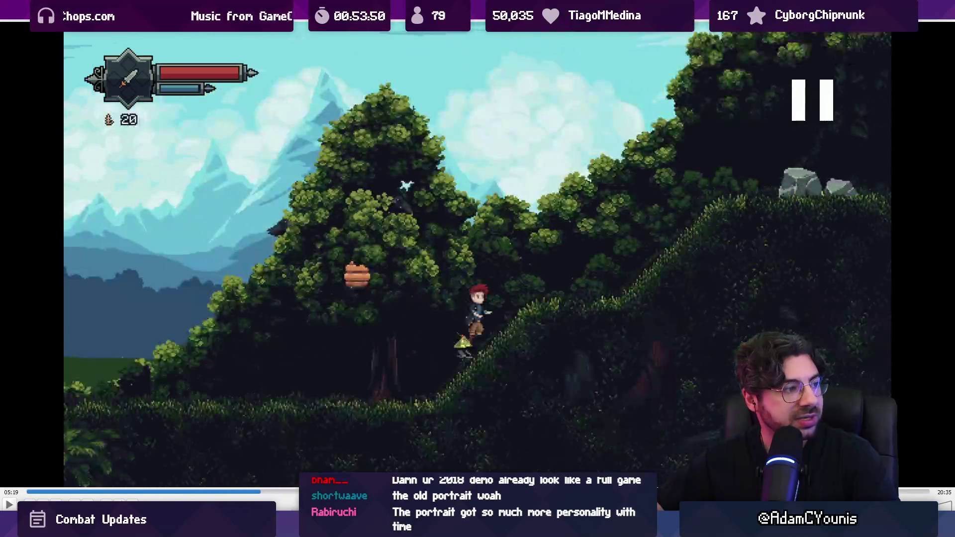
pyautogui.press('Right')
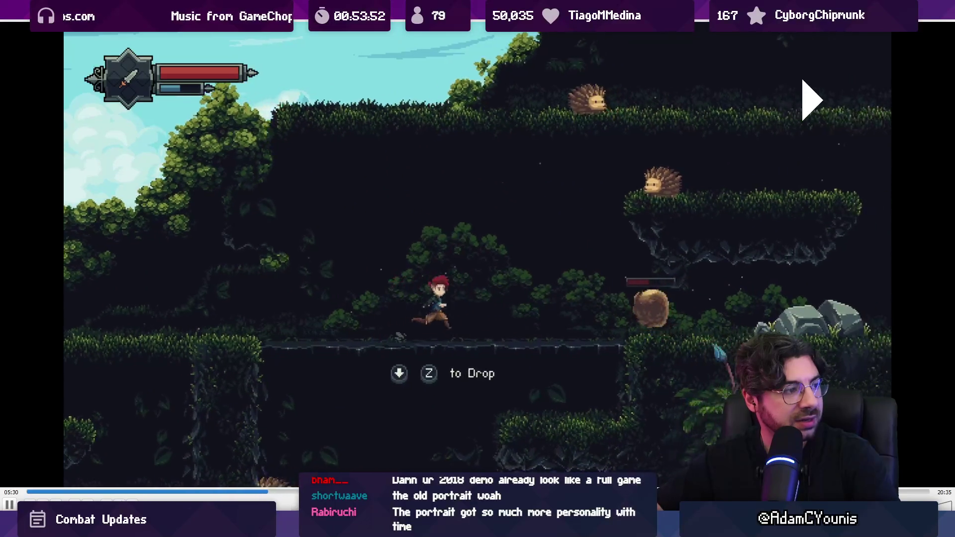
pyautogui.press('space')
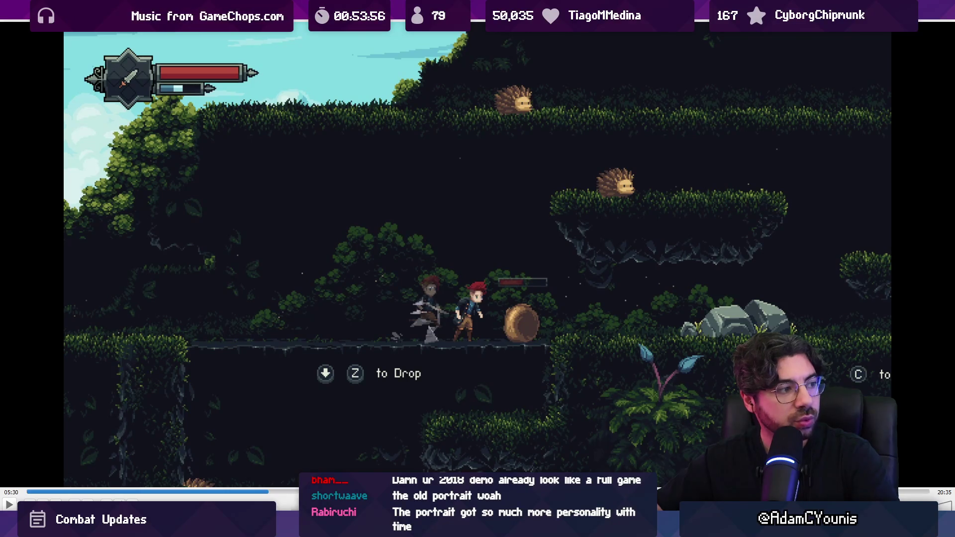
pyautogui.press('space')
pyautogui.press('space')
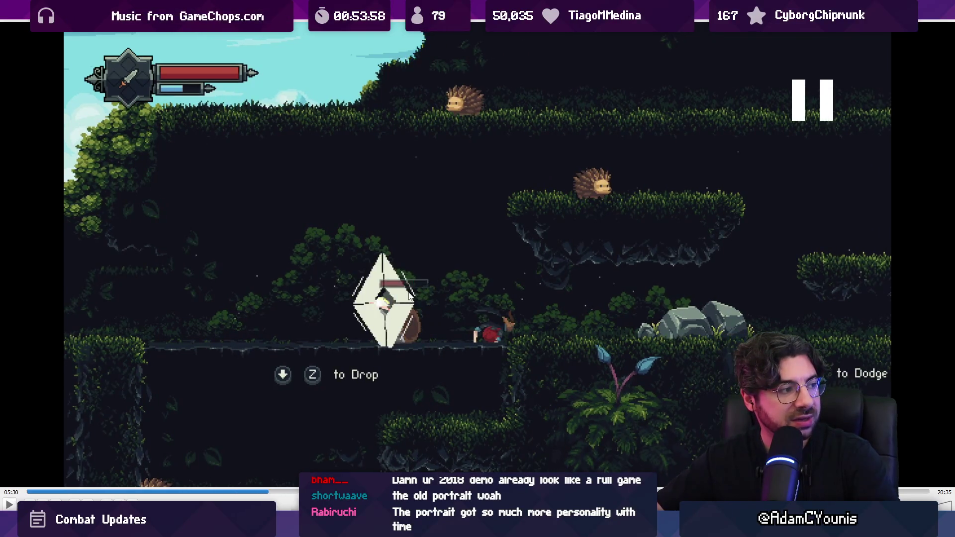
pyautogui.press('space')
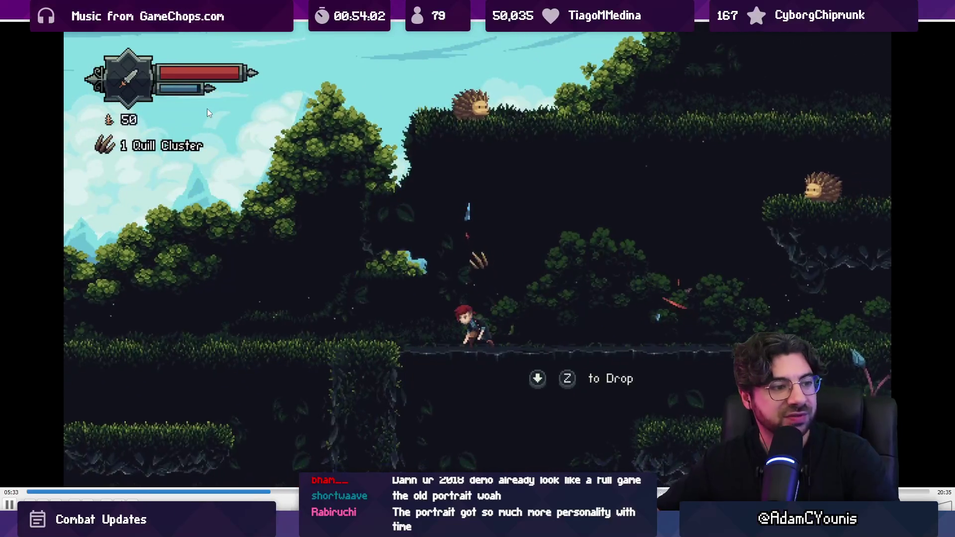
pyautogui.press('space')
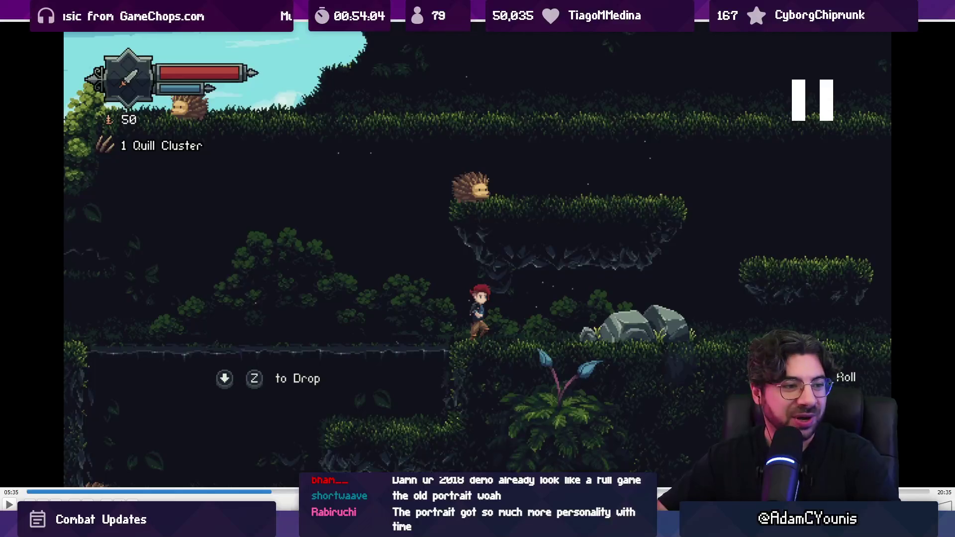
pyautogui.press('space')
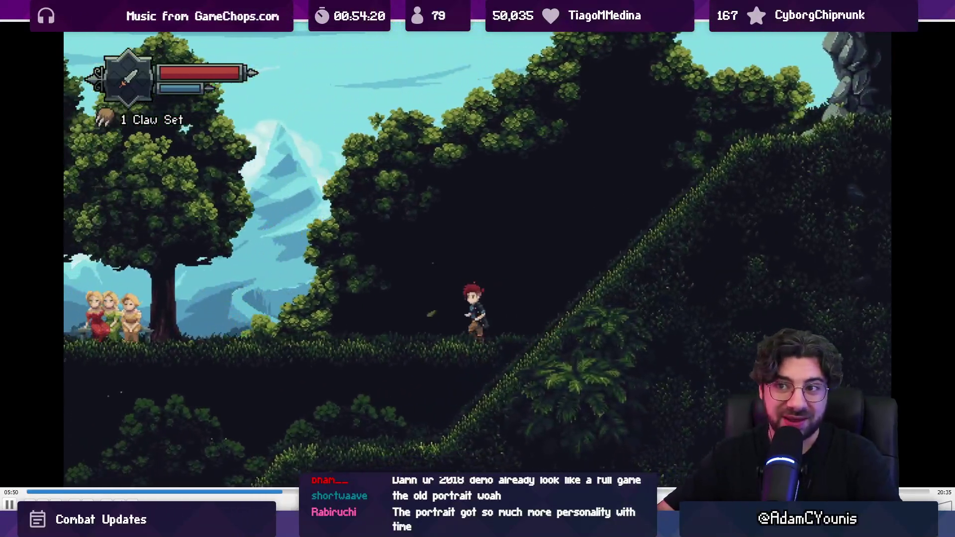
# Jump to the bee syrup dialogue at 06:01 and restore the full player window.
pyautogui.press('Right')
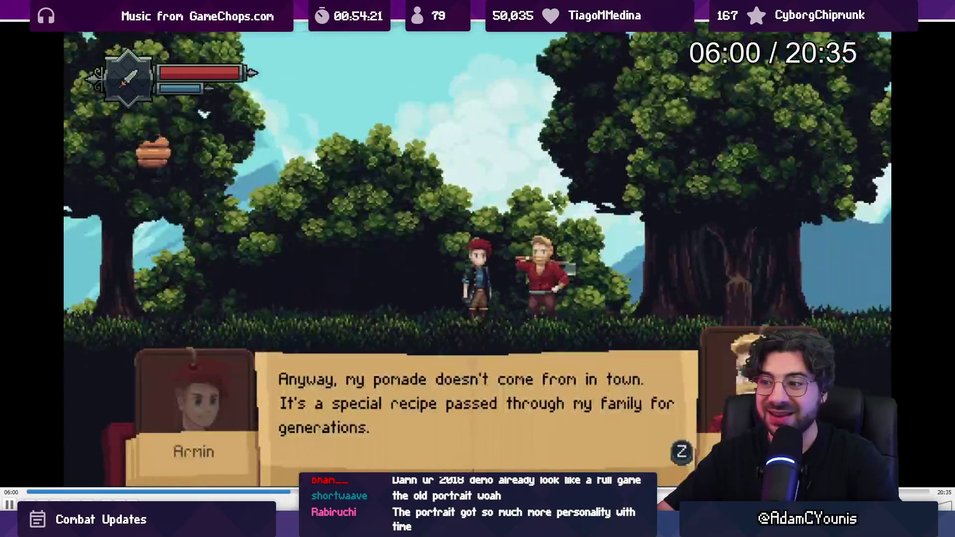
pyautogui.press('Right')
pyautogui.press('Left')
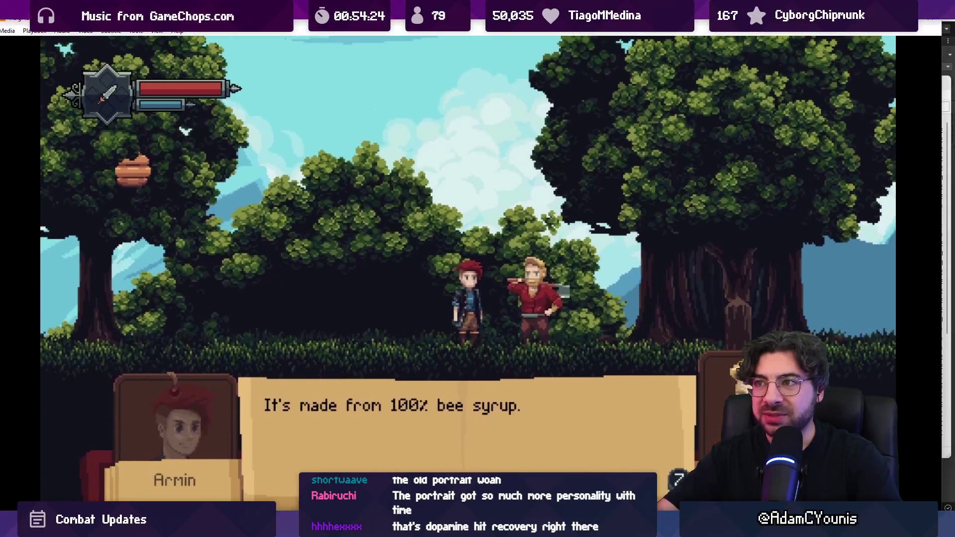
pyautogui.doubleClick(455, 28)
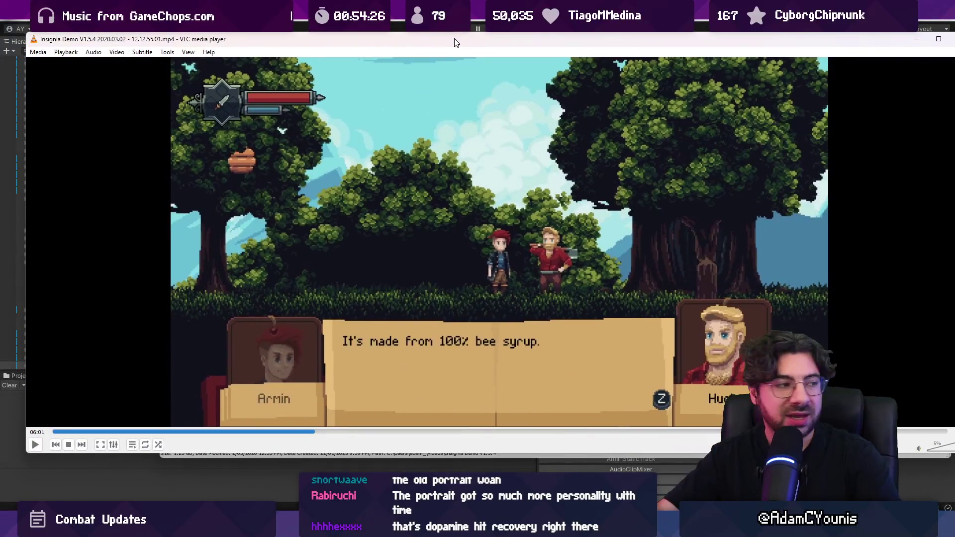
# Play and pause through the next several dialogue lines of the demo.
pyautogui.press('space')
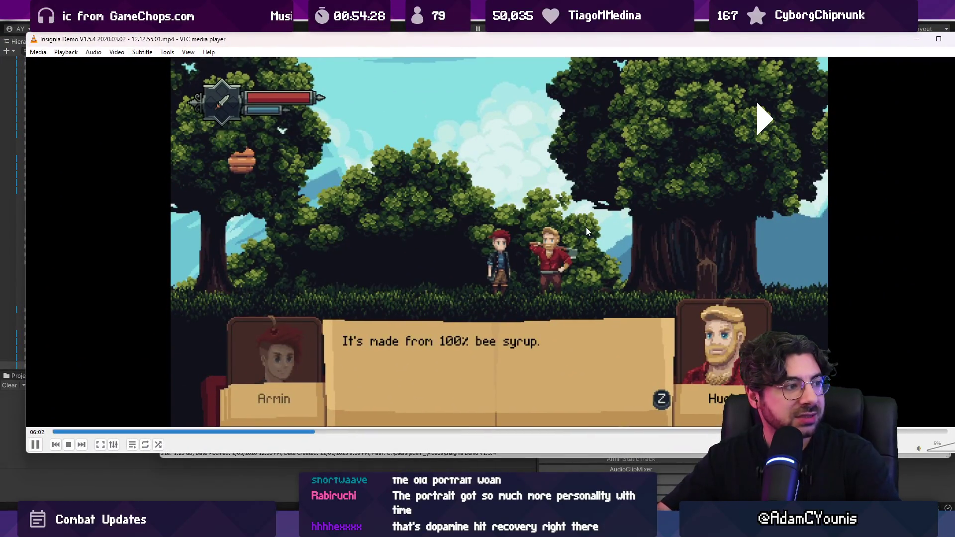
pyautogui.press('space')
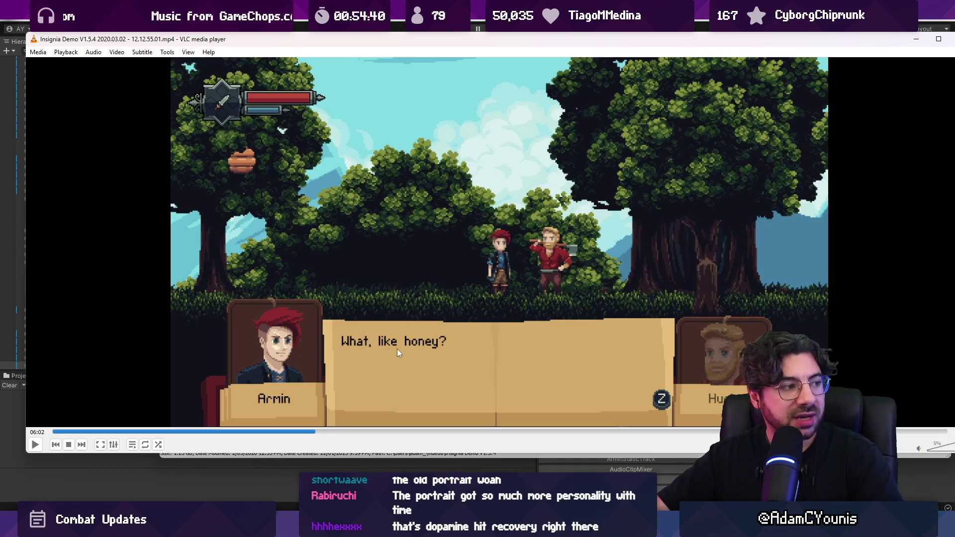
pyautogui.press('space')
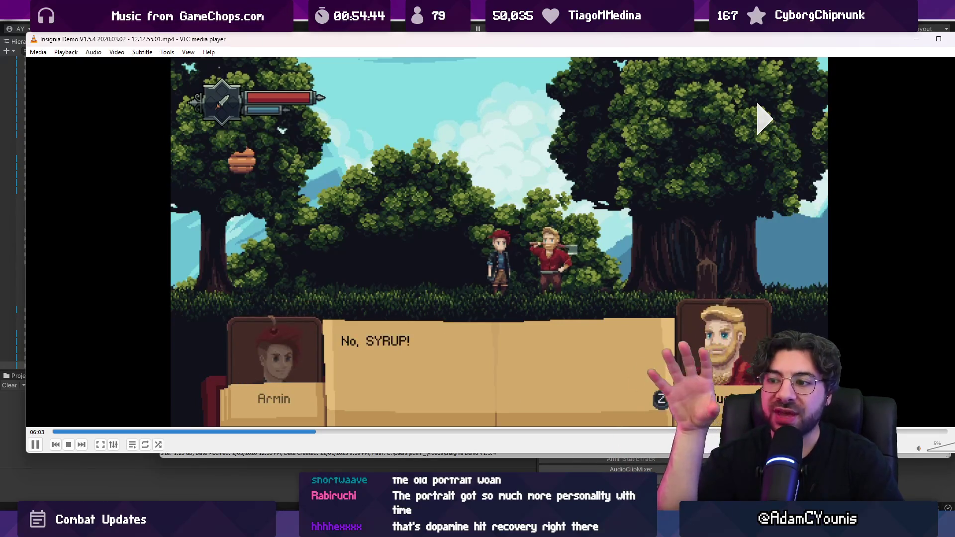
pyautogui.press('space')
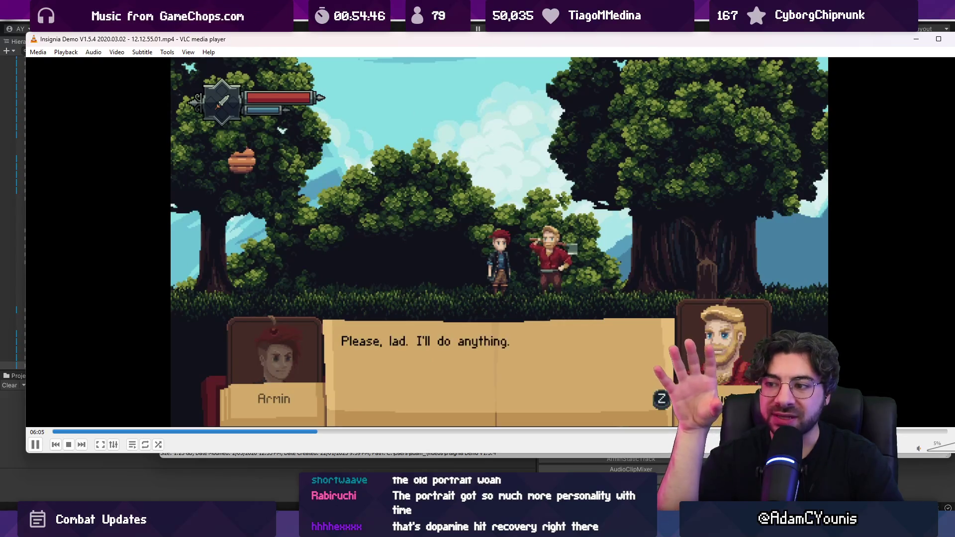
pyautogui.press('space')
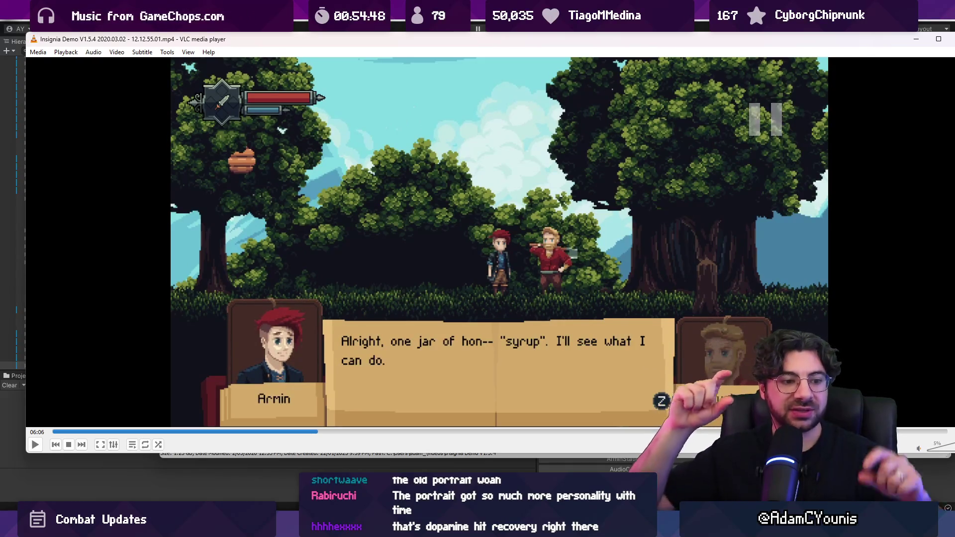
pyautogui.press('space')
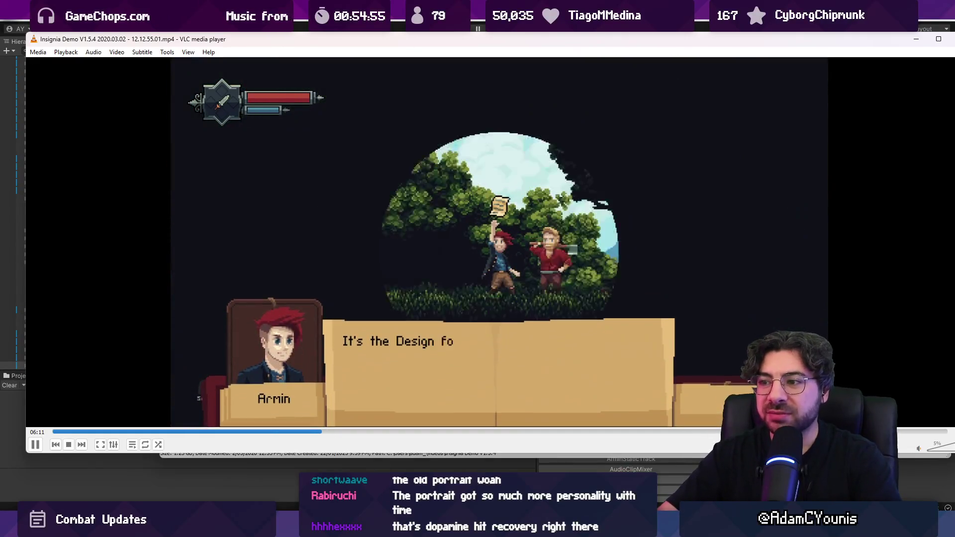
# Skip ahead past 08:40 to the dark cave ruins at 09:34 and show the video fullscreen.
pyautogui.press('Right')
pyautogui.press('Right')
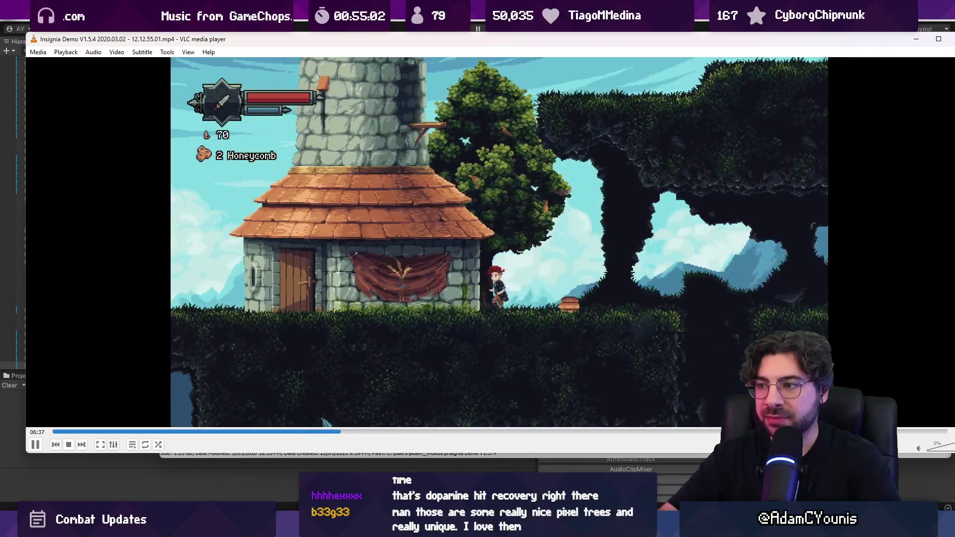
pyautogui.press('Right')
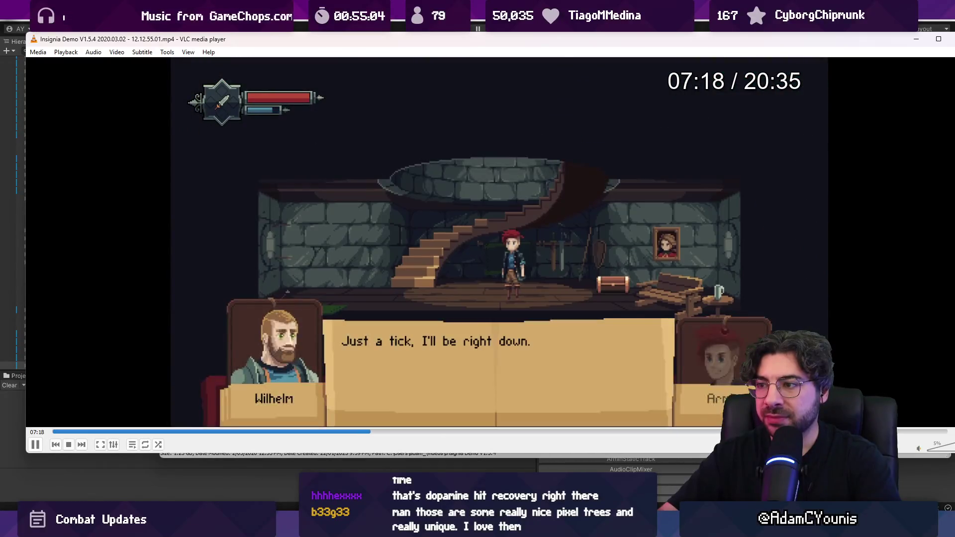
pyautogui.press('Right')
pyautogui.press('Right')
pyautogui.press('Right')
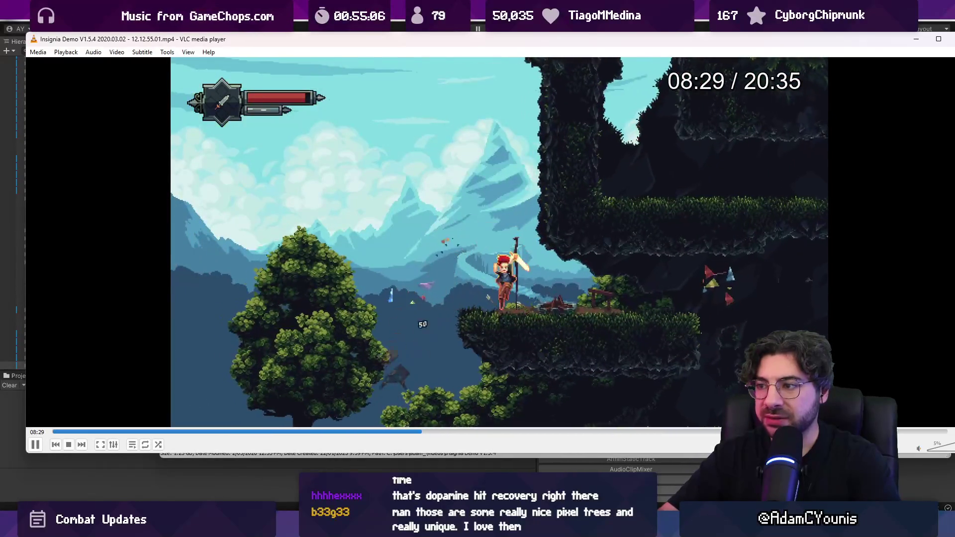
pyautogui.press('Right')
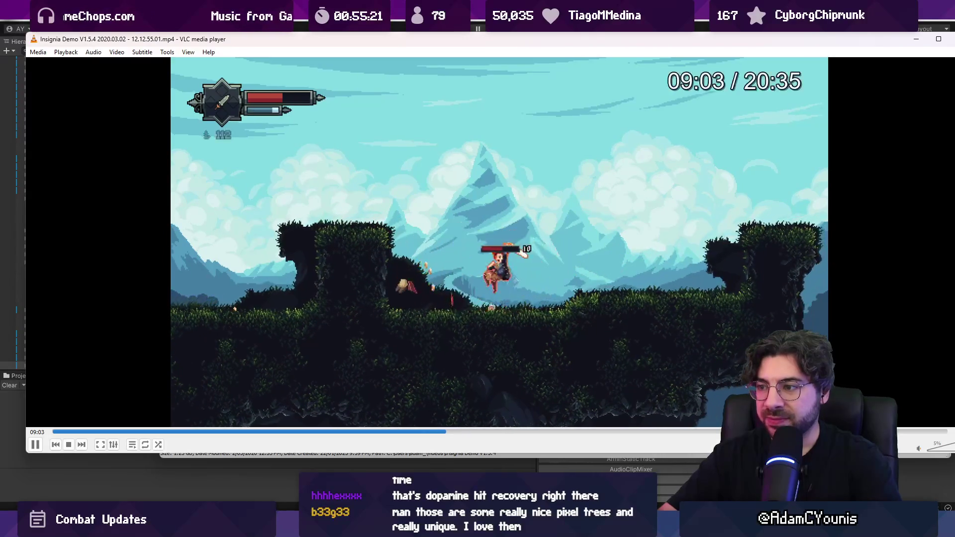
pyautogui.hotkey('alt', 'Right')
pyautogui.hotkey('alt', 'Right')
pyautogui.hotkey('alt', 'Right')
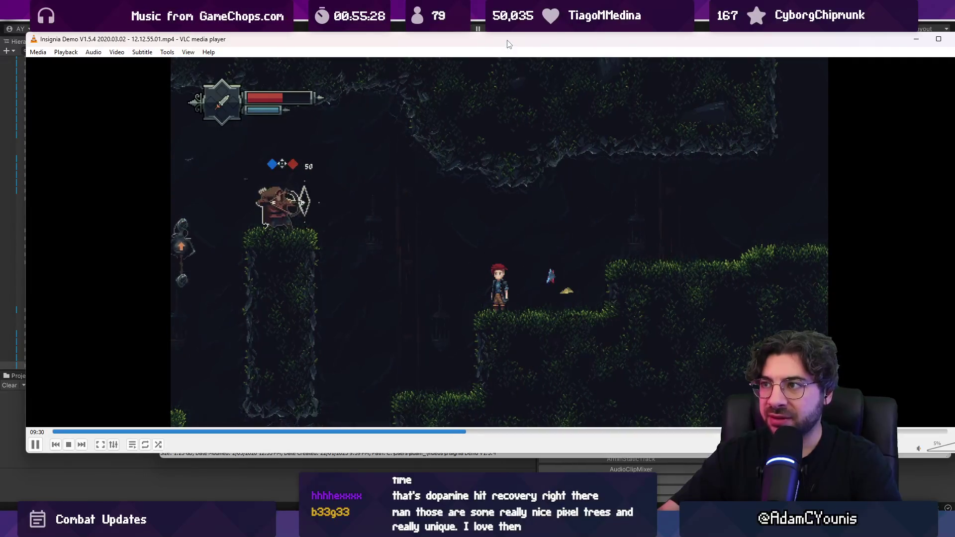
pyautogui.doubleClick(521, 133)
# Seek the fullscreen VLC demo forward past 10:36 to the Mogma boss fight.
pyautogui.rightClick(569, 174)
pyautogui.click(550, 169)
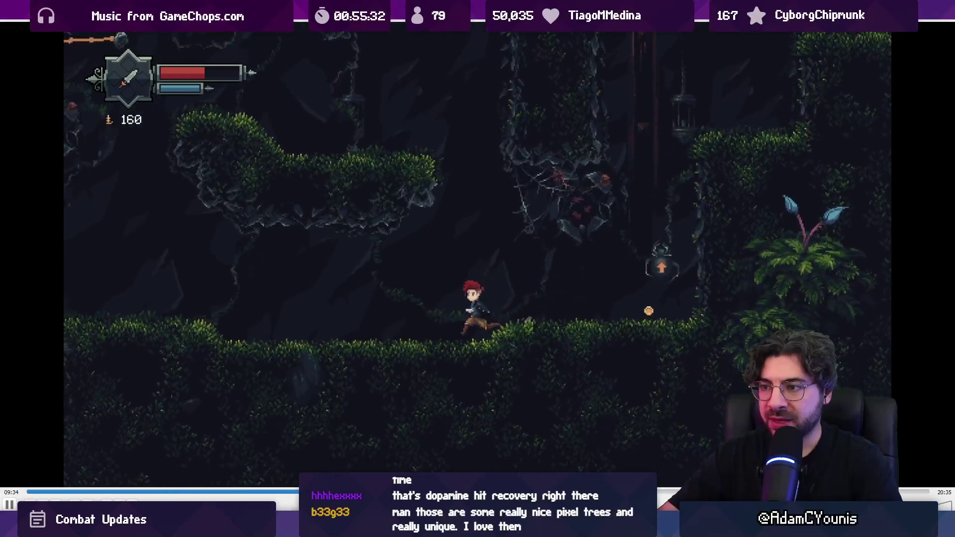
pyautogui.press('Right')
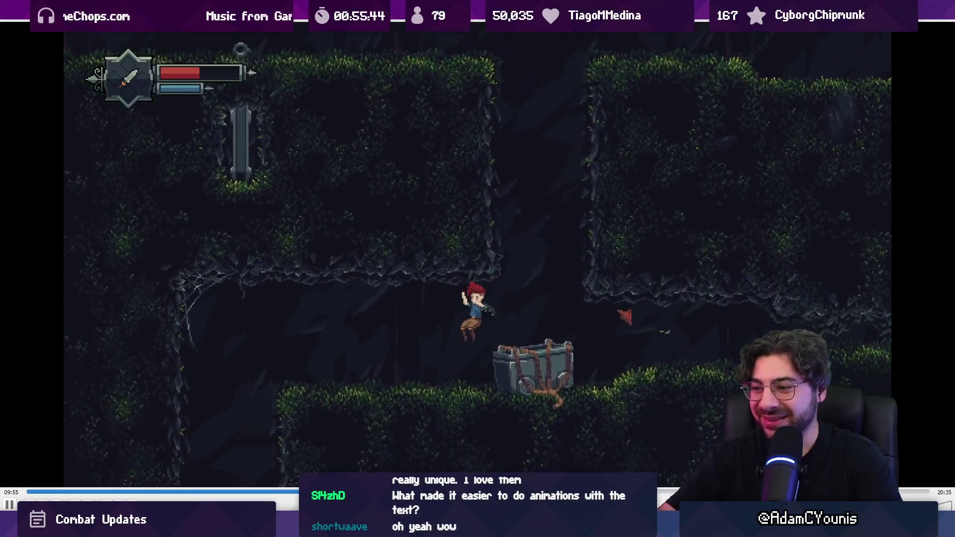
pyautogui.press('Right')
pyautogui.press('Right')
pyautogui.press('Right')
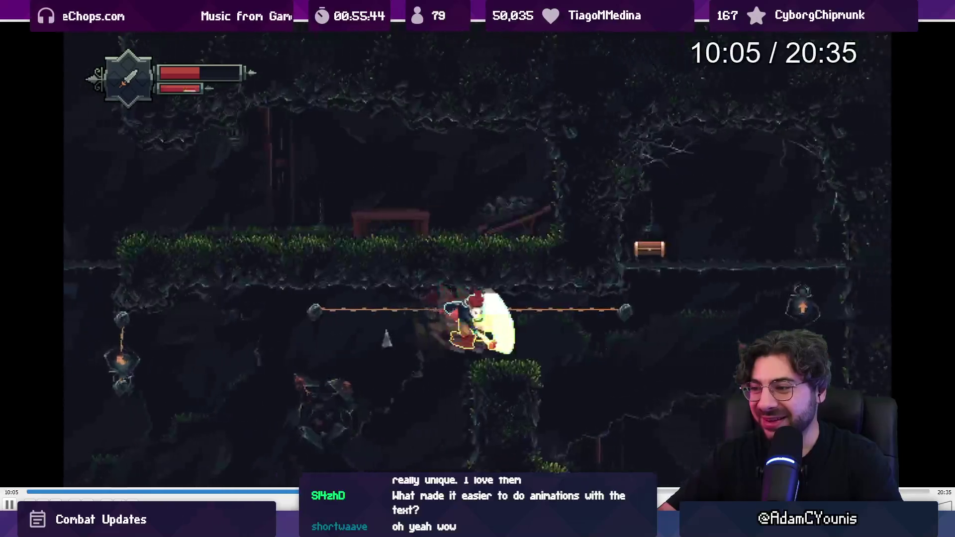
pyautogui.press('Right')
pyautogui.press('Right')
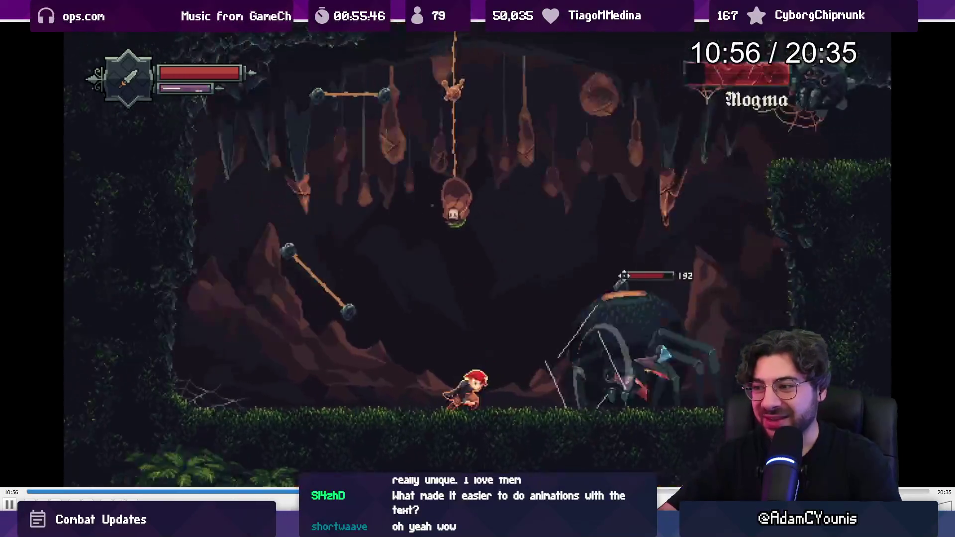
# Skip through the cave, meadow, forest fight and library scenes, then return to Unity's Timeline.
pyautogui.press('Right')
pyautogui.press('Right')
pyautogui.press('Right')
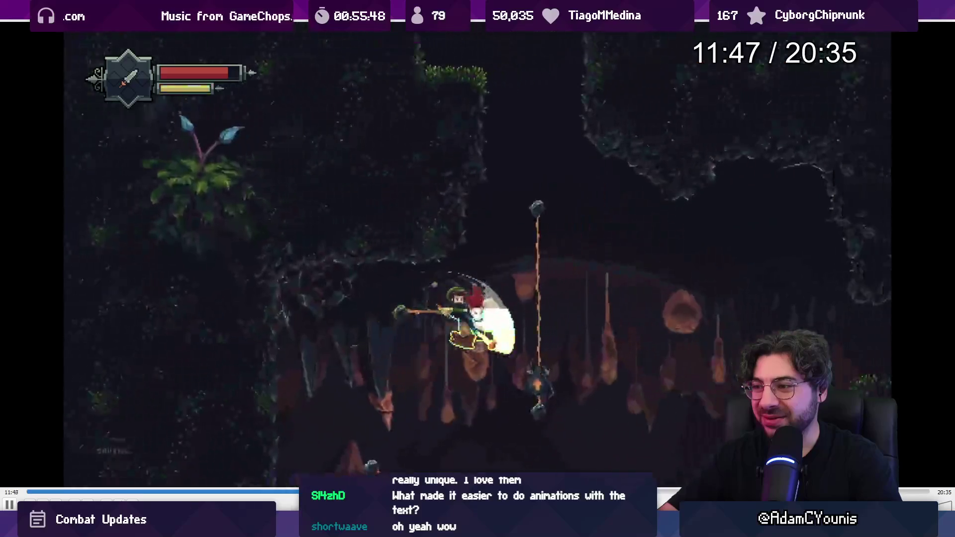
pyautogui.press('Right')
pyautogui.press('Right')
pyautogui.press('Right')
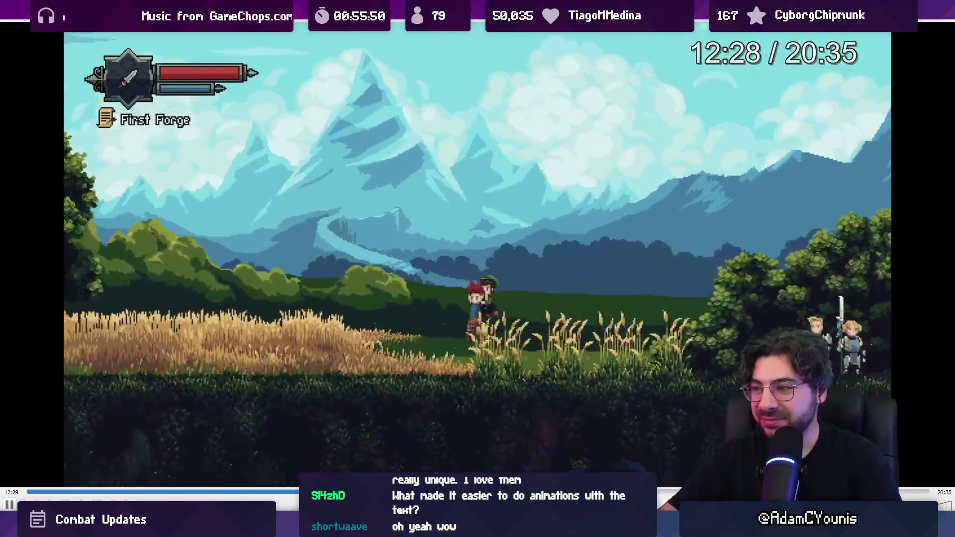
pyautogui.press('Right')
pyautogui.press('Right')
pyautogui.press('Right')
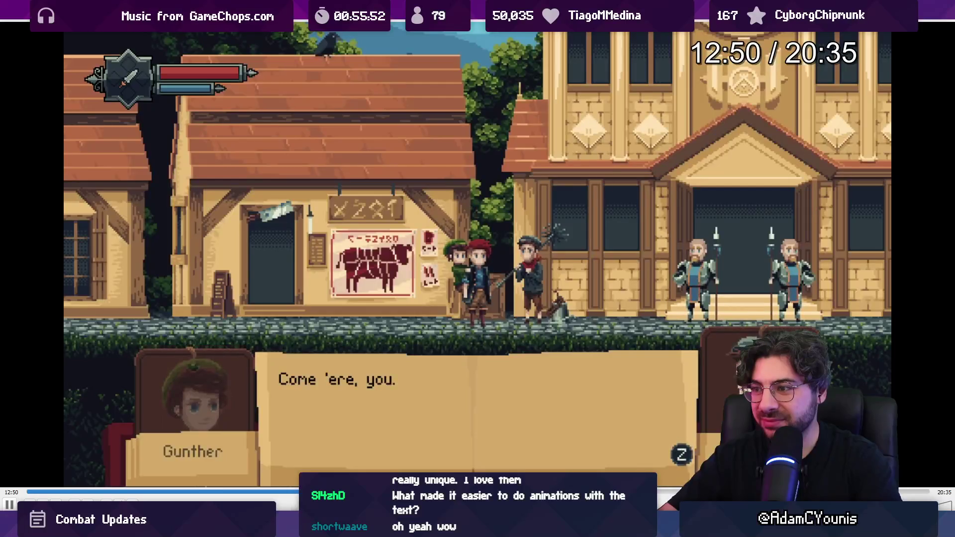
pyautogui.press('Right')
pyautogui.press('Right')
pyautogui.press('Right')
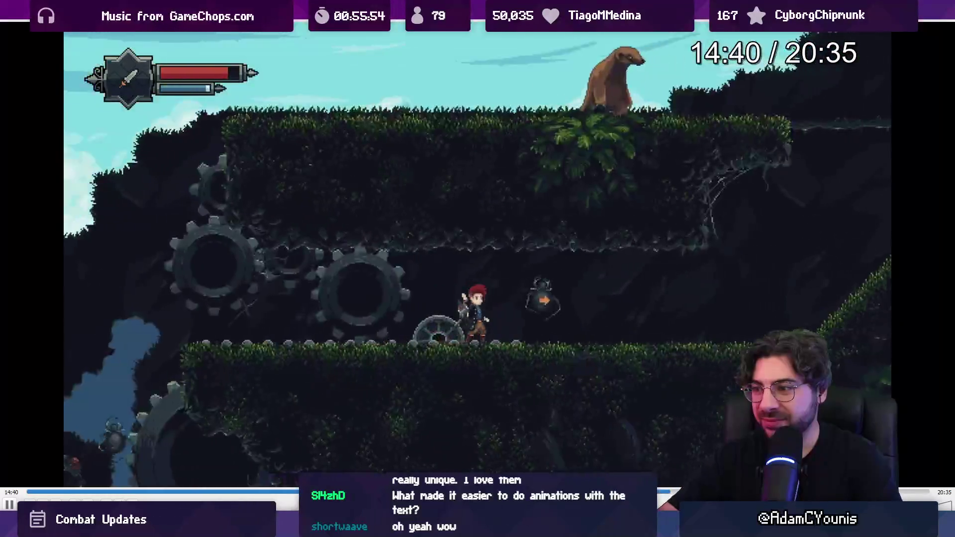
pyautogui.press('Right')
pyautogui.press('Right')
pyautogui.press('Right')
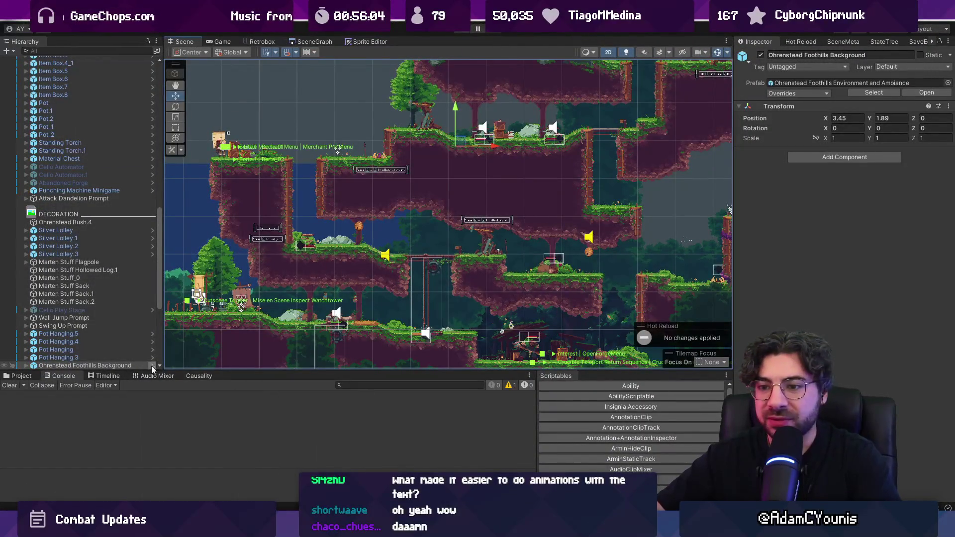
pyautogui.click(119, 378)
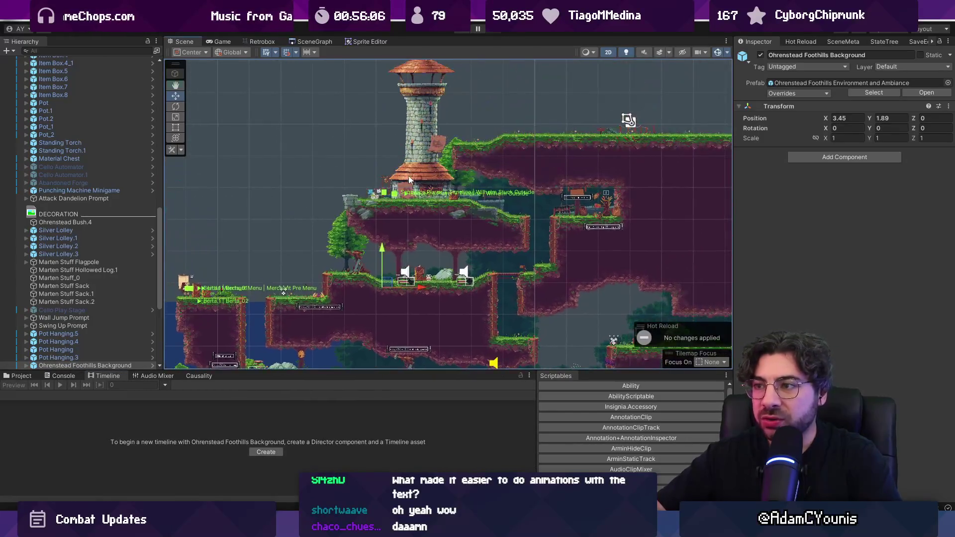
# Show the SceneGraph and open the Ohrenstead scene from it.
pyautogui.click(296, 42)
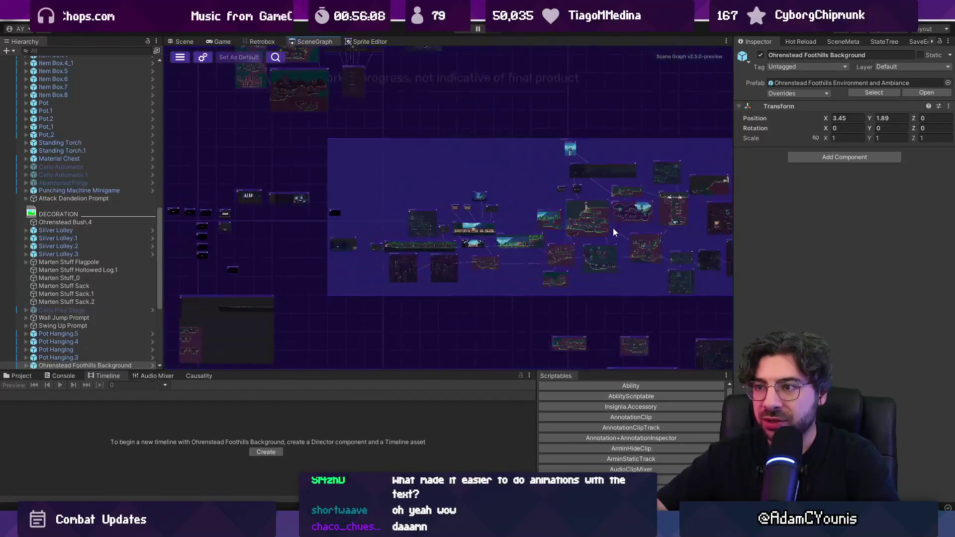
pyautogui.doubleClick(481, 194)
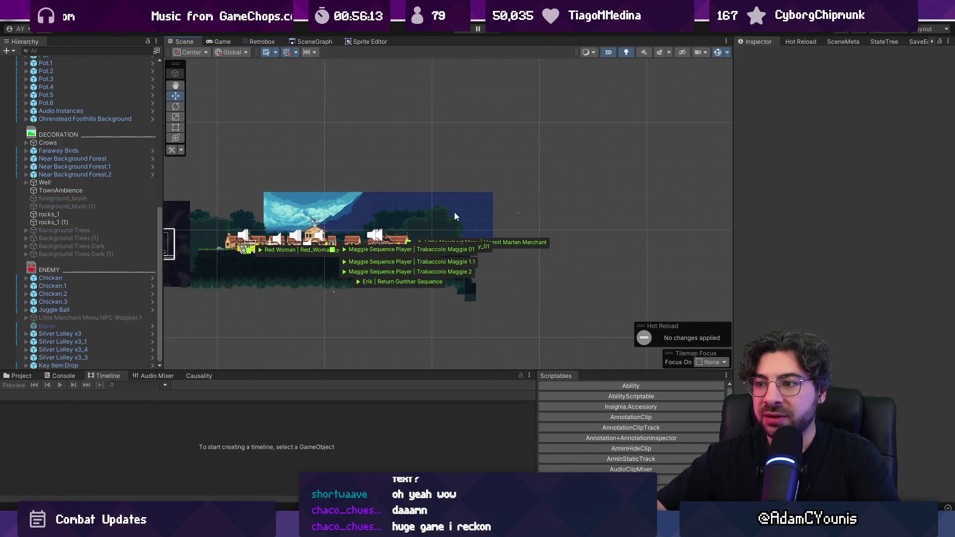
pyautogui.scroll(5, 99, 189)
pyautogui.scroll(5, 78, 204)
# Inspect the Doggo Cutscene 2 and Doggo Cutscene timelines in an enlarged Timeline.
pyautogui.click(77, 123)
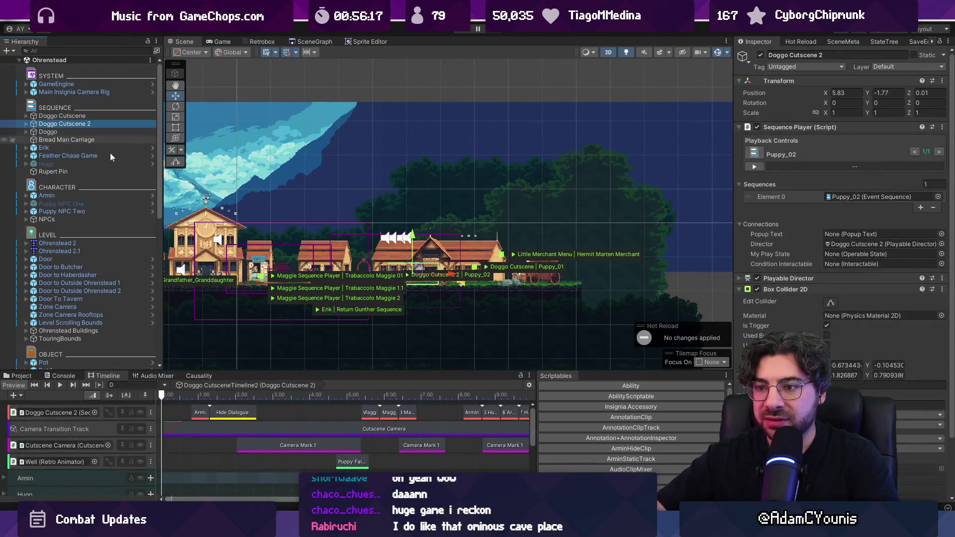
pyautogui.moveTo(350, 371); pyautogui.dragTo(350, 220)
pyautogui.scroll(-5, 326, 325)
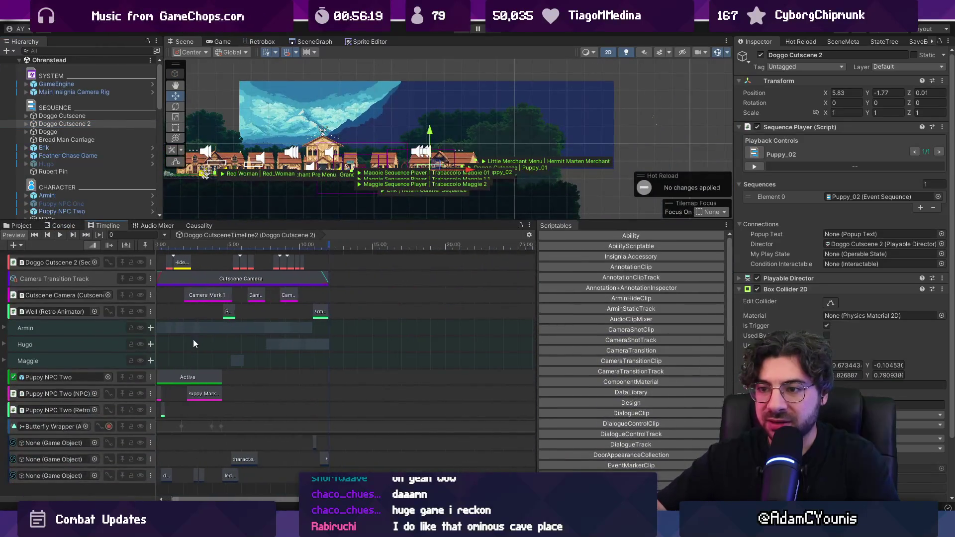
pyautogui.click(104, 117)
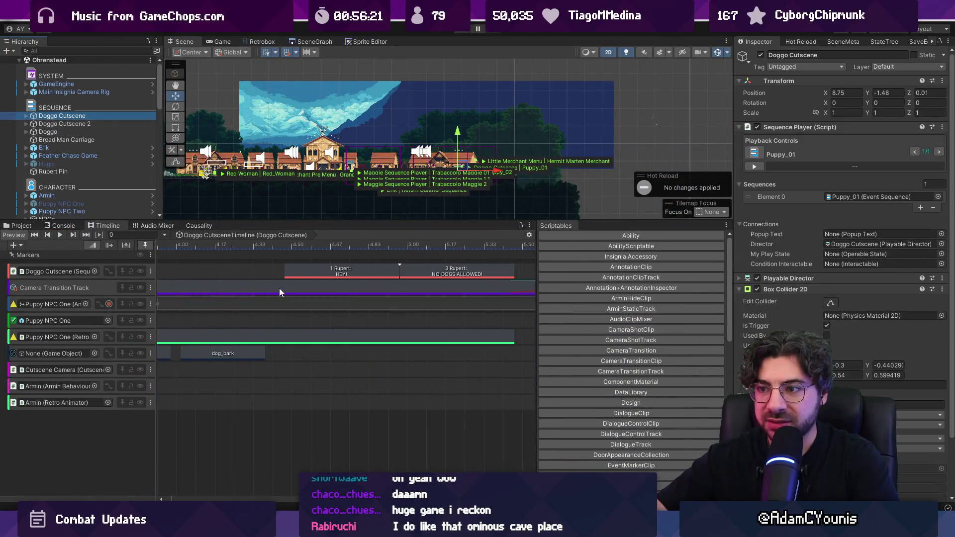
pyautogui.scroll(-3, 269, 300)
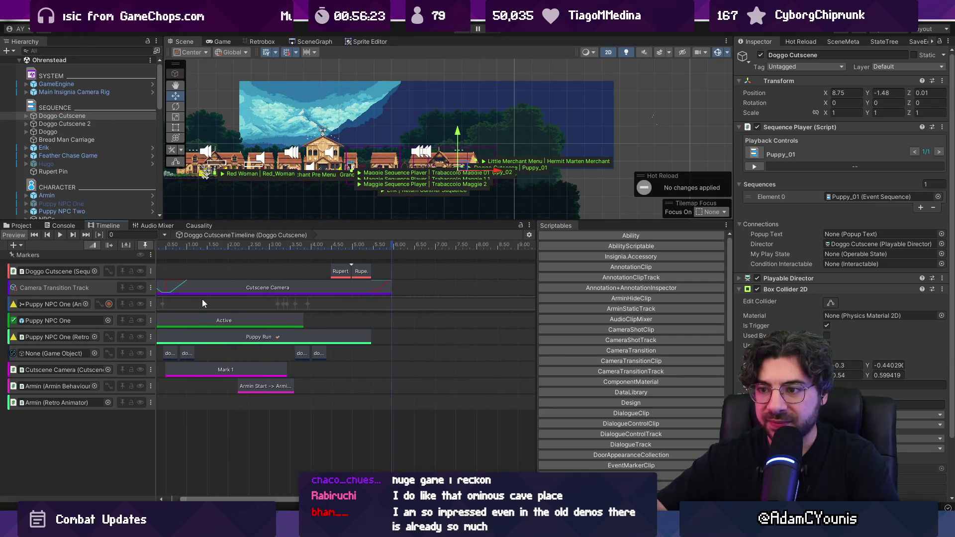
pyautogui.scroll(1, 299, 311)
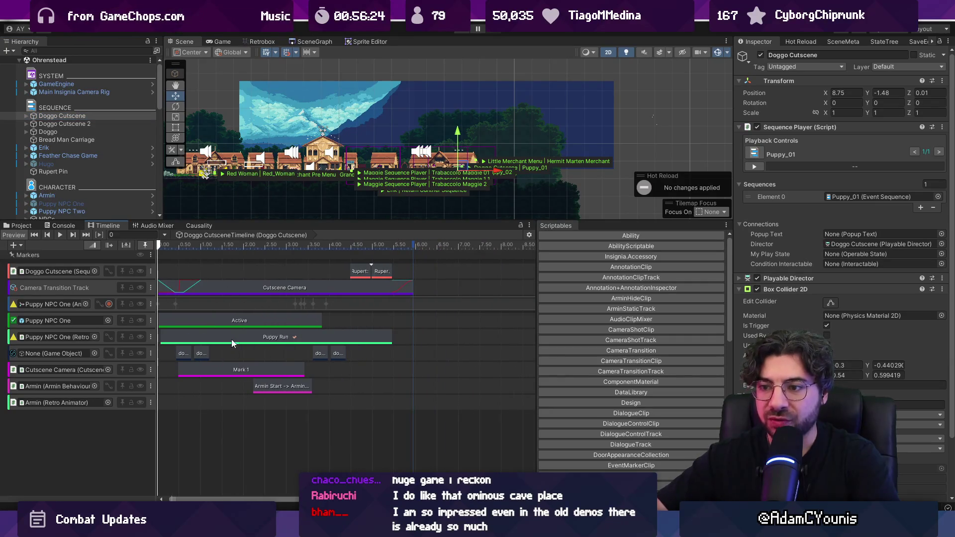
# Return to the SceneGraph, enlarge the room overview and pan toward the target room.
pyautogui.click(303, 42)
pyautogui.moveTo(451, 220); pyautogui.dragTo(497, 292)
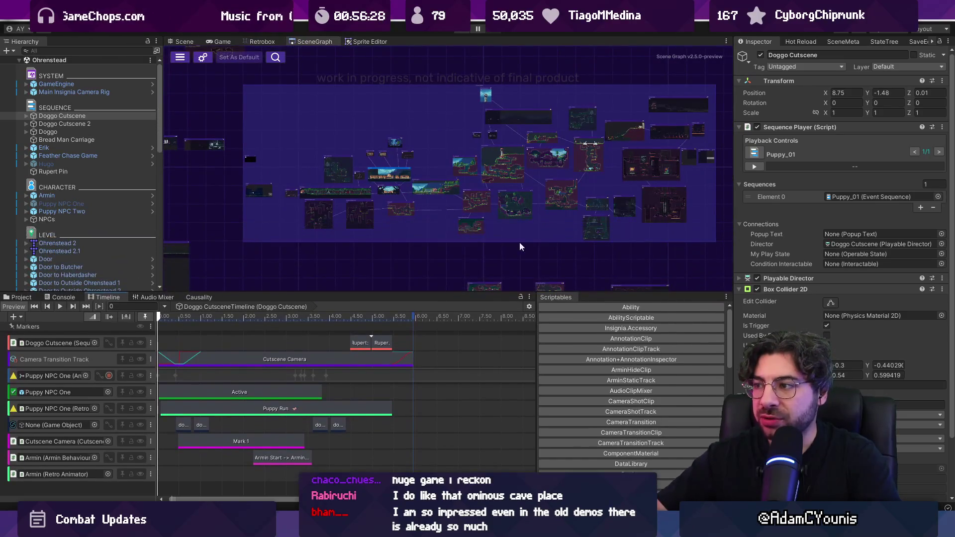
pyautogui.scroll(10, 503, 252)
pyautogui.moveTo(468, 219)
pyautogui.mouseDown()
pyautogui.moveTo(424, 172)
pyautogui.moveTo(317, 120)
pyautogui.mouseUp()
# Open Ohrenstead Excavation Entrance and inspect Insignia Cutscene Burst Effect and Chapter 1 Day 2 Conditions.
pyautogui.doubleClick(317, 119)
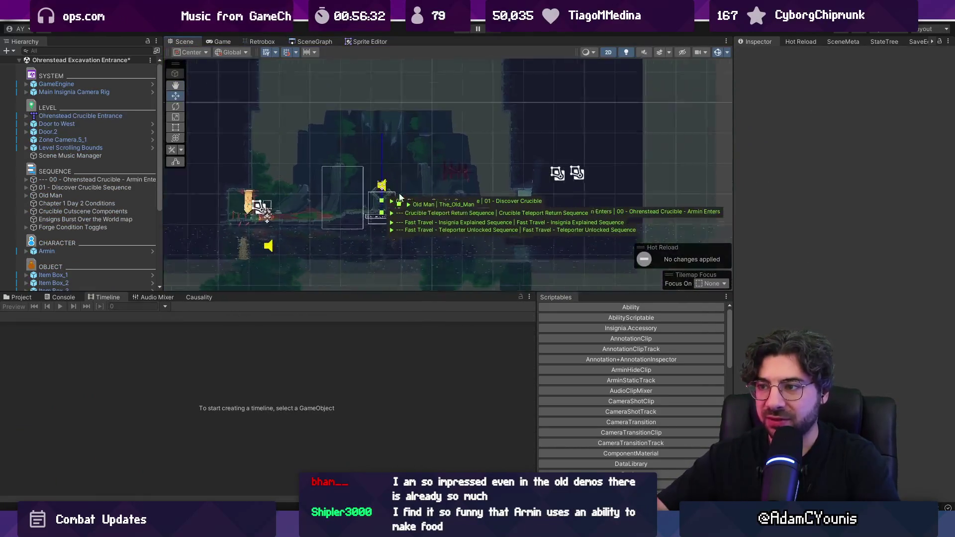
pyautogui.scroll(3, 393, 189)
pyautogui.click(373, 199)
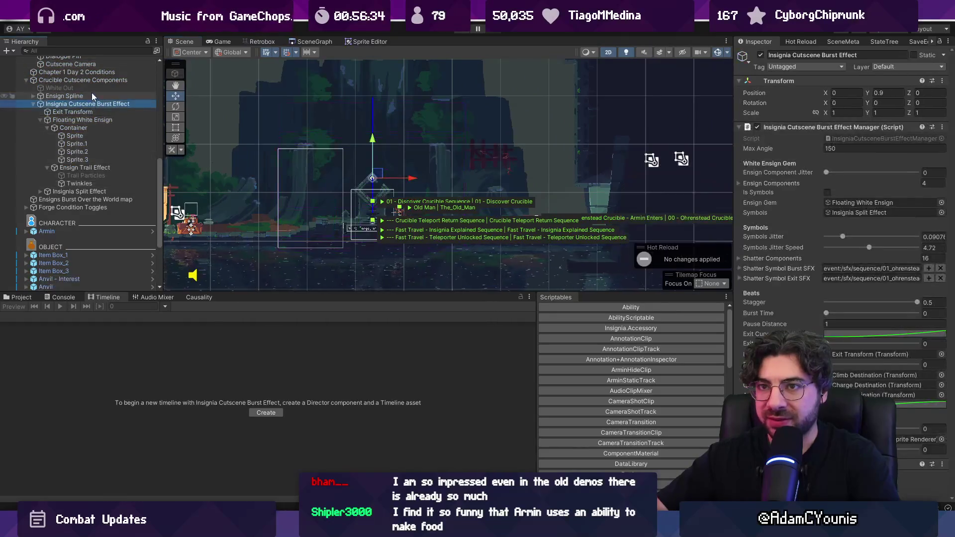
pyautogui.scroll(5, 92, 93)
pyautogui.click(28, 162)
# Inspect 01 - Discover Crucible Sequence, then enter Play mode and walk toward the anvil.
pyautogui.scroll(10, 55, 141)
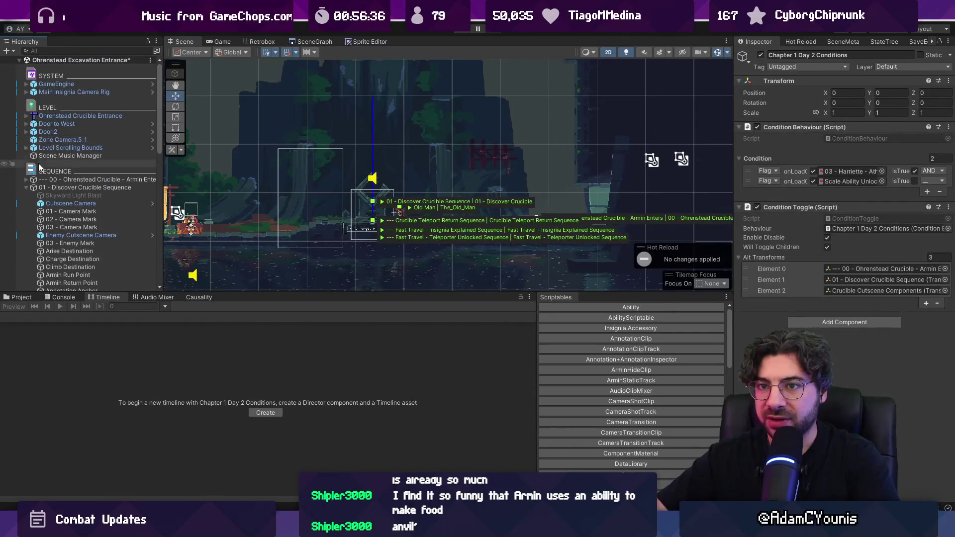
pyautogui.click(57, 189)
pyautogui.click(462, 32)
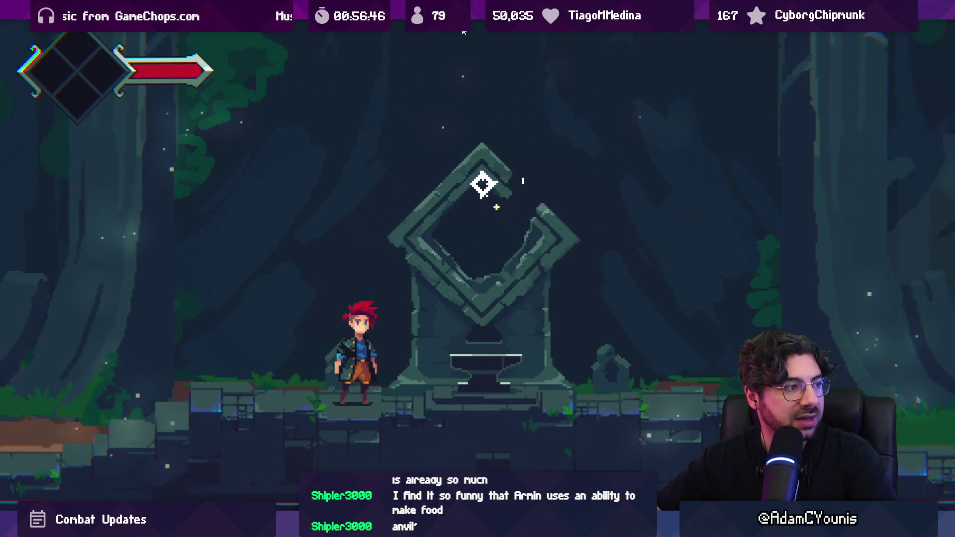
pyautogui.press('Right')
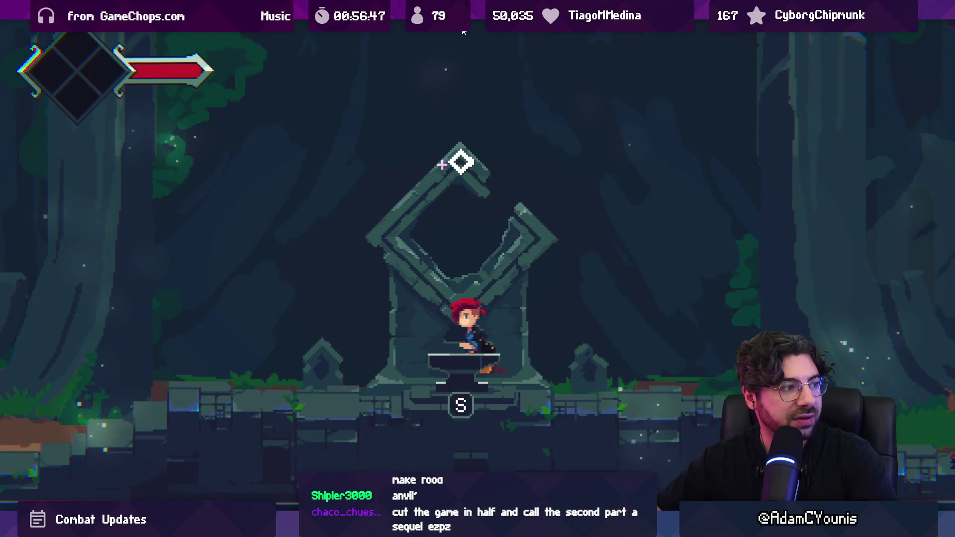
# Interact with the anvil to trigger the Discover Crucible cutscene and dismiss Armin's line.
pyautogui.press('s')
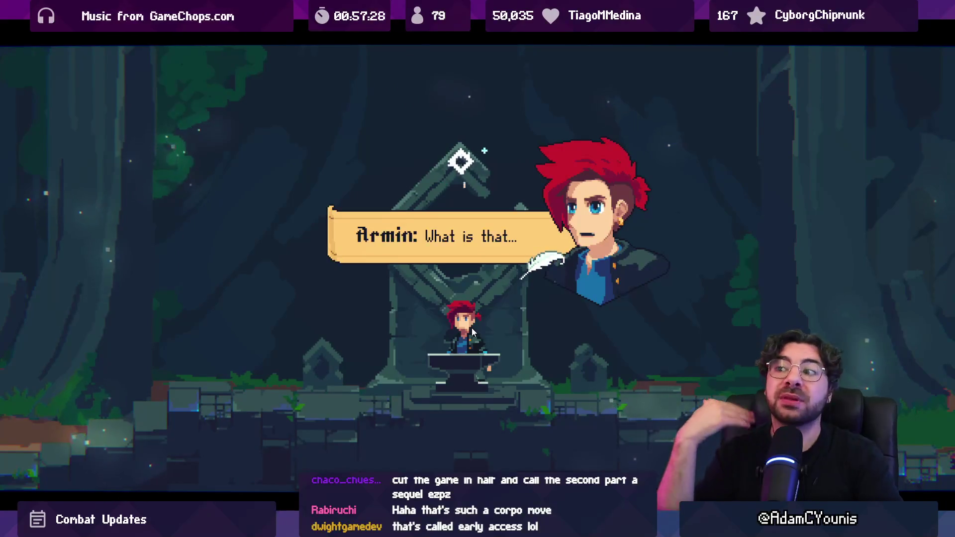
pyautogui.press('space')
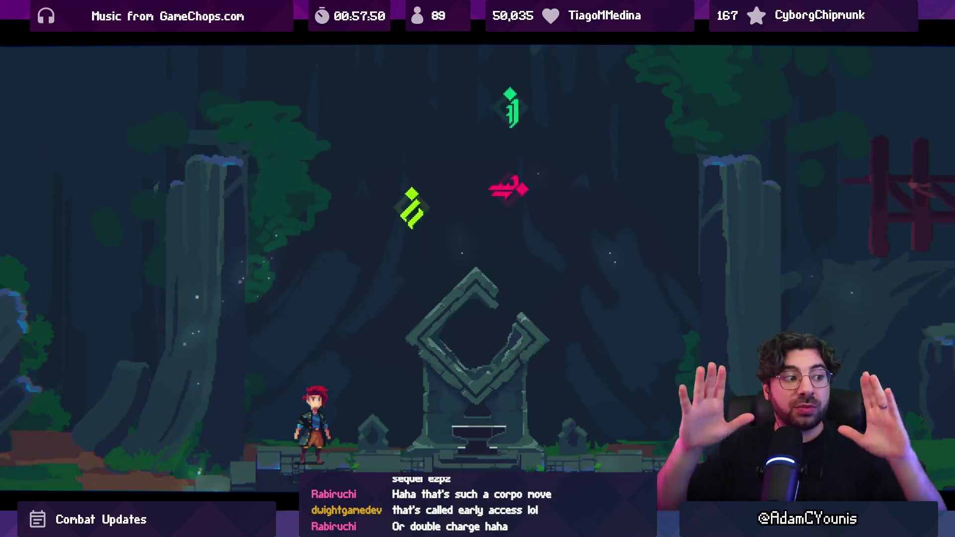
# Advance past the world map, Armin's lines and all Ethereal Voice dialogue.
pyautogui.press('m')
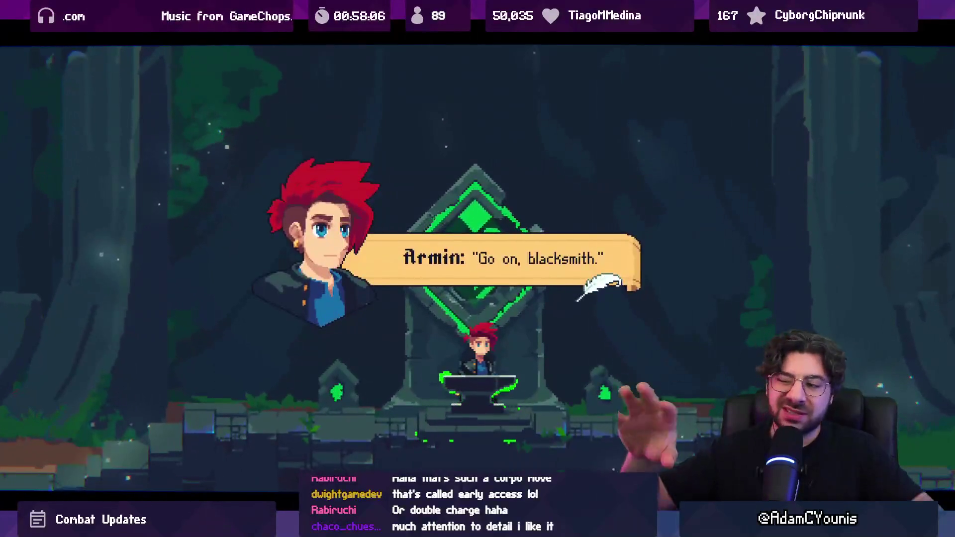
pyautogui.press('space')
pyautogui.press('space')
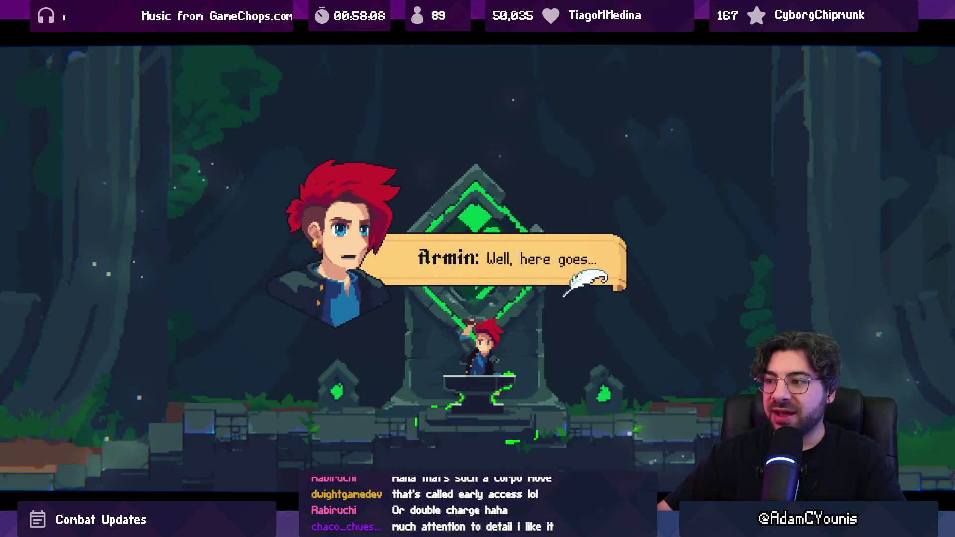
pyautogui.press('space')
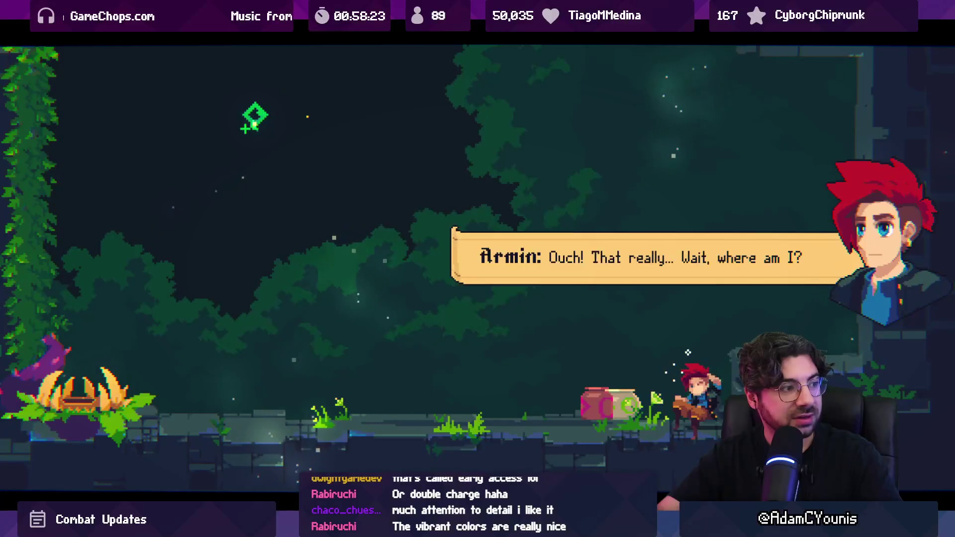
pyautogui.press('space')
pyautogui.press('space')
pyautogui.press('space')
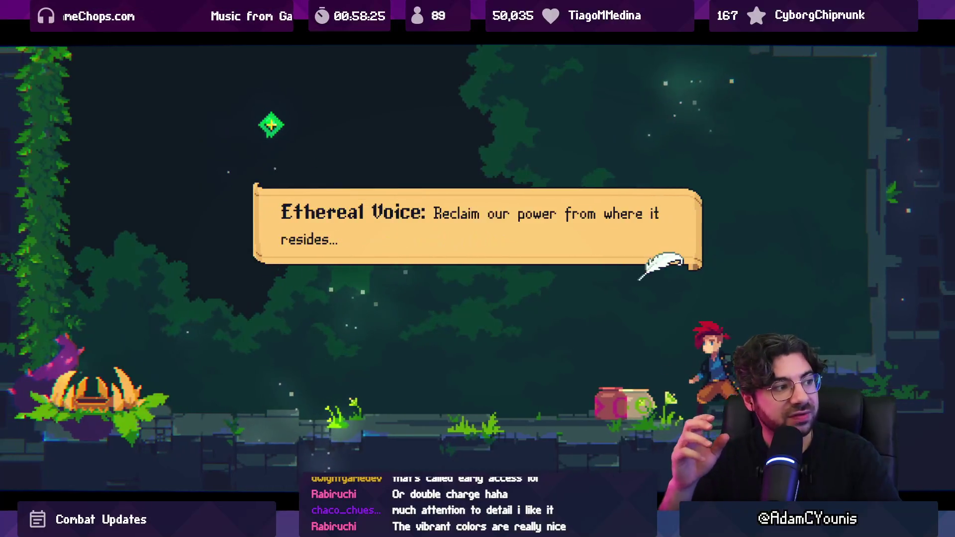
pyautogui.press('space')
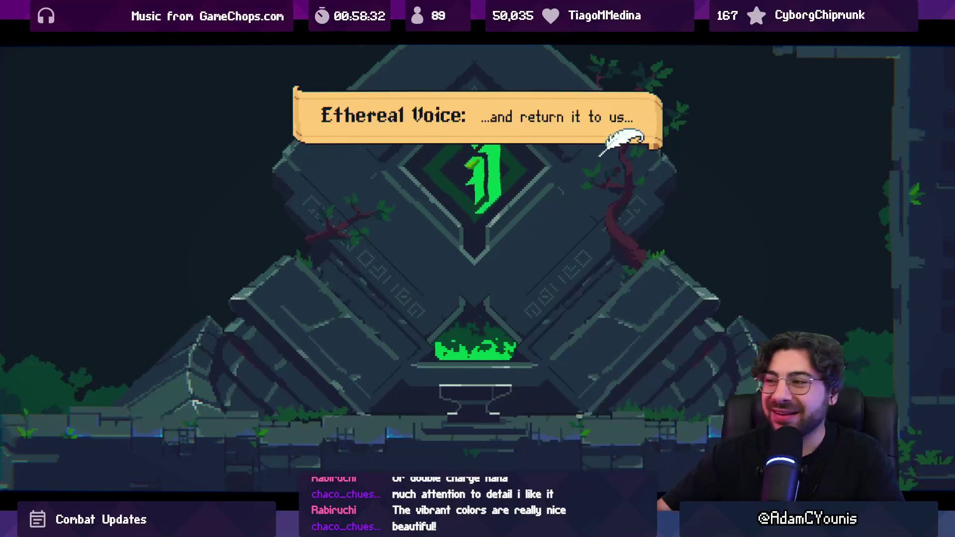
pyautogui.press('space')
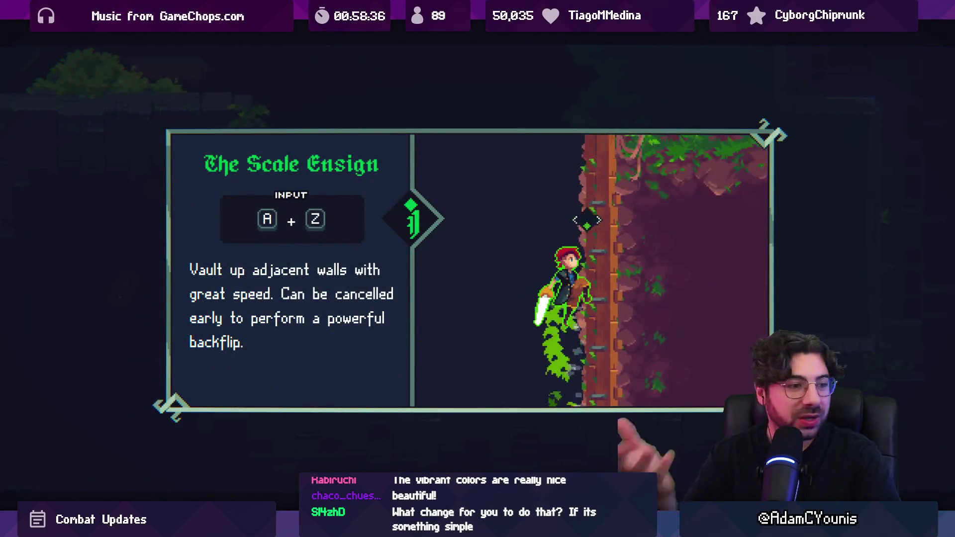
# Close the Scale Ensign tutorial, break the pot, slash the vine and climb to the ledge's world map.
pyautogui.press('space')
pyautogui.press('Left')
pyautogui.press('x')
pyautogui.press('x')
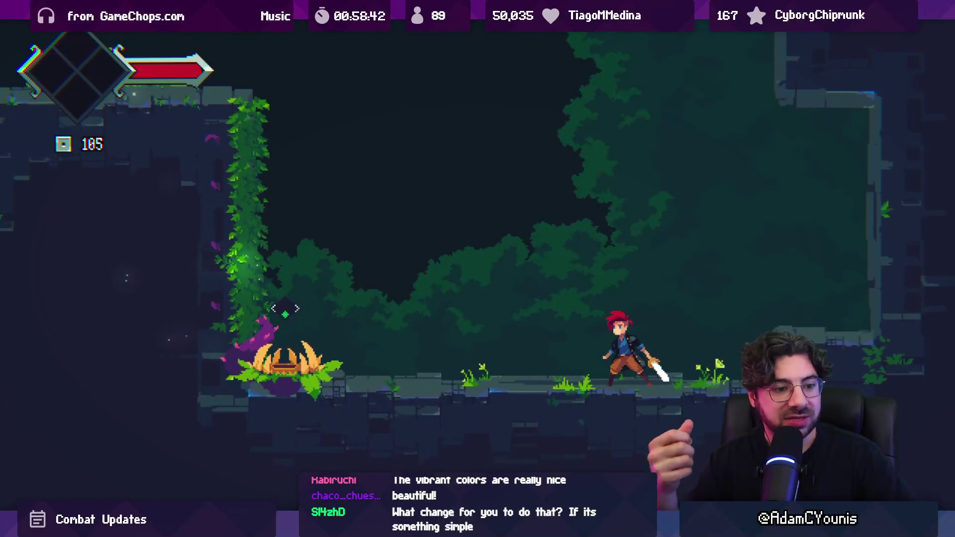
pyautogui.press('Left')
pyautogui.press('x')
pyautogui.press('x')
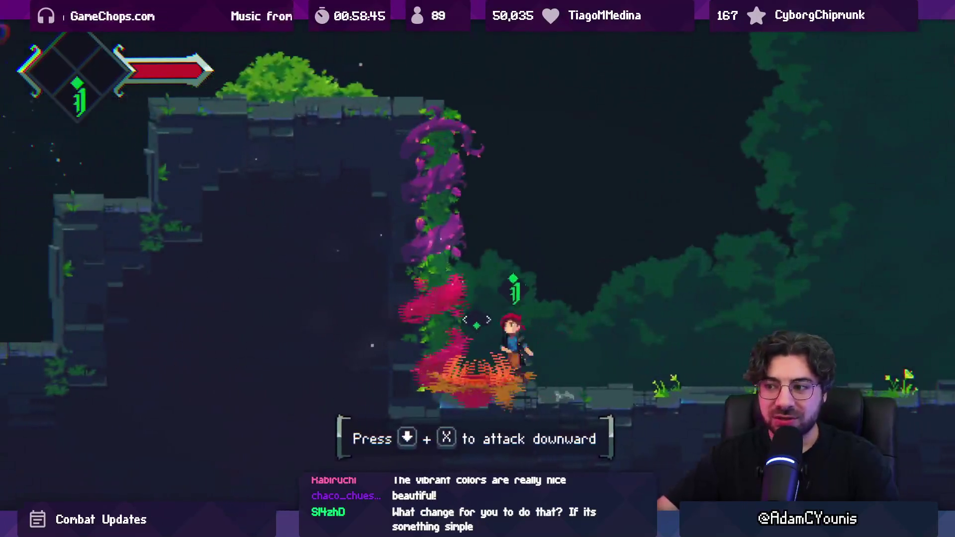
pyautogui.press('Up')
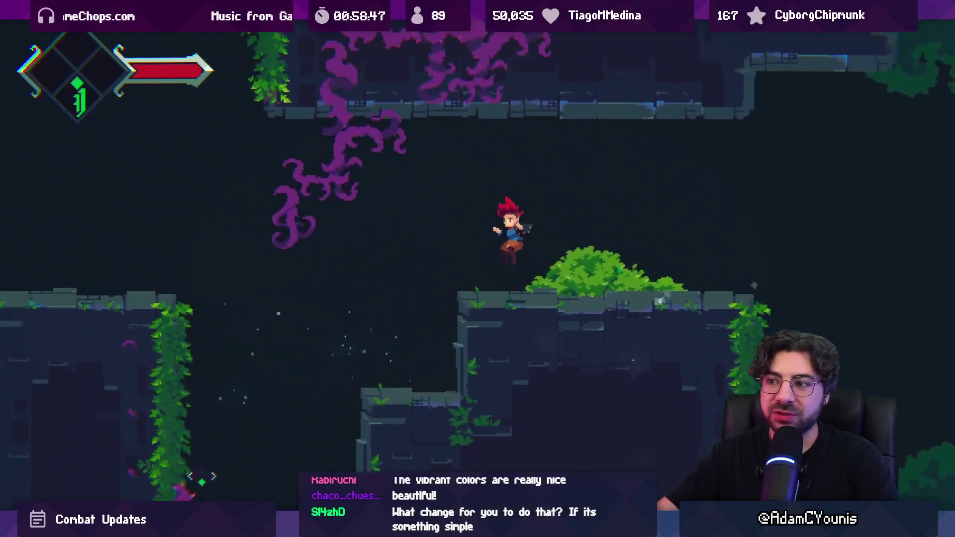
pyautogui.press('Right')
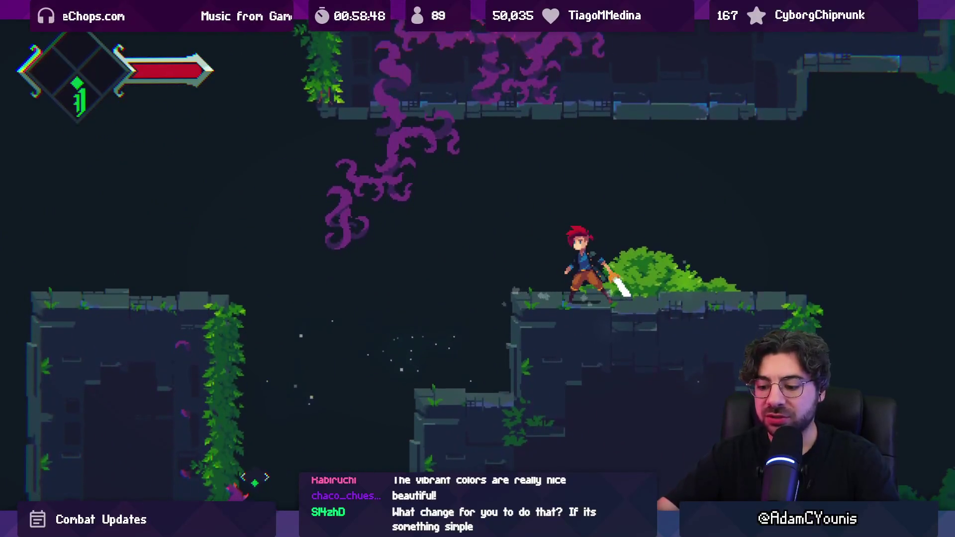
pyautogui.press('m')
# Look around the world map, close it, attack the plant and climb the vine.
pyautogui.press('Up')
pyautogui.press('Left')
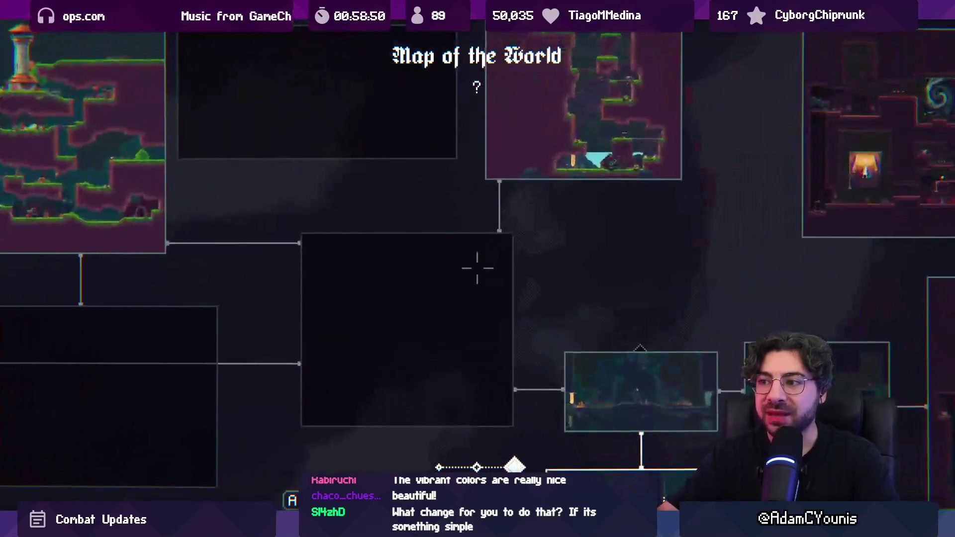
pyautogui.press('m')
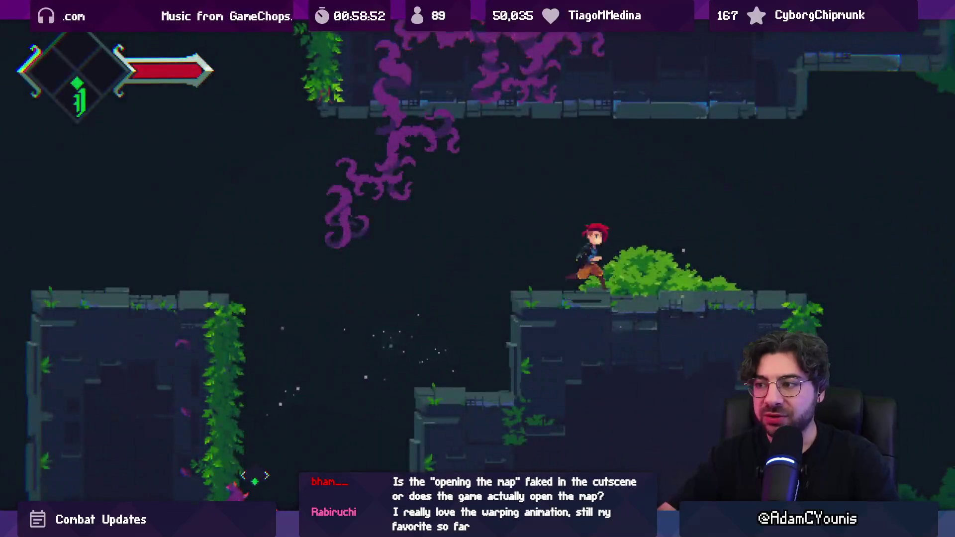
pyautogui.press('Left')
pyautogui.press('Left')
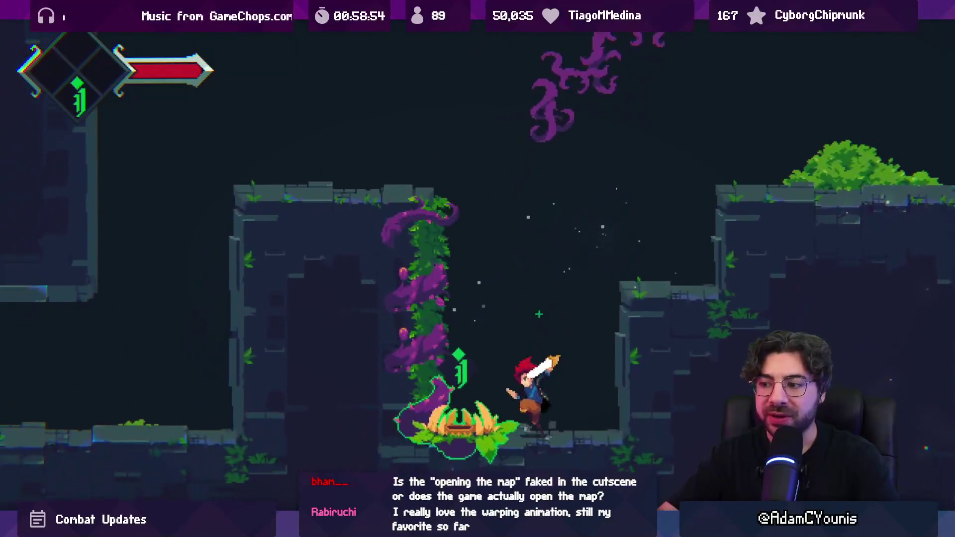
pyautogui.press('x')
pyautogui.press('Up')
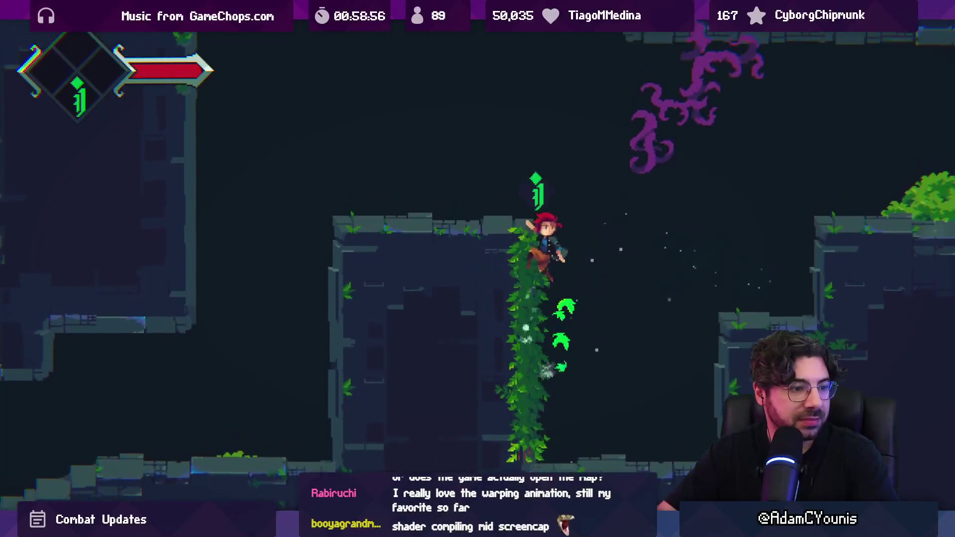
pyautogui.press('space')
# Run left slashing the gourd and pots, grab the mushroom, and vault up the vine wall.
pyautogui.press('Left')
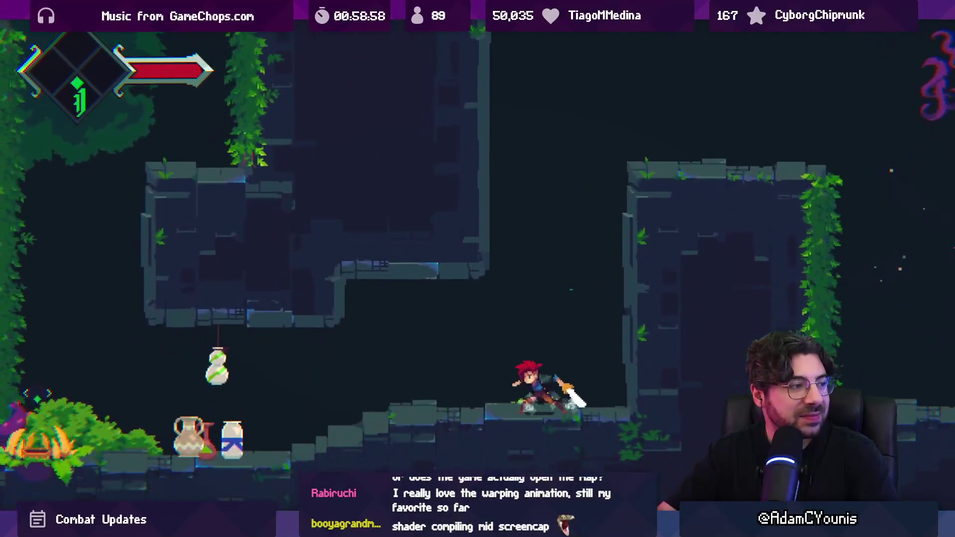
pyautogui.press('Left')
pyautogui.press('x')
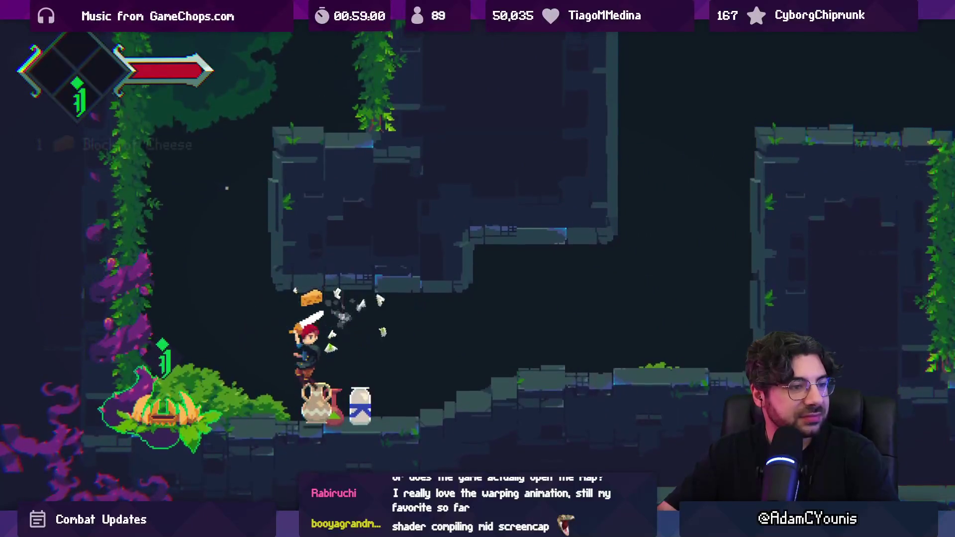
pyautogui.press('x')
pyautogui.press('Left')
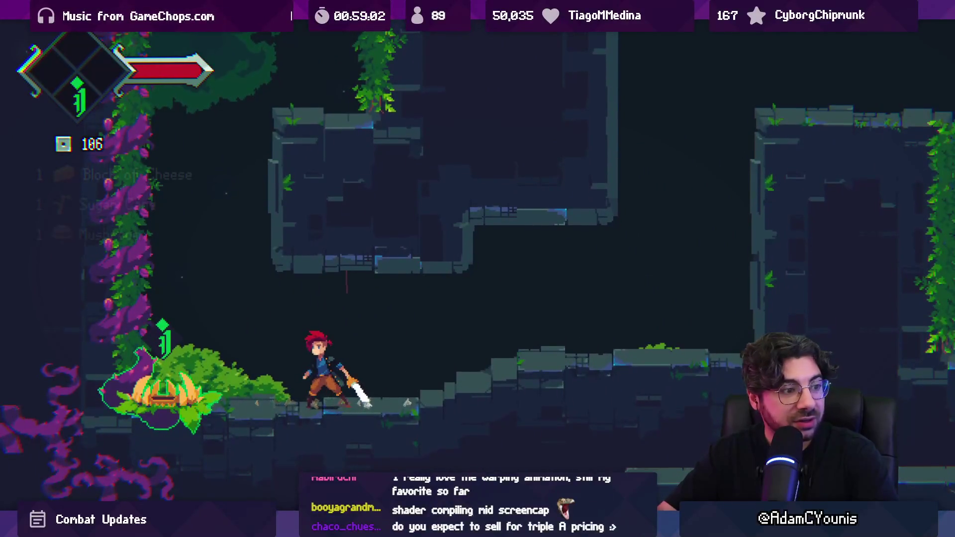
pyautogui.press('Left')
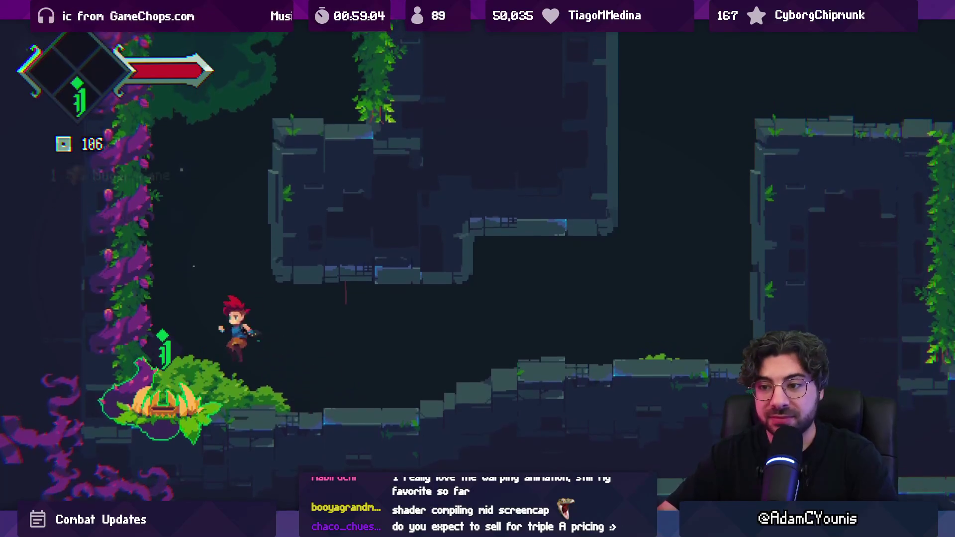
pyautogui.press('x')
pyautogui.press('x')
pyautogui.press('z')
pyautogui.press('Up')
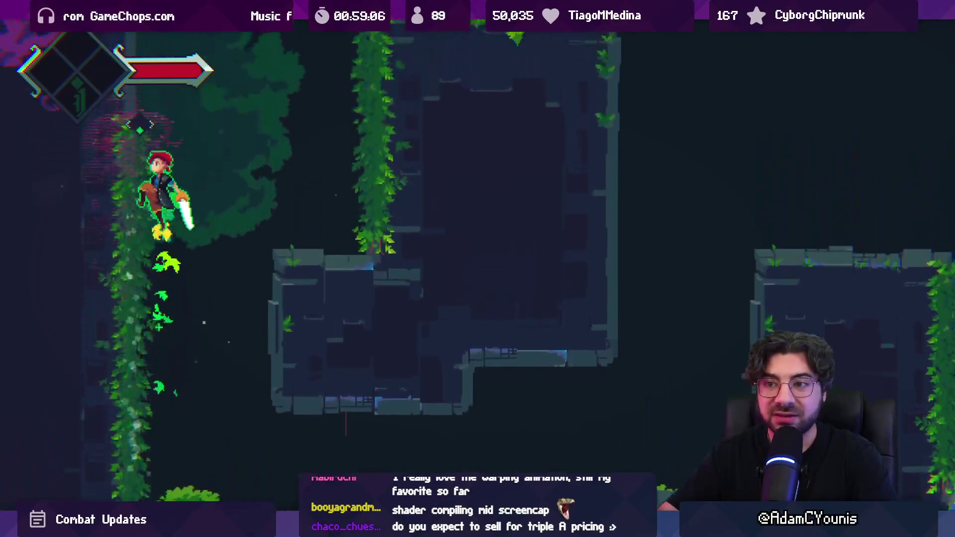
pyautogui.press('x')
pyautogui.press('Right')
# Reach the upper ledge slashing the plant, then run right and climb the next vine wall.
pyautogui.press('Left')
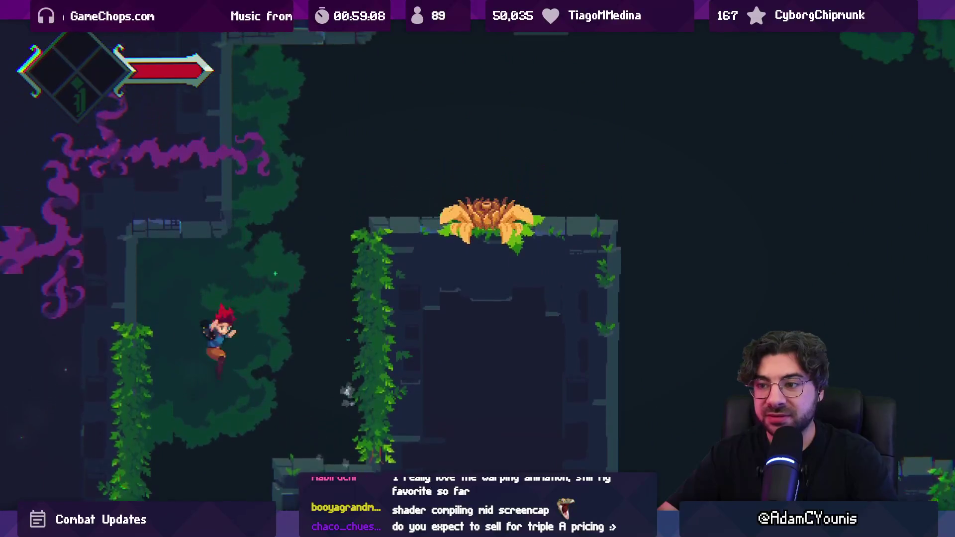
pyautogui.press('Right')
pyautogui.press('x')
pyautogui.press('z')
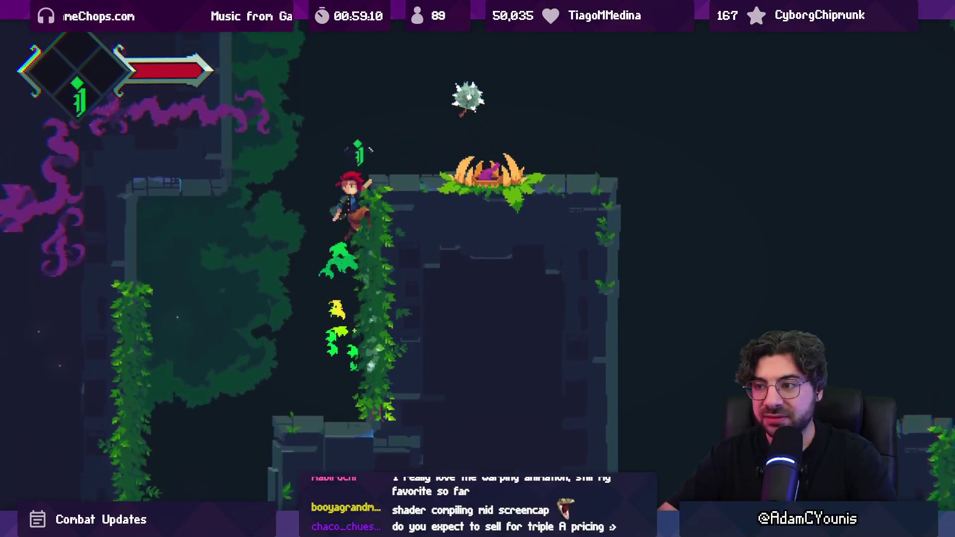
pyautogui.press('x')
pyautogui.press('x')
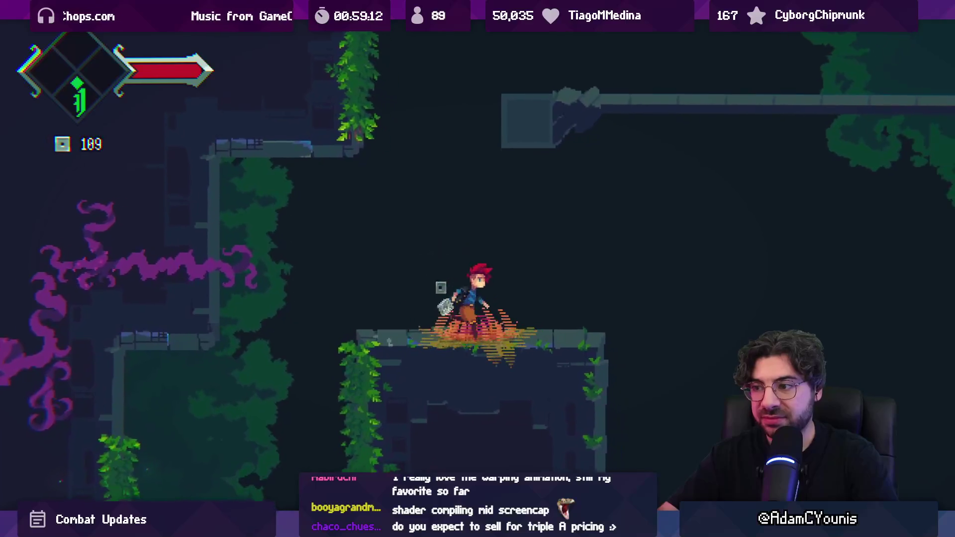
pyautogui.press('Right')
pyautogui.press('z')
pyautogui.press('Right')
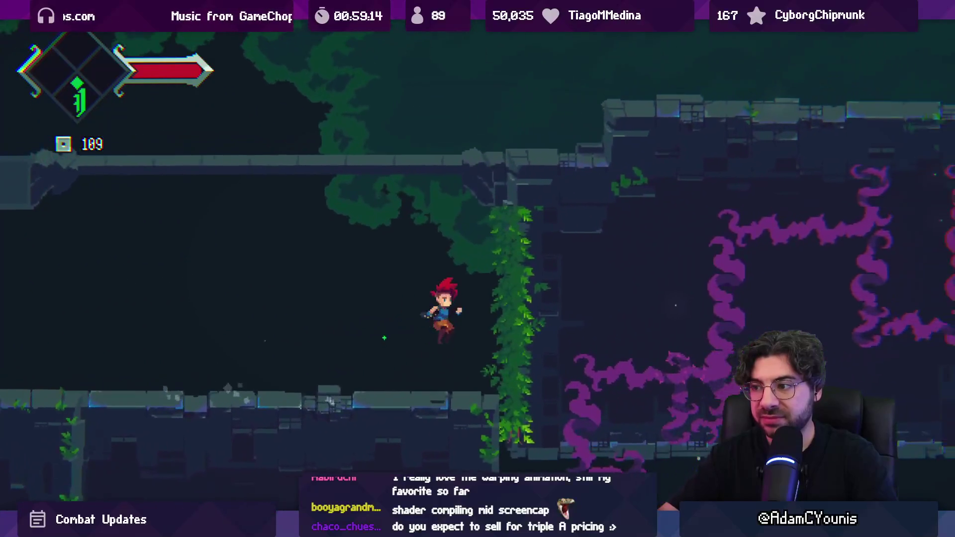
pyautogui.press('z')
pyautogui.press('z')
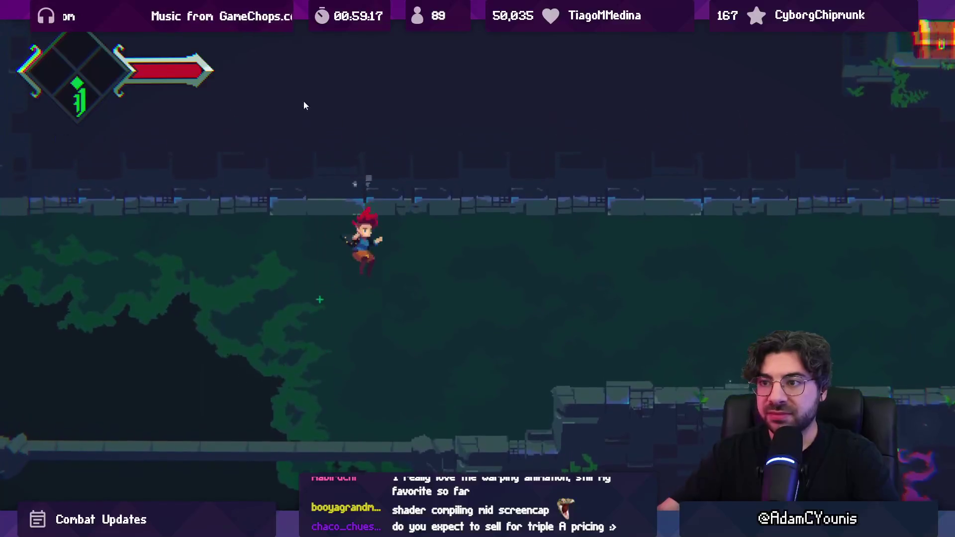
# Walk to the green shrine altar, then leave the fullscreen Game view and stop Play mode.
pyautogui.press('Right')
pyautogui.press('Right')
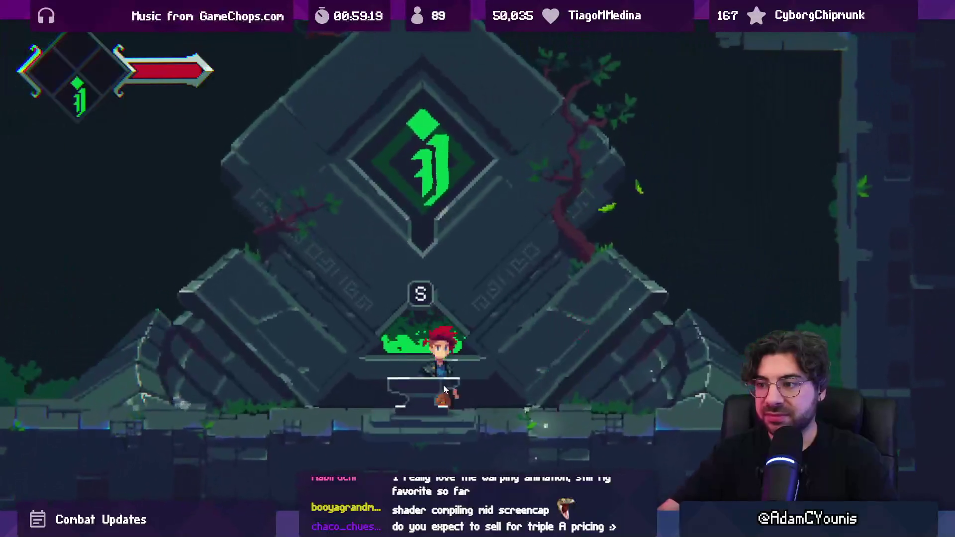
pyautogui.press('s')
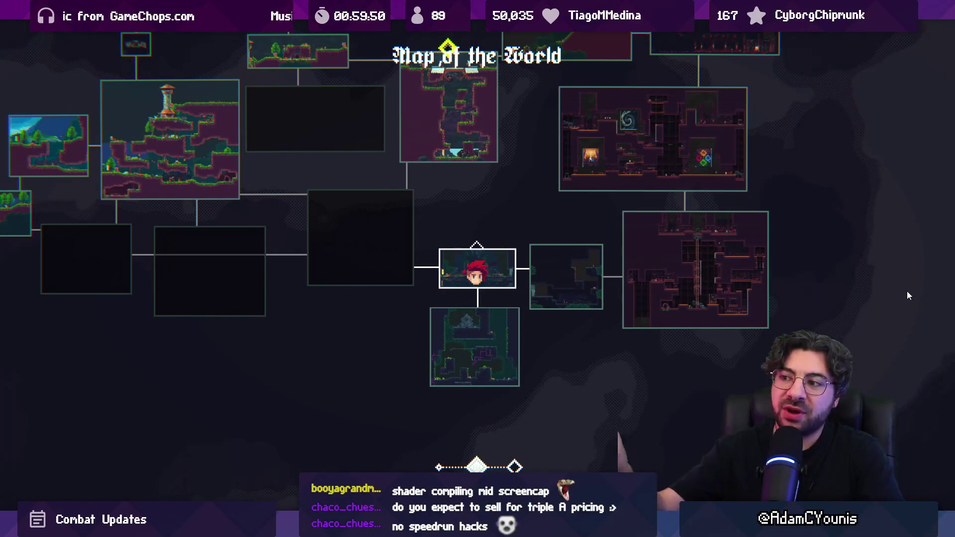
pyautogui.scroll(1, 906, 291)
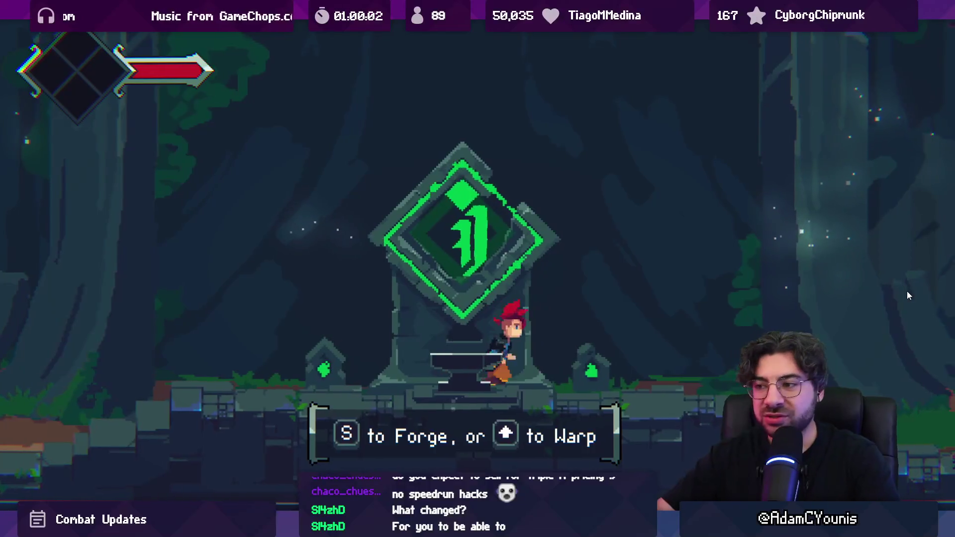
pyautogui.hotkey('shift', 'space')
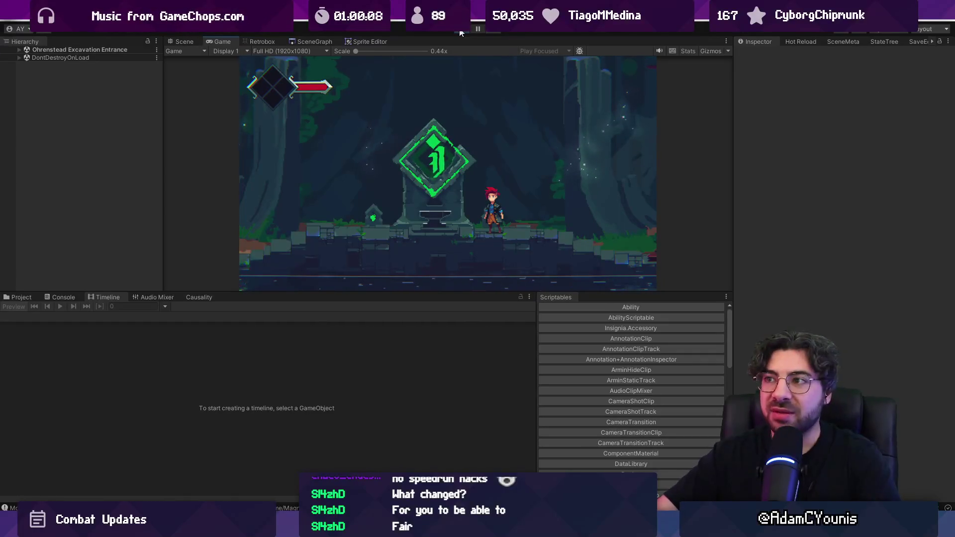
pyautogui.click(459, 33)
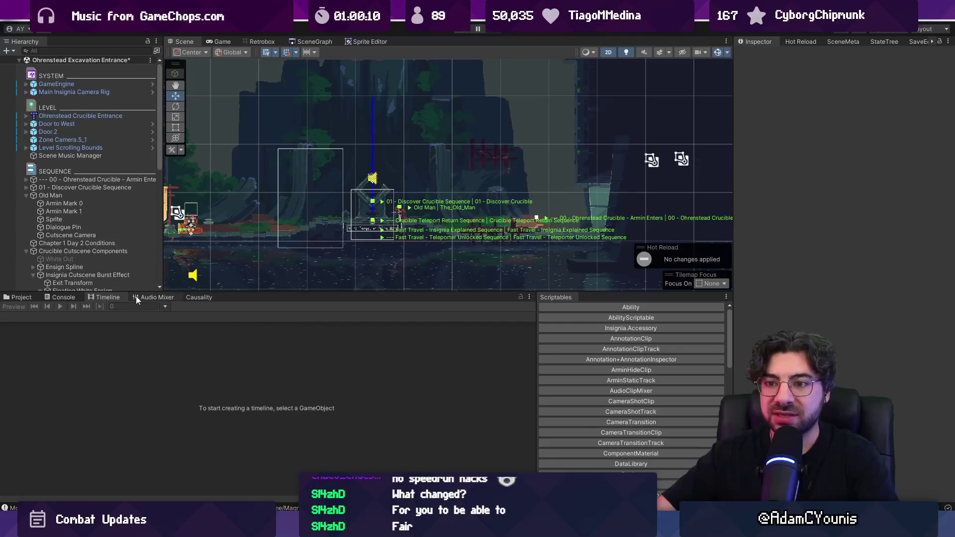
# Select 01 - Discover Crucible Sequence and enlarge the Timeline to show more tracks.
pyautogui.moveTo(264, 293); pyautogui.dragTo(263, 325)
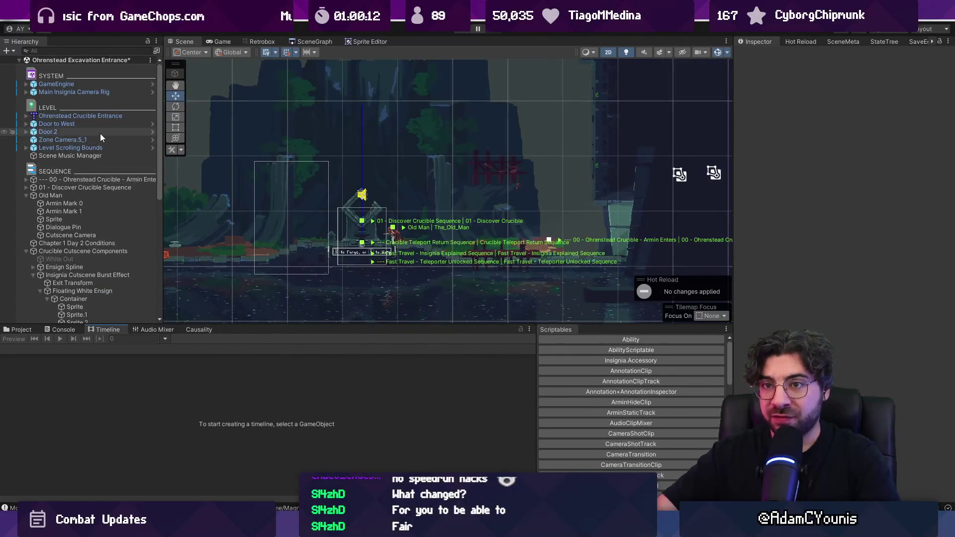
pyautogui.click(113, 187)
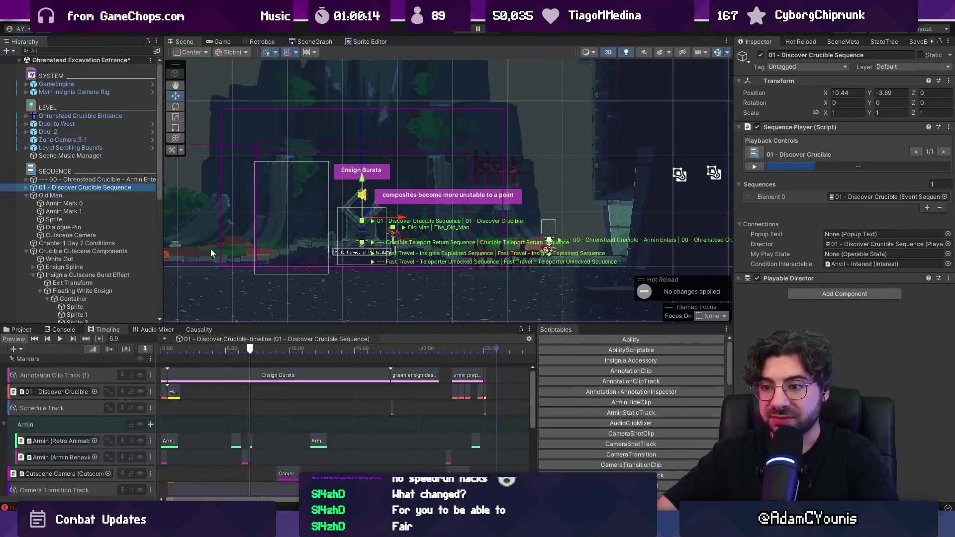
pyautogui.moveTo(343, 328); pyautogui.dragTo(343, 206)
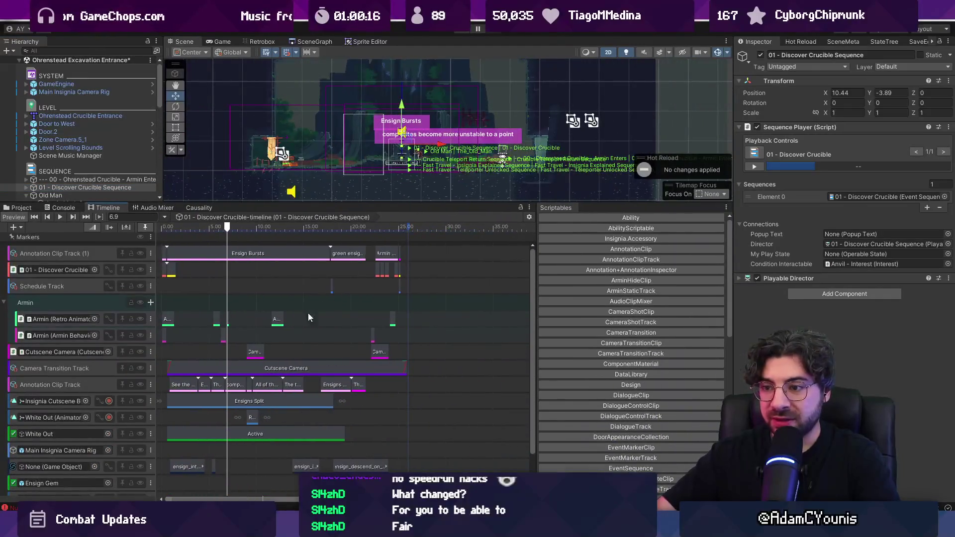
pyautogui.scroll(2, 216, 400)
pyautogui.scroll(15, 389, 292)
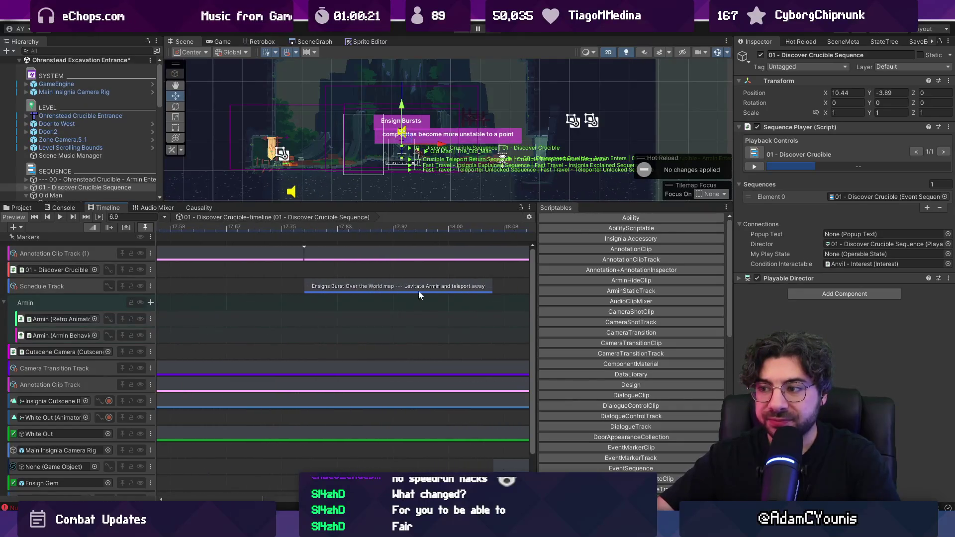
# Select the Ensigns Burst Over the World map clip and jump to its object.
pyautogui.hscroll(3, 416, 291)
pyautogui.click(259, 290)
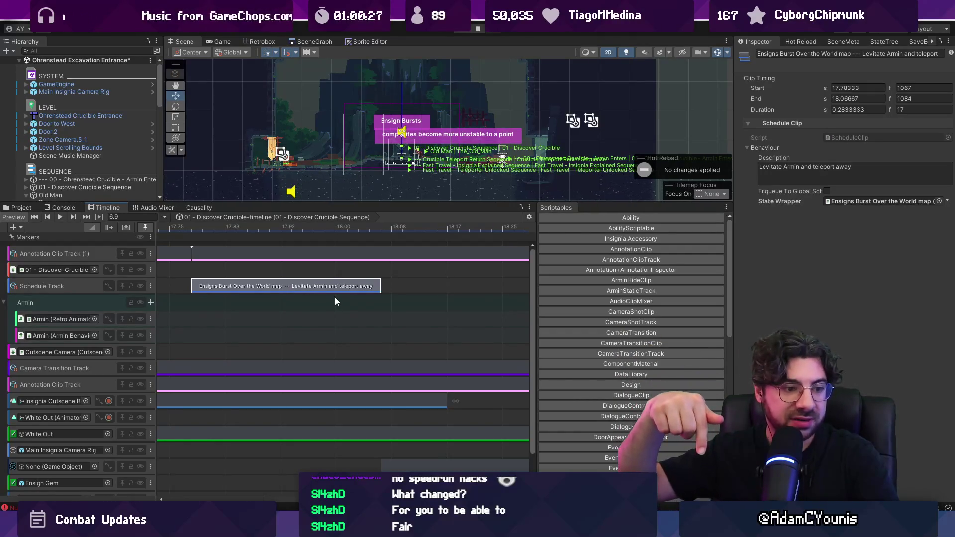
pyautogui.scroll(2, 345, 291)
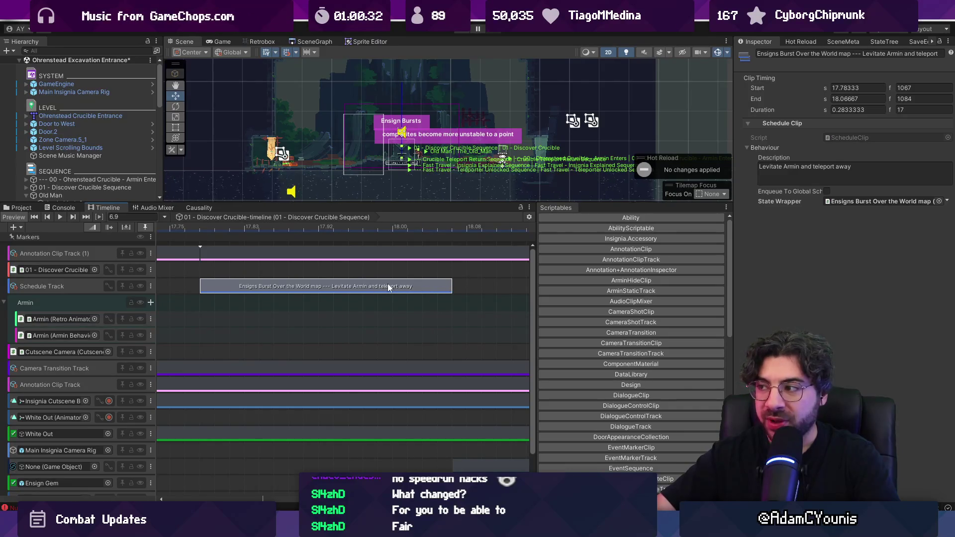
pyautogui.doubleClick(853, 201)
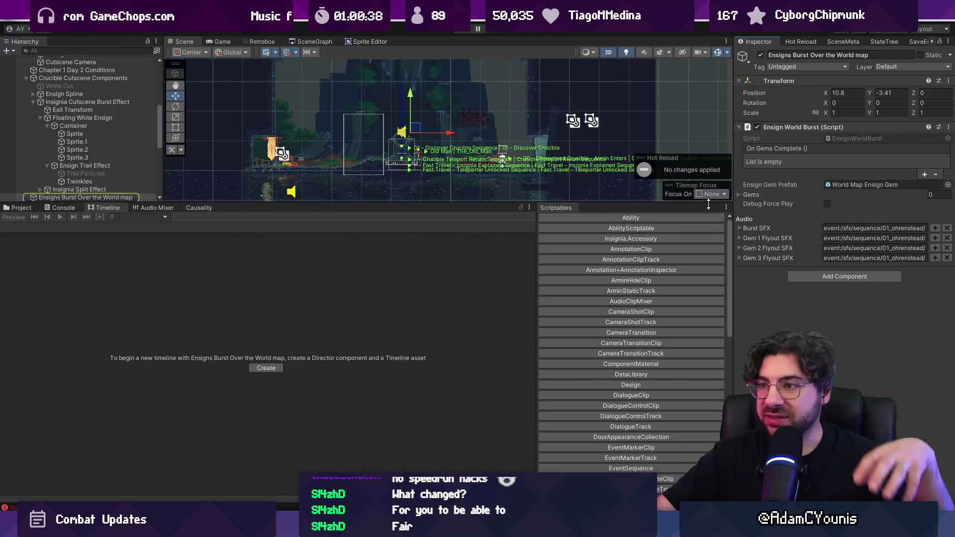
# Reselect the 01 - Discover Crucible Sequence object in an enlarged Hierarchy.
pyautogui.click(107, 196)
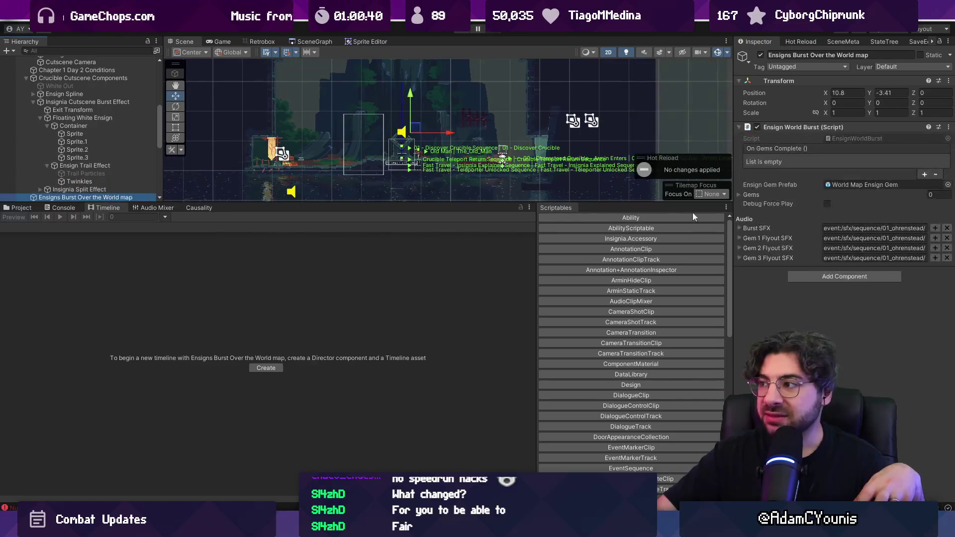
pyautogui.moveTo(442, 201)
pyautogui.mouseDown()
pyautogui.moveTo(398, 275)
pyautogui.moveTo(375, 282)
pyautogui.mouseUp()
pyautogui.scroll(7, 109, 149)
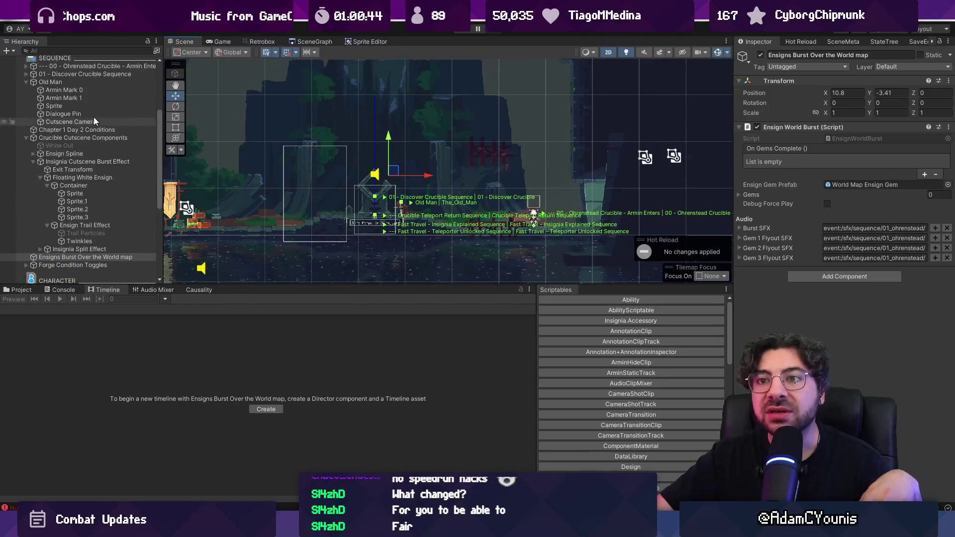
pyautogui.click(90, 179)
pyautogui.click(92, 189)
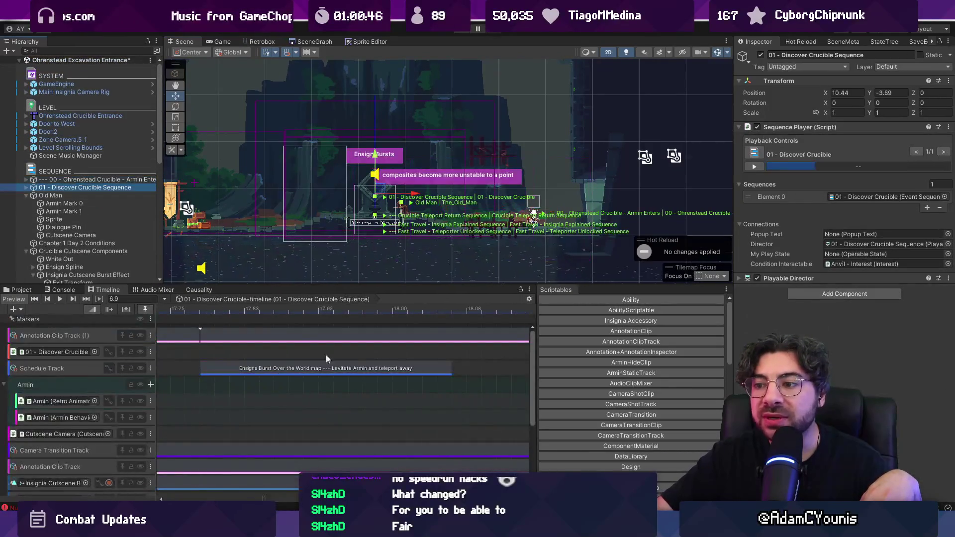
# From the Ensigns Burst Over the World clip, ping its object and open EnsignWorldBurst.cs.
pyautogui.click(369, 372)
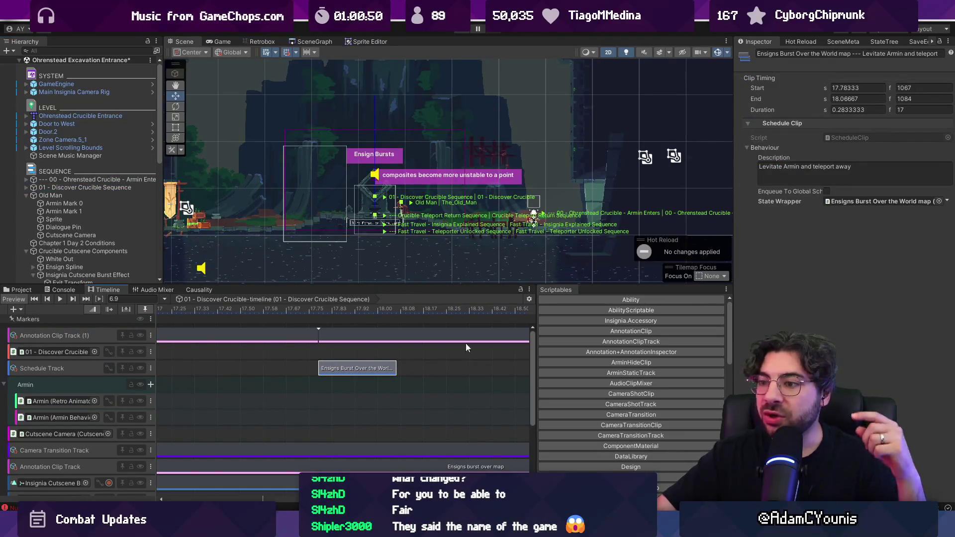
pyautogui.scroll(-10, 418, 369)
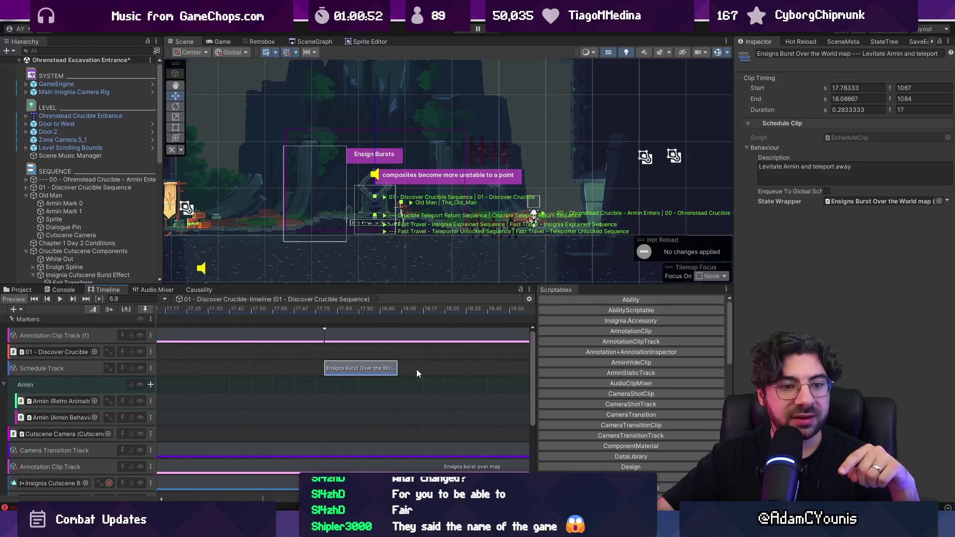
pyautogui.scroll(10, 398, 371)
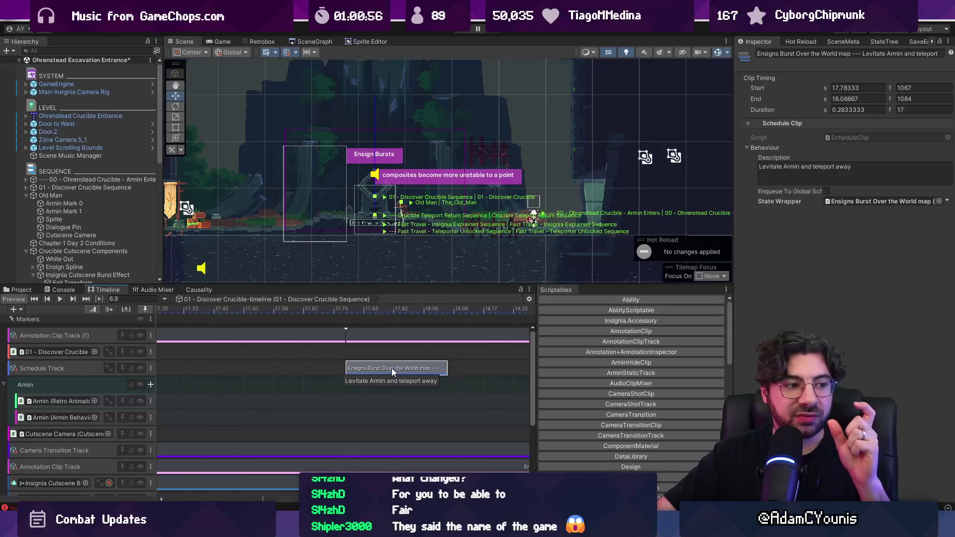
pyautogui.scroll(-3, 392, 368)
pyautogui.doubleClick(878, 202)
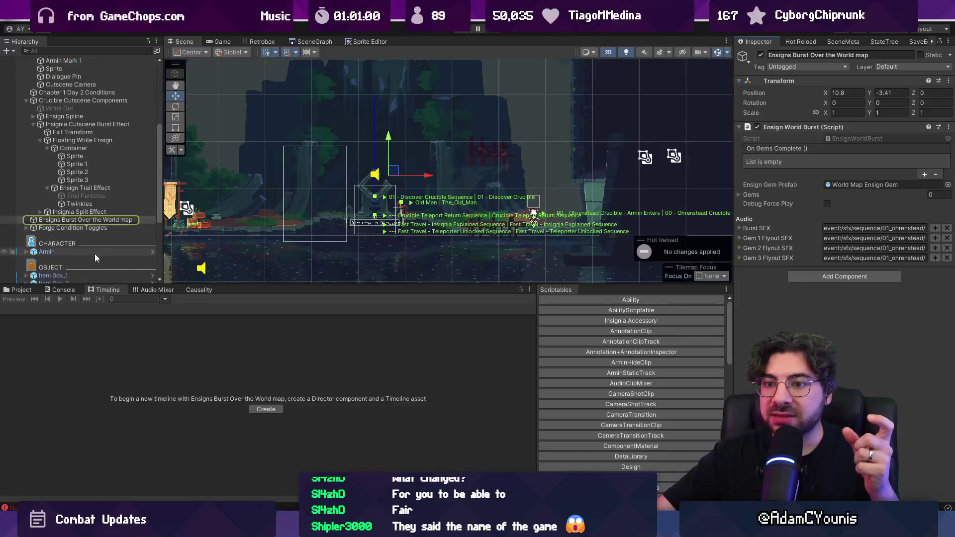
pyautogui.doubleClick(843, 140)
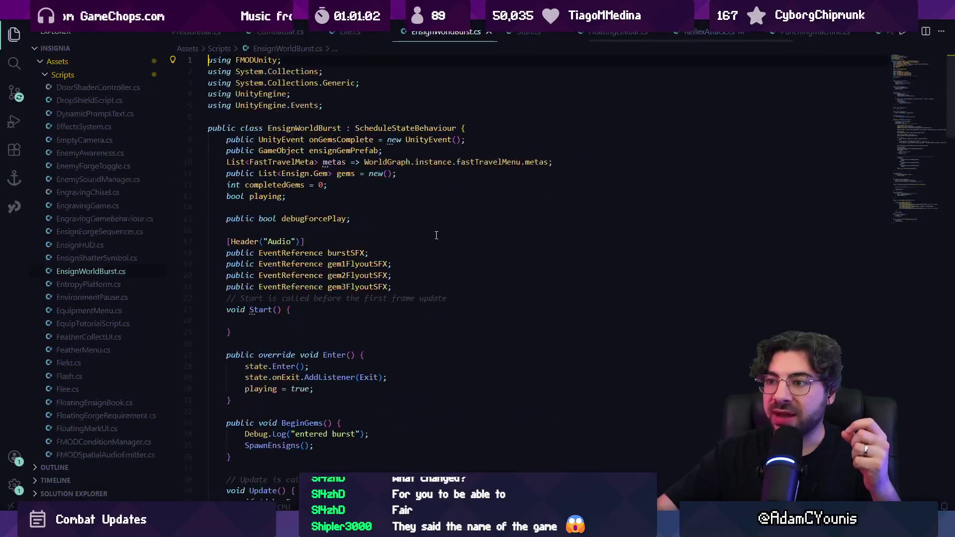
pyautogui.scroll(-12, 378, 227)
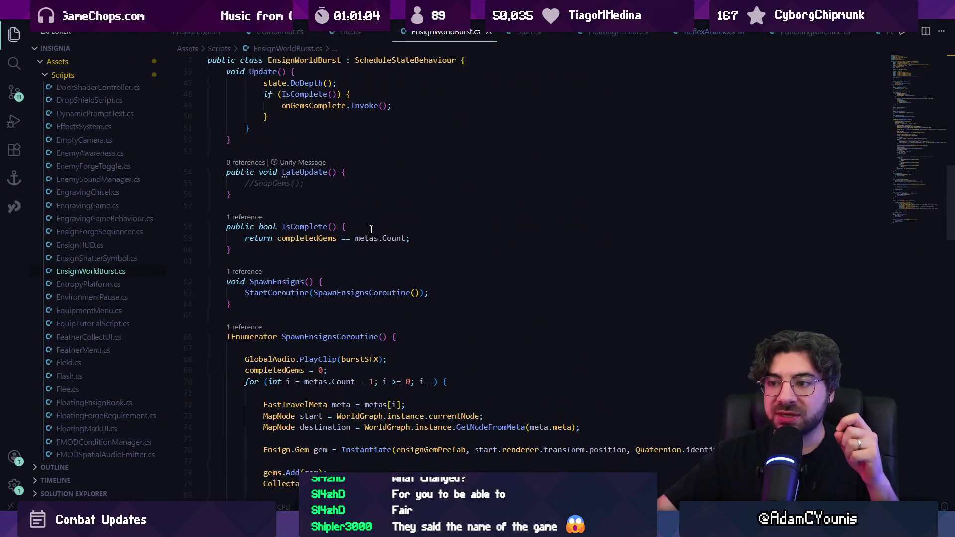
pyautogui.moveTo(239, 197)
pyautogui.mouseDown()
pyautogui.moveTo(278, 219)
pyautogui.moveTo(308, 198)
pyautogui.moveTo(298, 237)
pyautogui.moveTo(355, 352)
pyautogui.moveTo(298, 318)
pyautogui.moveTo(438, 390)
pyautogui.mouseUp()
pyautogui.scroll(5, 311, 310)
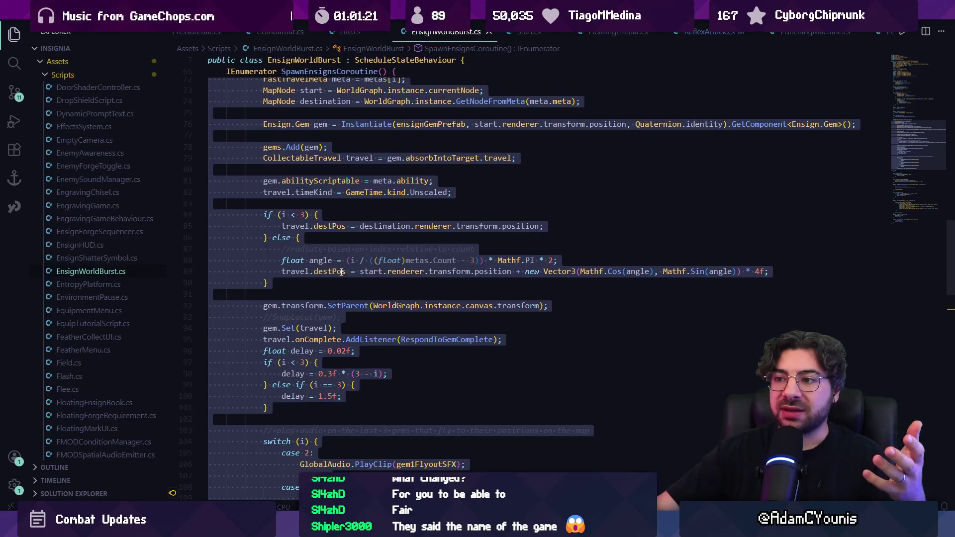
pyautogui.click(349, 234)
pyautogui.hotkey('alt', 'Tab')
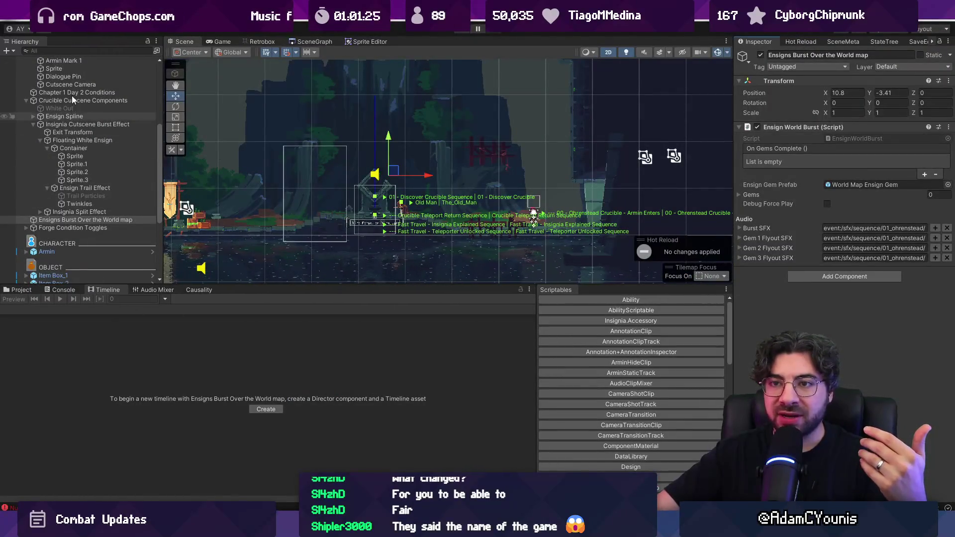
pyautogui.scroll(5, 75, 125)
pyautogui.click(82, 188)
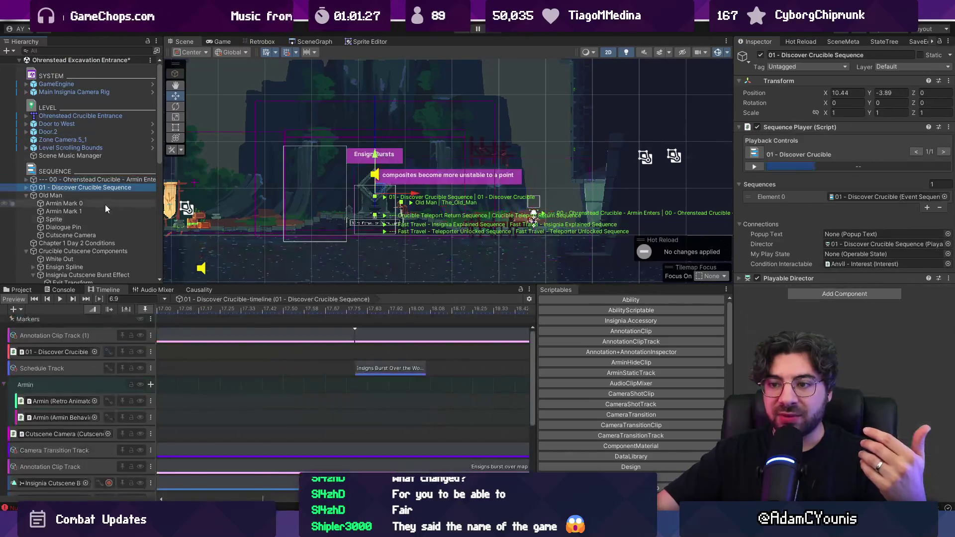
pyautogui.moveTo(326, 282); pyautogui.dragTo(327, 216)
pyautogui.scroll(-10, 323, 318)
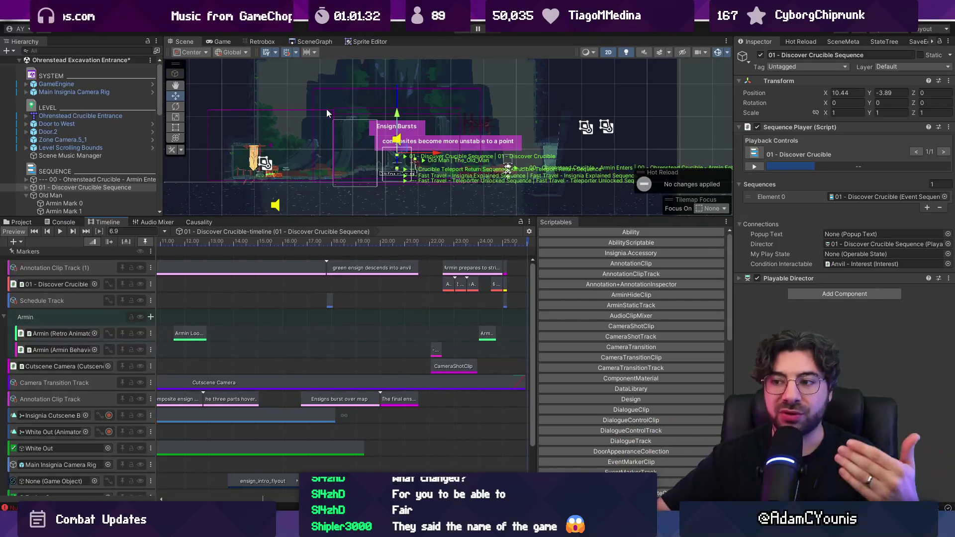
pyautogui.hotkey('alt', 'Tab')
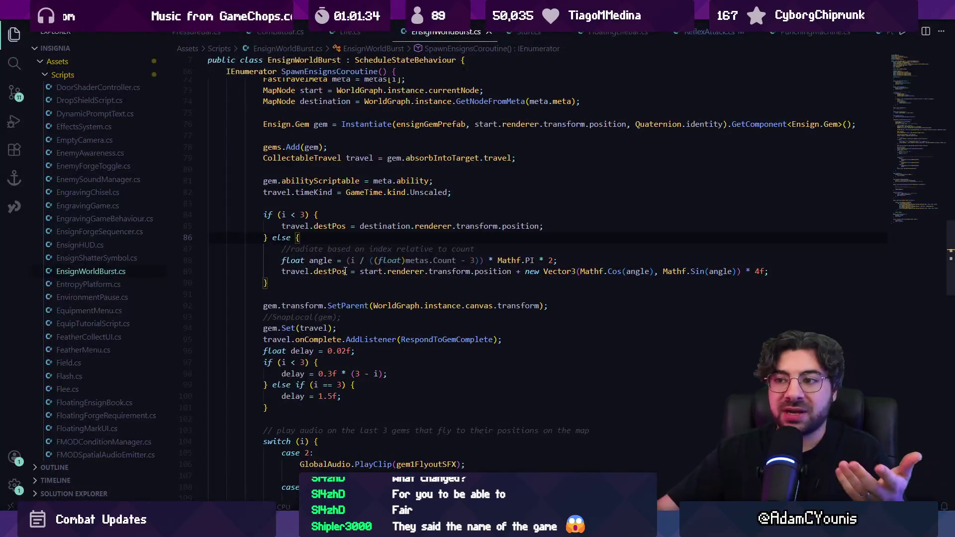
# Examine the GetState sequence and SpawnEnsigns' StartCoroutine call to SpawnEnsignsCoroutine.
pyautogui.scroll(3, 343, 255)
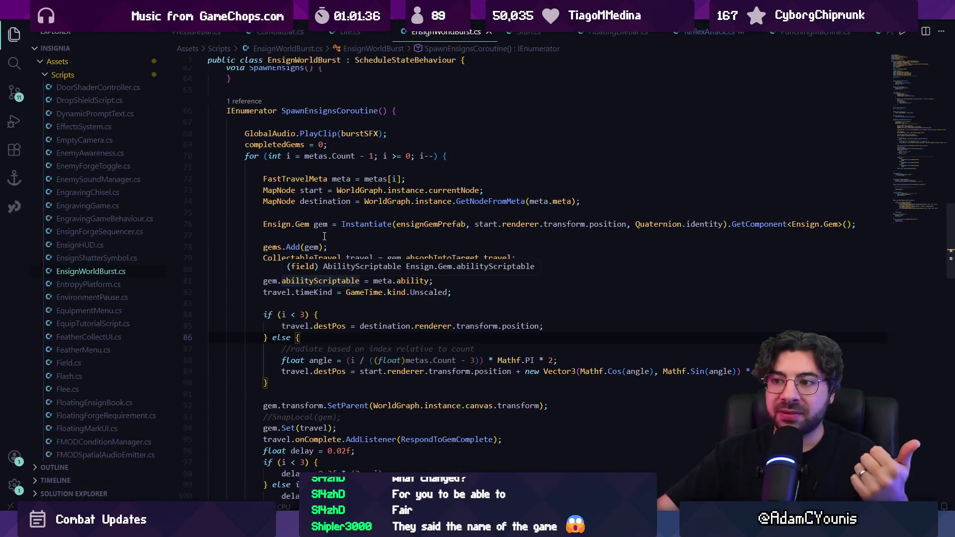
pyautogui.scroll(-5, 387, 270)
pyautogui.scroll(-2, 387, 270)
pyautogui.scroll(1, 386, 270)
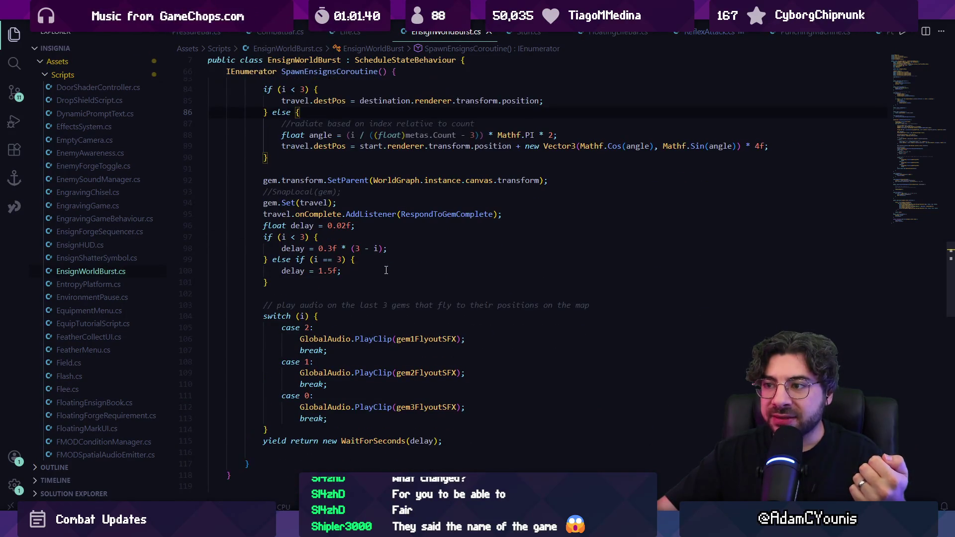
pyautogui.scroll(-18, 386, 270)
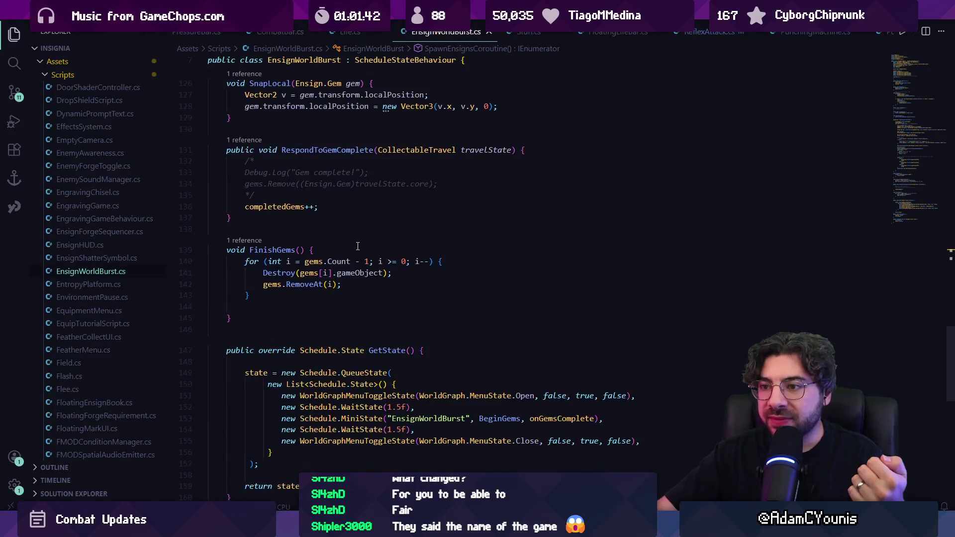
pyautogui.click(273, 268)
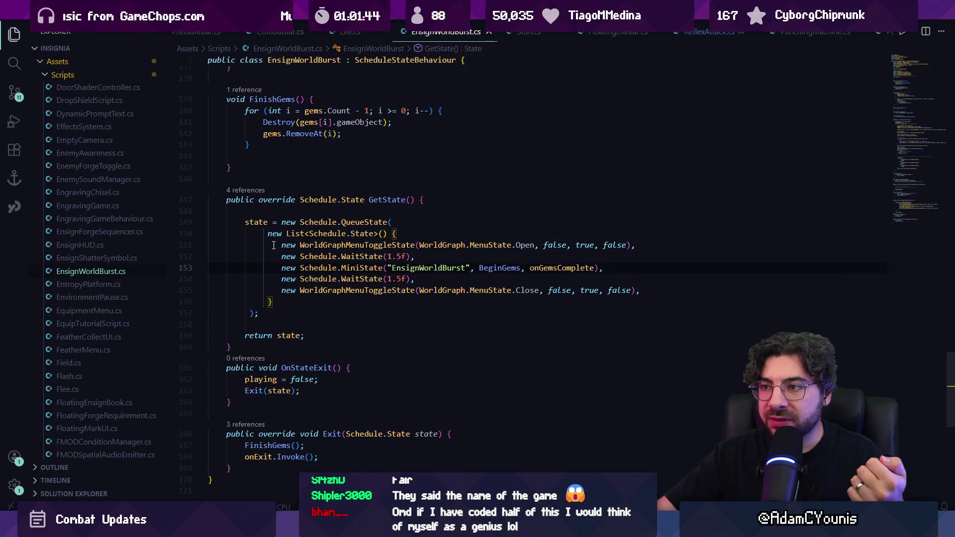
pyautogui.scroll(4, 355, 242)
pyautogui.scroll(20, 356, 242)
pyautogui.click(311, 261)
pyautogui.click(276, 217)
pyautogui.scroll(15, 362, 261)
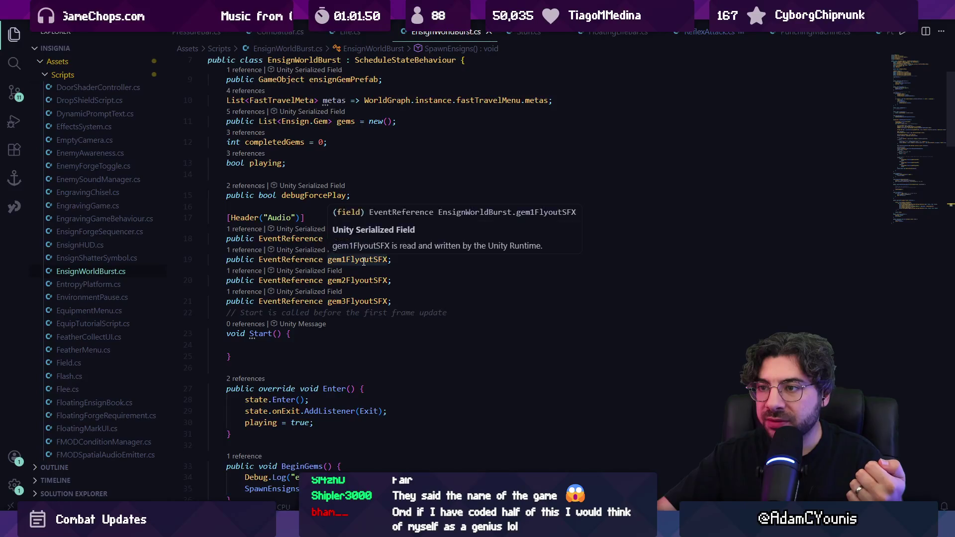
pyautogui.scroll(-15, 362, 262)
pyautogui.click(376, 338)
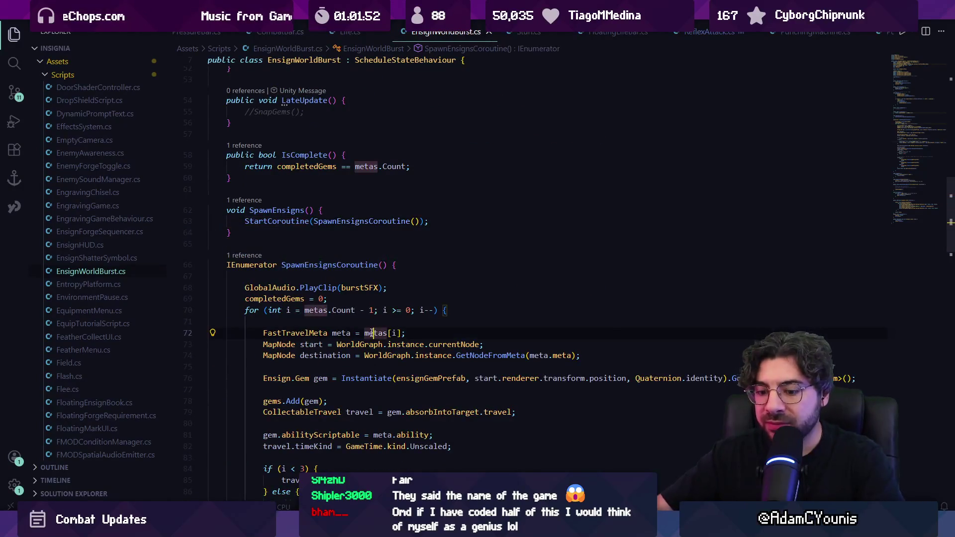
# Search 'return state', go to WorldGraphMenuToggleState's definition, then back to line 151.
pyautogui.hotkey('ctrl', 'f')
pyautogui.write('return state')
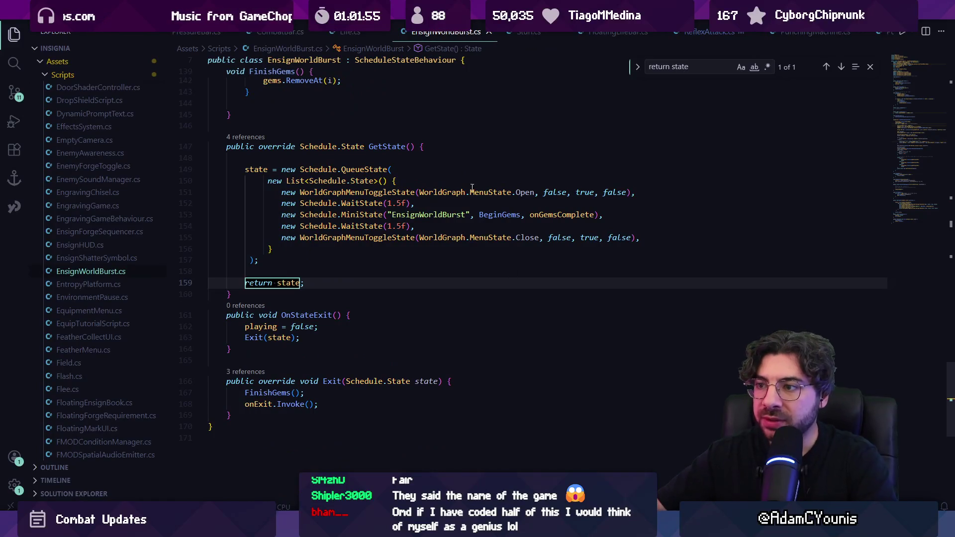
pyautogui.click(361, 192)
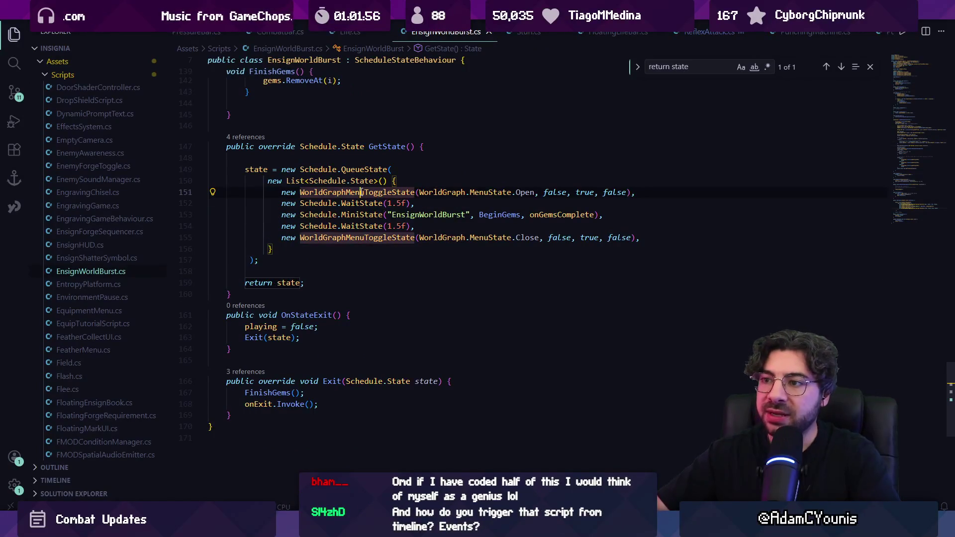
pyautogui.click(334, 193)
pyautogui.click(301, 192)
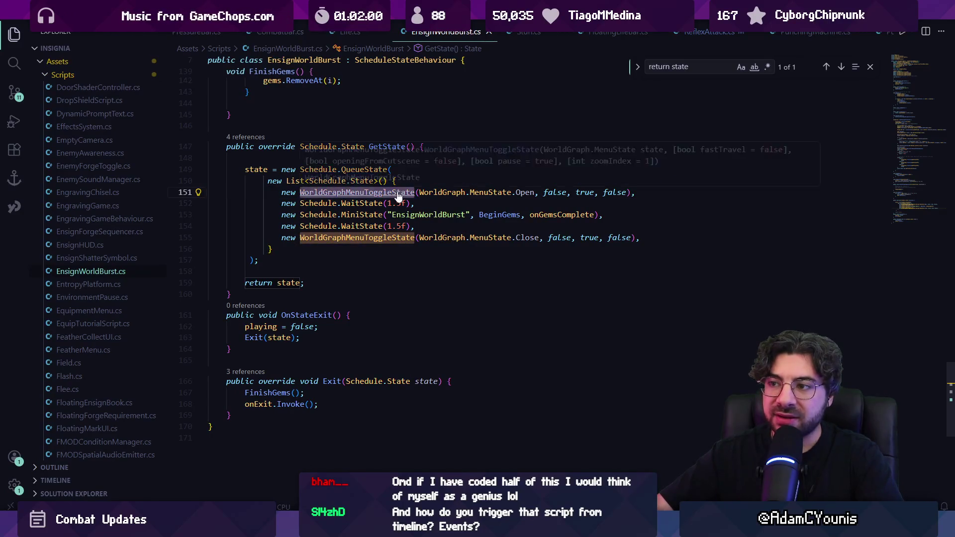
pyautogui.keyDown('ctrl'); pyautogui.click(404, 192); pyautogui.keyUp('ctrl')
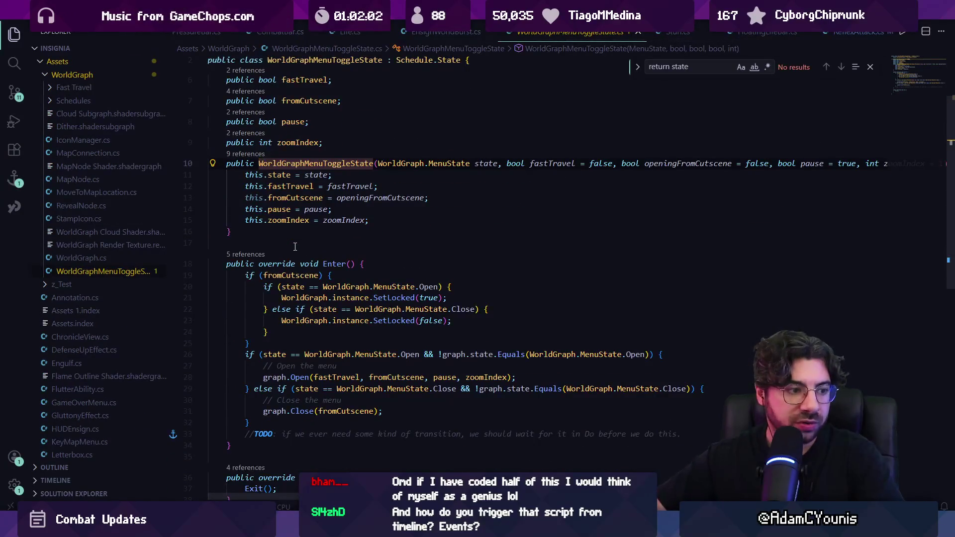
pyautogui.hotkey('alt', 'Left')
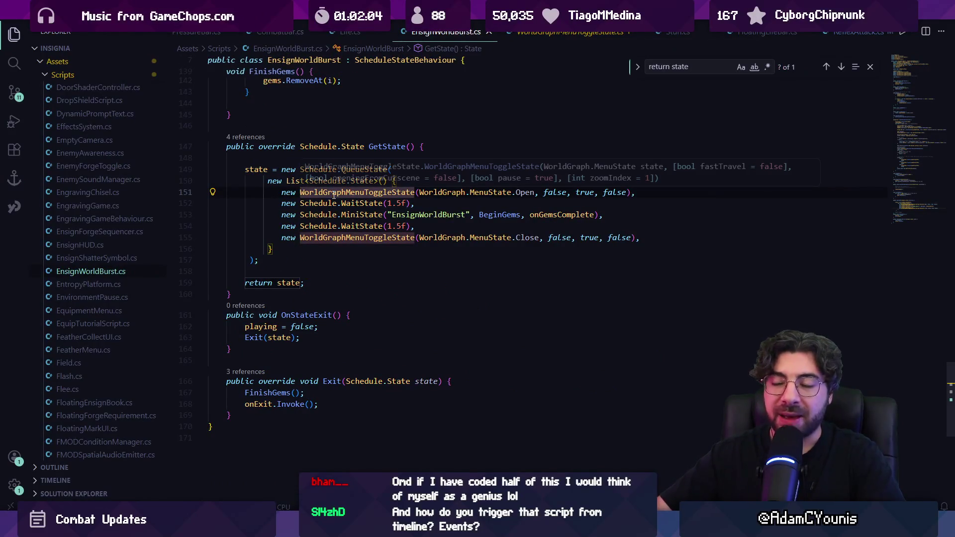
# Trace BeginGems, SpawnEnsigns, StartCoroutine and SpawnEnsignsCoroutine definitions, returning to GetState.
pyautogui.moveTo(277, 202); pyautogui.dragTo(426, 203)
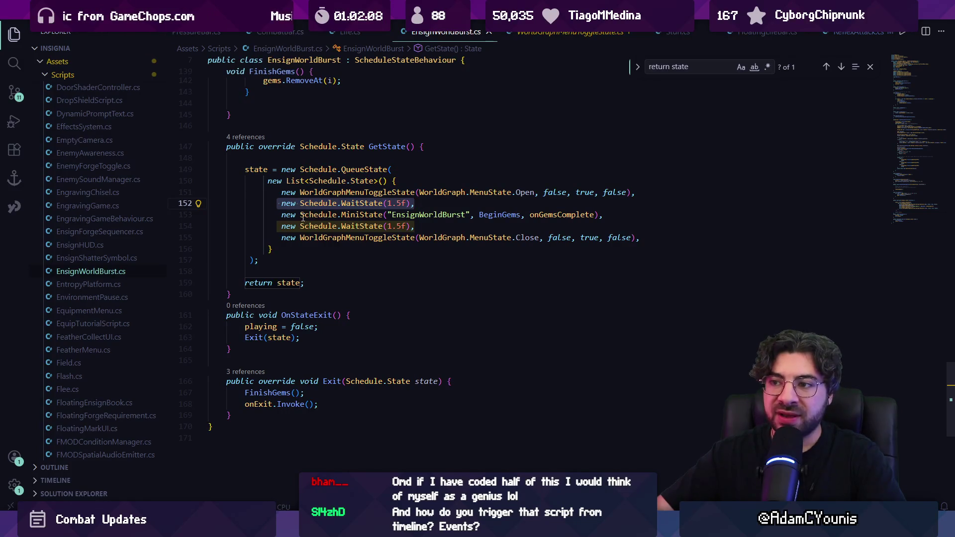
pyautogui.click(282, 216)
pyautogui.moveTo(652, 206); pyautogui.dragTo(612, 215)
pyautogui.click(420, 215)
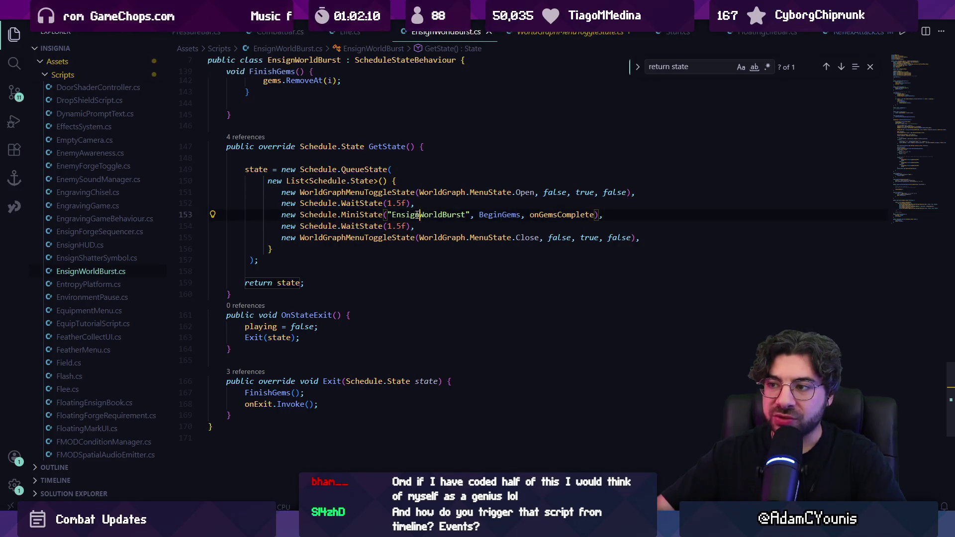
pyautogui.keyDown('ctrl'); pyautogui.click(497, 217); pyautogui.keyUp('ctrl')
pyautogui.keyDown('ctrl'); pyautogui.click(285, 229); pyautogui.keyUp('ctrl')
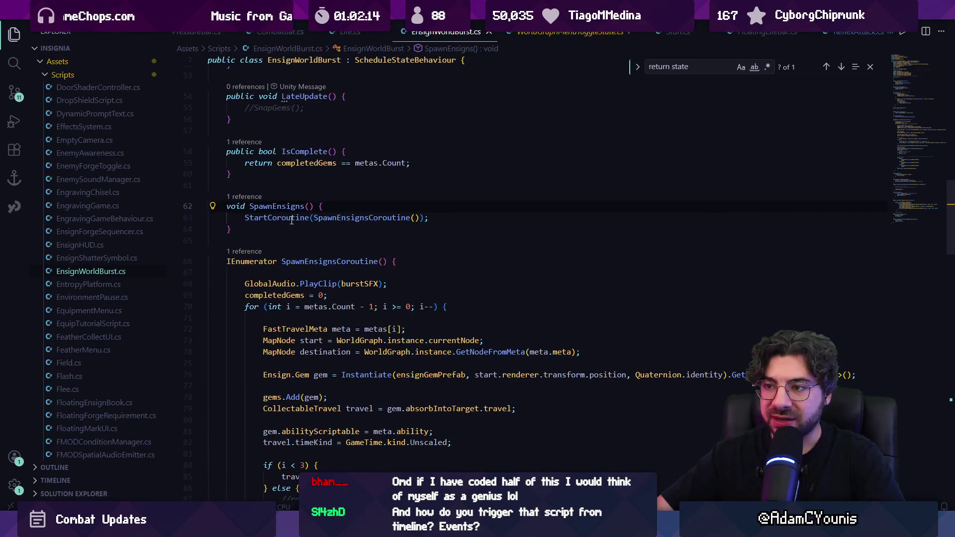
pyautogui.keyDown('ctrl'); pyautogui.click(291, 220); pyautogui.keyUp('ctrl')
pyautogui.hotkey('alt', 'Left')
pyautogui.keyDown('ctrl'); pyautogui.click(338, 218); pyautogui.keyUp('ctrl')
pyautogui.scroll(-8, 315, 255)
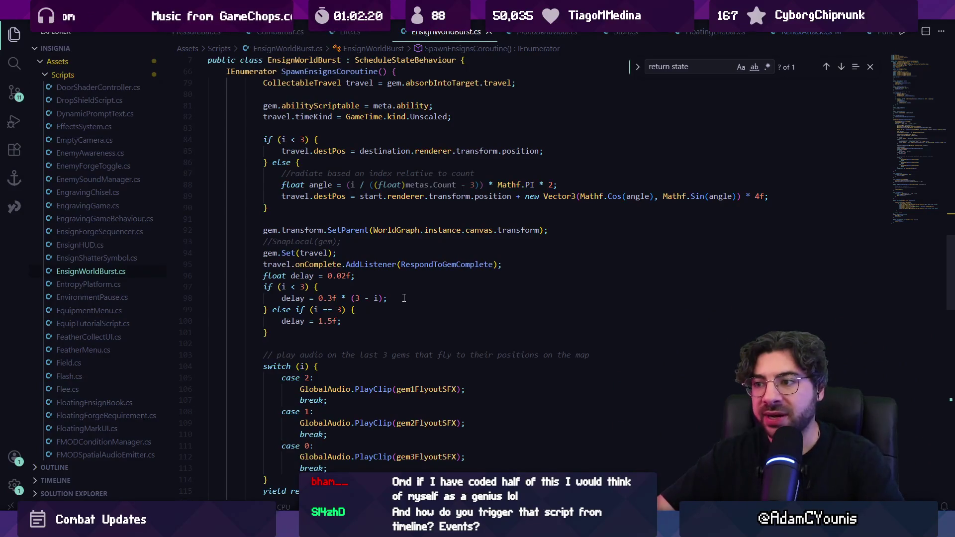
pyautogui.hotkey('alt', 'Left')
pyautogui.hotkey('alt', 'Left')
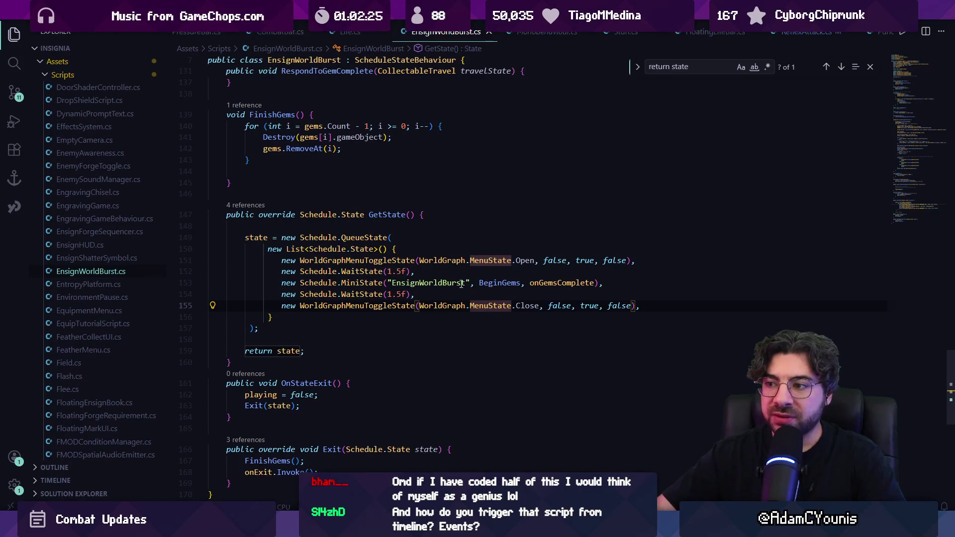
# Select schedule entries on lines 151–155, then check Unity and seek the walkthrough video.
pyautogui.click(493, 282)
pyautogui.moveTo(271, 258)
pyautogui.mouseDown()
pyautogui.moveTo(617, 285)
pyautogui.moveTo(662, 305)
pyautogui.mouseUp()
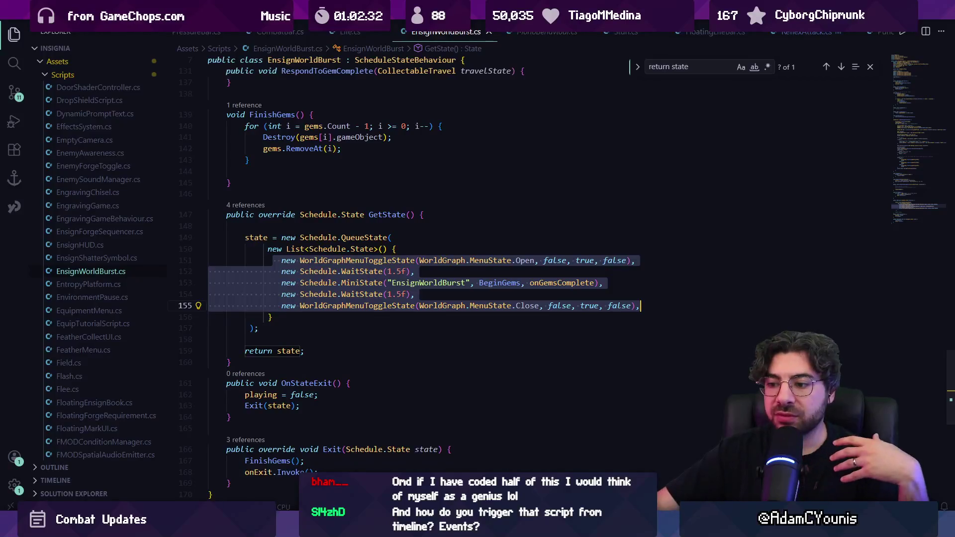
pyautogui.hotkey('alt', 'Tab')
pyautogui.moveTo(398, 219); pyautogui.dragTo(412, 324)
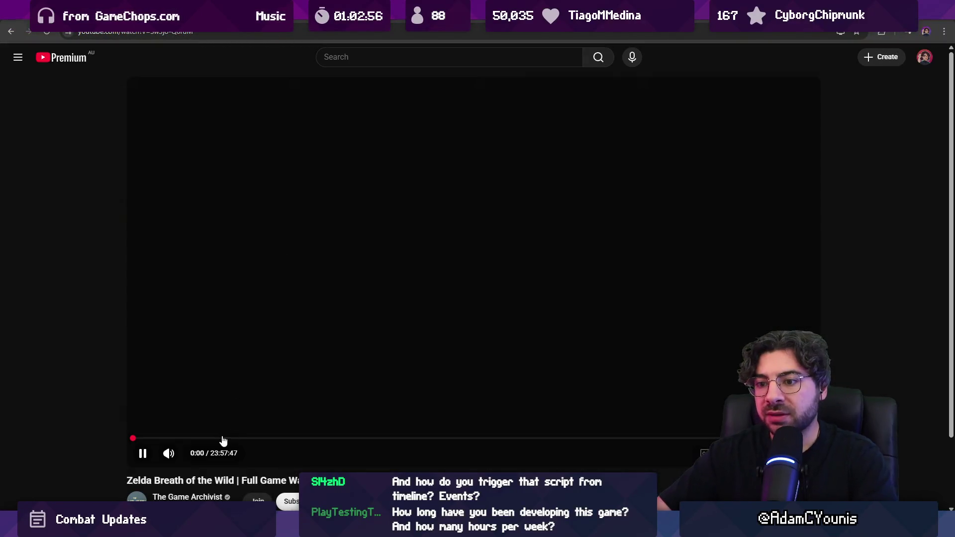
pyautogui.moveTo(222, 440)
pyautogui.mouseDown()
pyautogui.moveTo(185, 441)
pyautogui.moveTo(218, 436)
pyautogui.mouseUp()
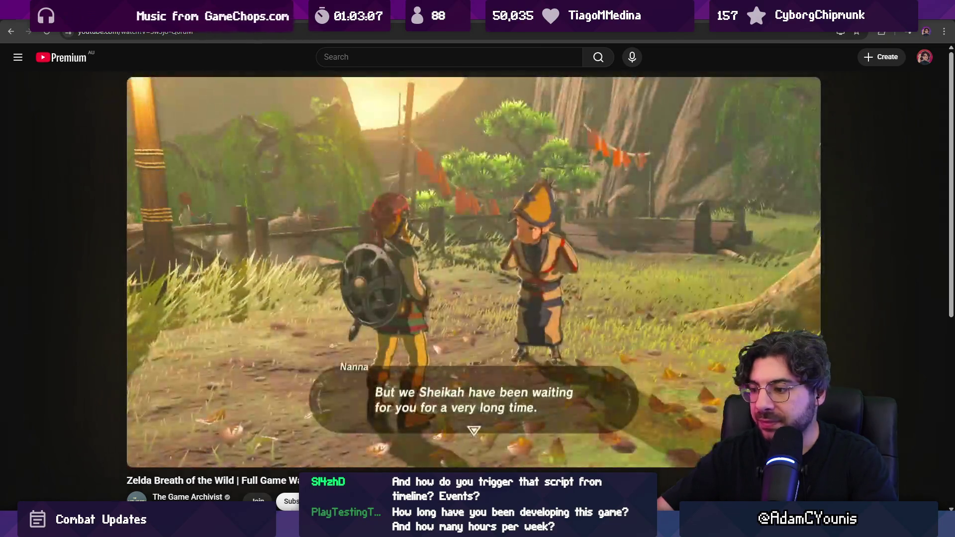
# Play the Breath of the Wild walkthrough from about 2:57:23, then bring up the Figma sketch board.
pyautogui.click(440, 429)
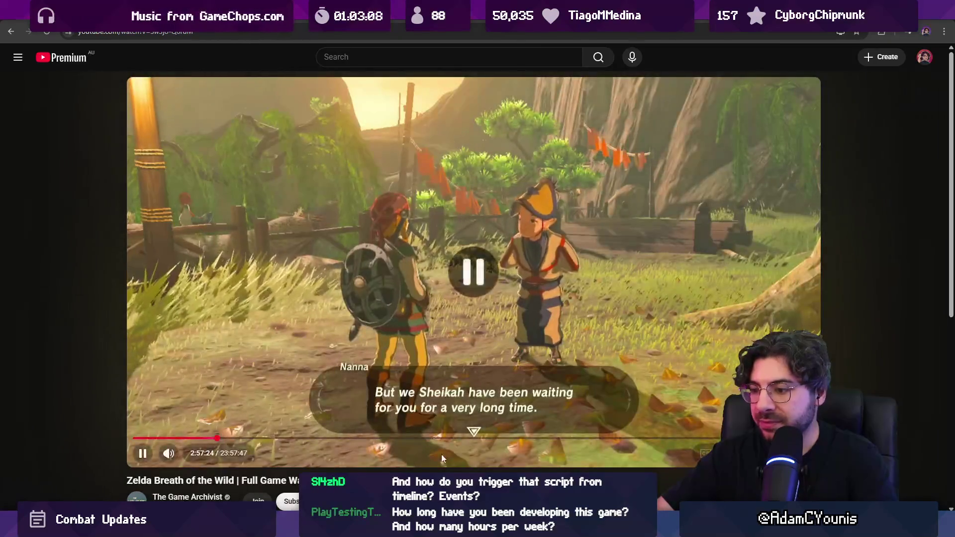
pyautogui.hotkey('alt', 'Tab')
pyautogui.scroll(5, 274, 145)
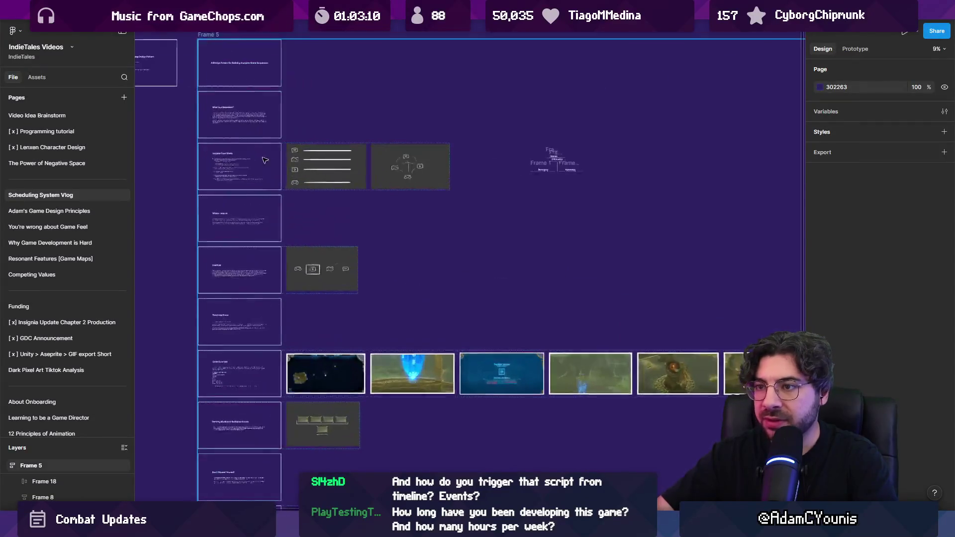
# Zoom the Figma canvas in on the game-map screenshot in Frame 5.
pyautogui.scroll(-5, 621, 270)
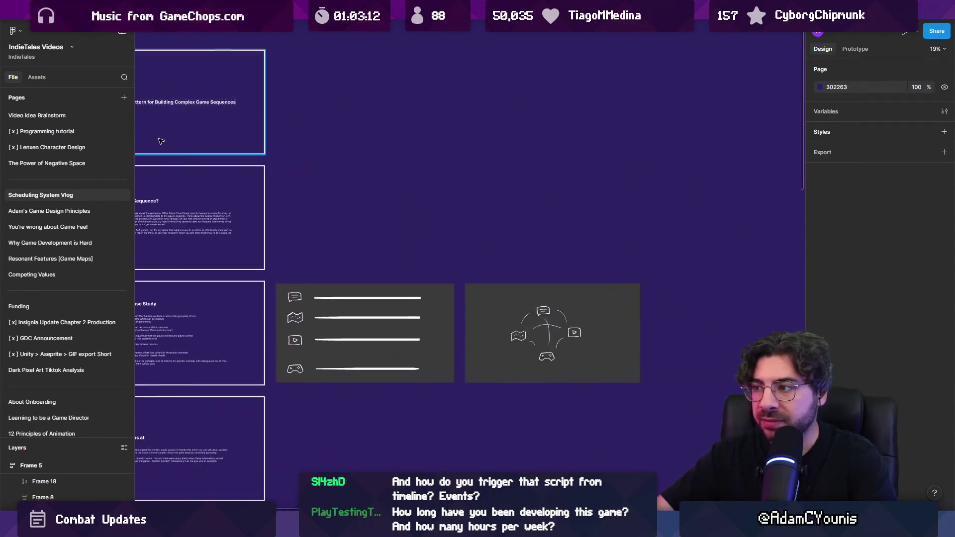
pyautogui.hotkey('ctrl', 'f')
pyautogui.write('http')
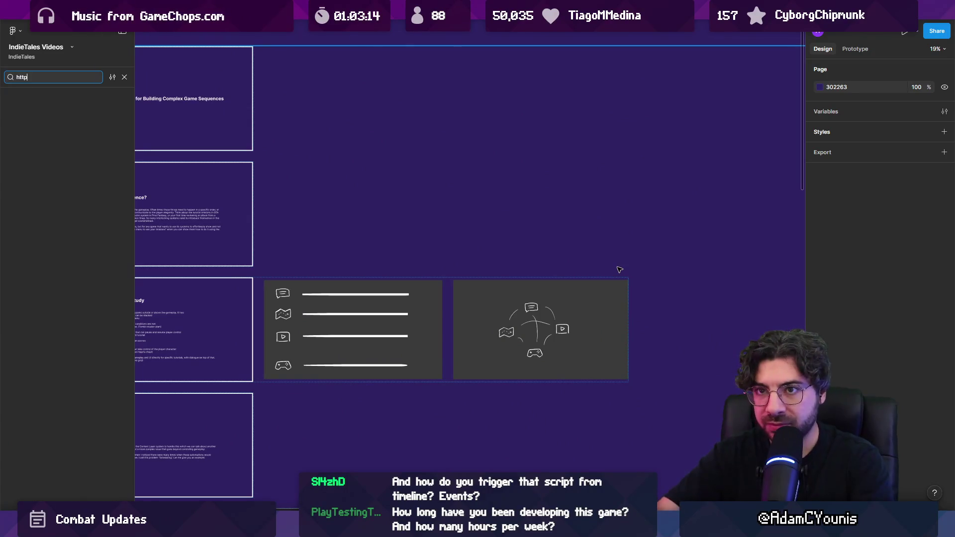
pyautogui.scroll(-5, 498, 189)
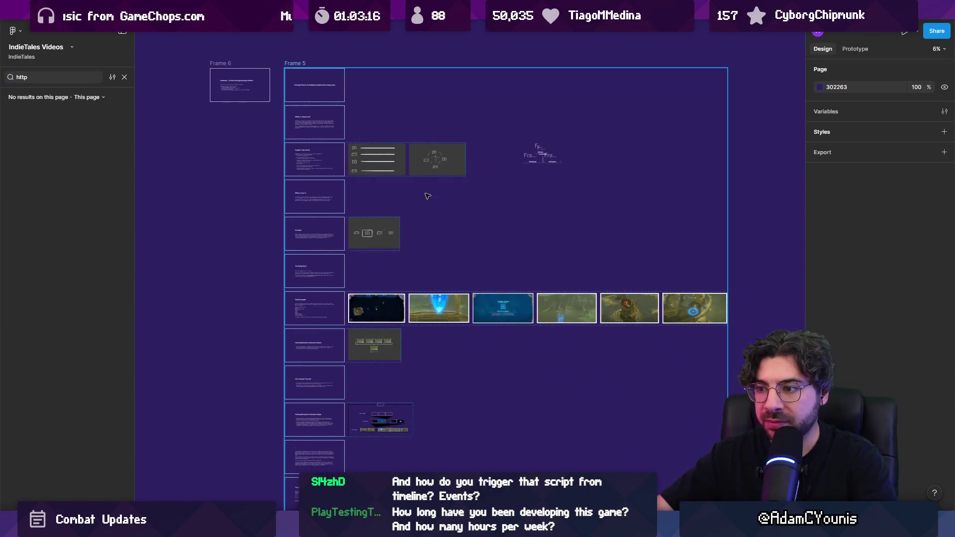
pyautogui.press('Escape')
pyautogui.scroll(10, 428, 313)
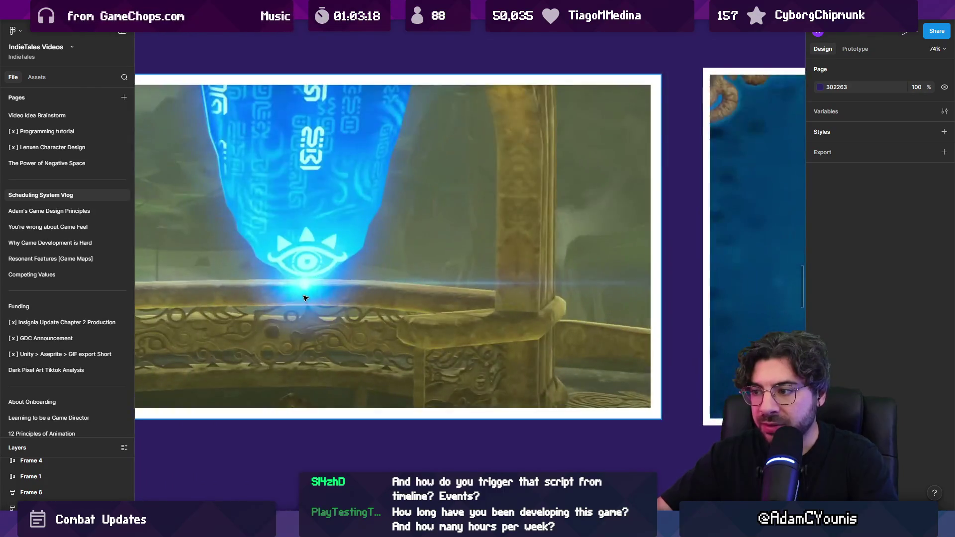
pyautogui.hscroll(-10, 575, 328)
pyautogui.scroll(3, 647, 383)
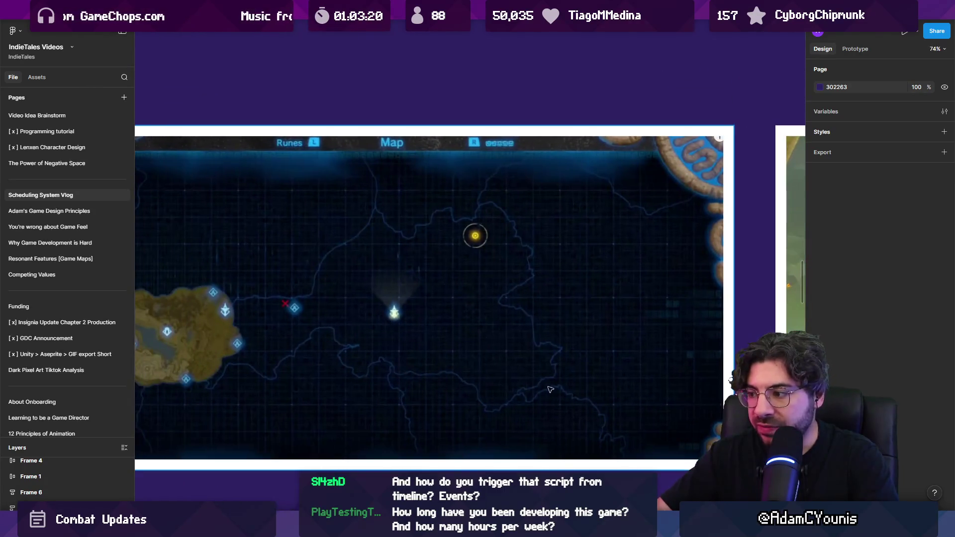
pyautogui.scroll(5, 715, 439)
pyautogui.scroll(-3, 646, 408)
pyautogui.hscroll(3, 577, 380)
pyautogui.scroll(2, 572, 350)
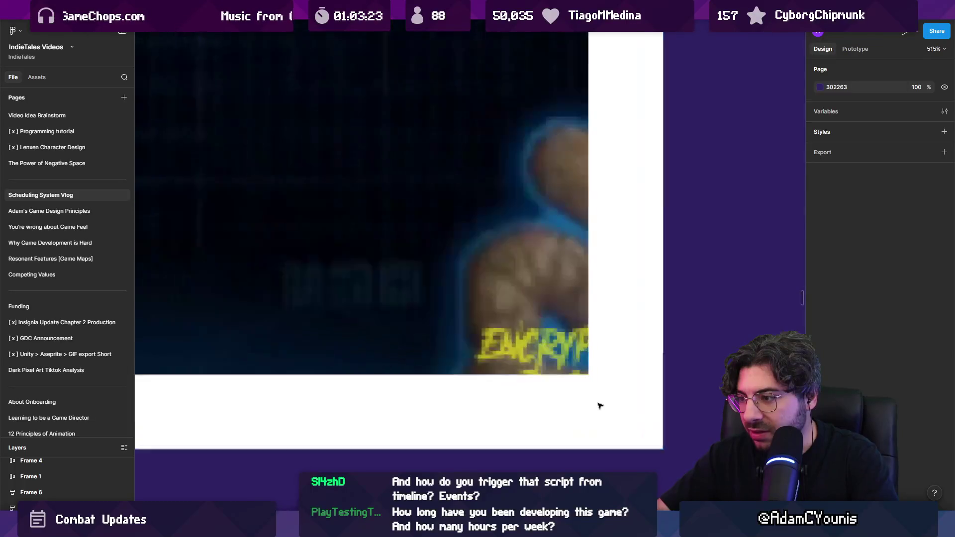
pyautogui.scroll(-8, 597, 403)
# Pull the map screenshot out of Frame 5 and enlarge it to read the Encrypted Duck watermark.
pyautogui.click(531, 339)
pyautogui.scroll(-5, 531, 338)
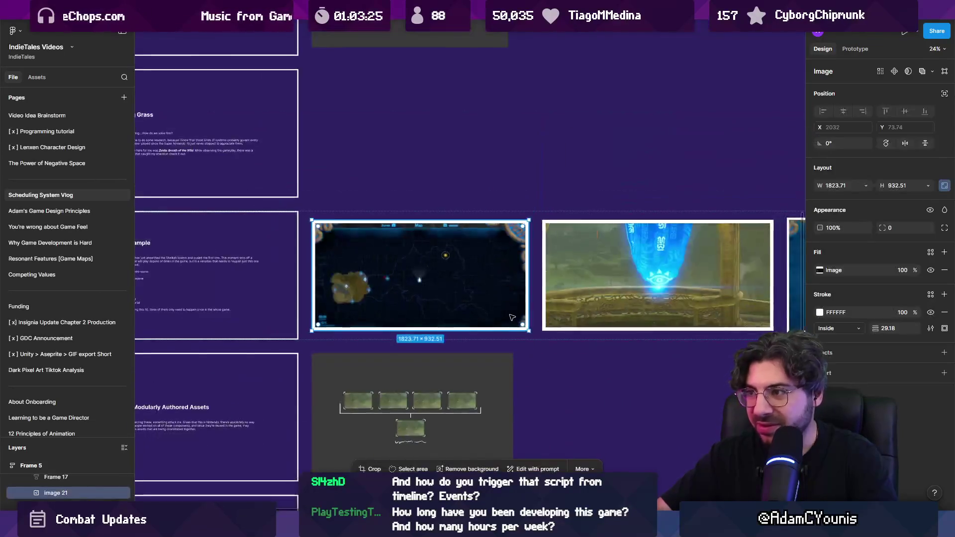
pyautogui.moveTo(521, 13)
pyautogui.mouseDown()
pyautogui.moveTo(521, 188)
pyautogui.moveTo(496, 266)
pyautogui.mouseUp()
pyautogui.scroll(-5, 497, 266)
pyautogui.moveTo(424, 281)
pyautogui.mouseDown()
pyautogui.moveTo(324, 273)
pyautogui.moveTo(375, 327)
pyautogui.mouseUp()
pyautogui.scroll(5, 317, 302)
pyautogui.scroll(10, 381, 330)
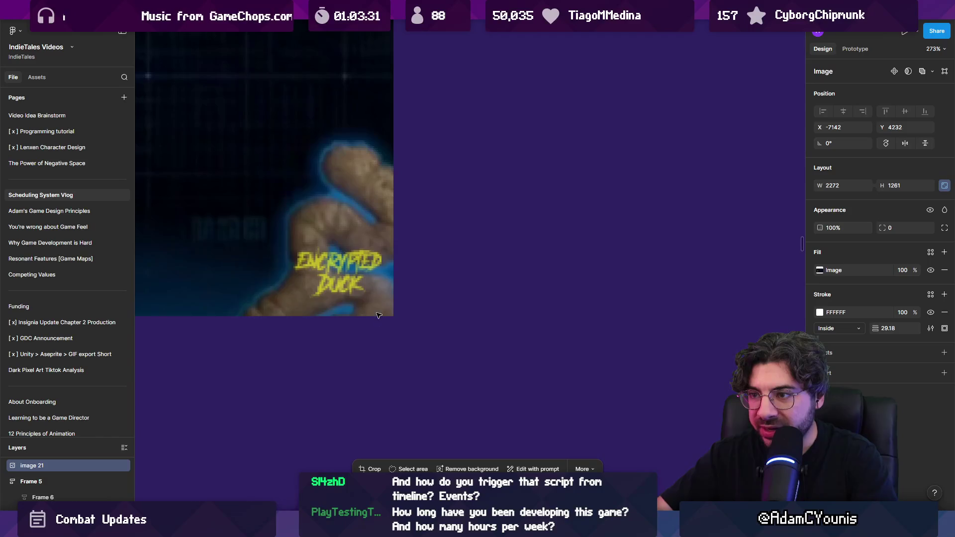
pyautogui.scroll(-15, 379, 317)
# Delete the loose map image and return to the YouTube video.
pyautogui.click(397, 326)
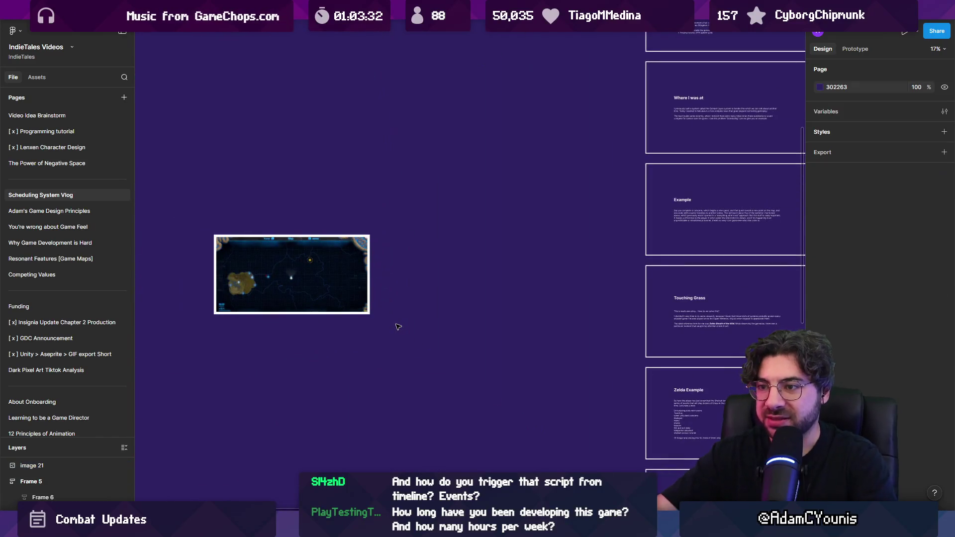
pyautogui.click(328, 296)
pyautogui.press('Delete')
pyautogui.click(495, 461)
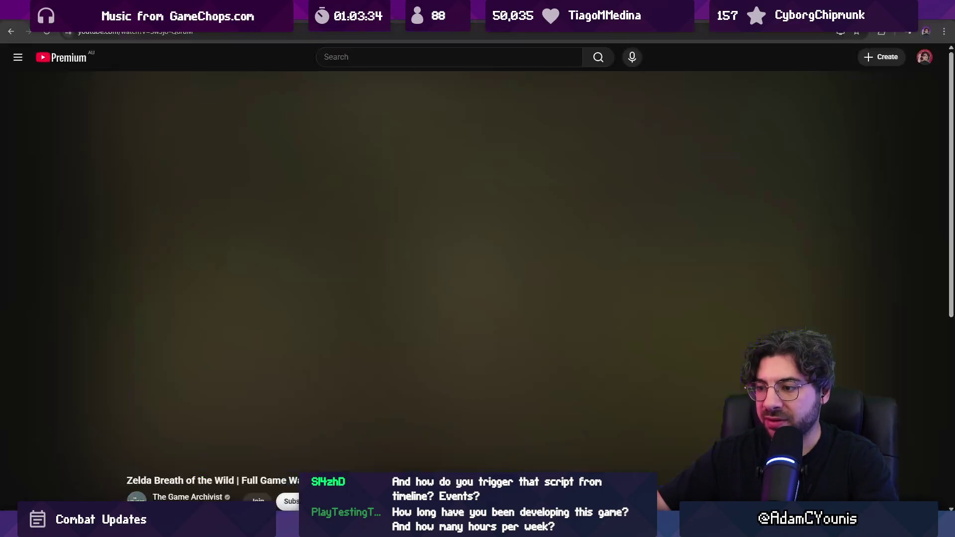
# Search YouTube for 'btow longplay encrypted duck' and open the Zelda full-game video.
pyautogui.click(376, 63)
pyautogui.write('btow')
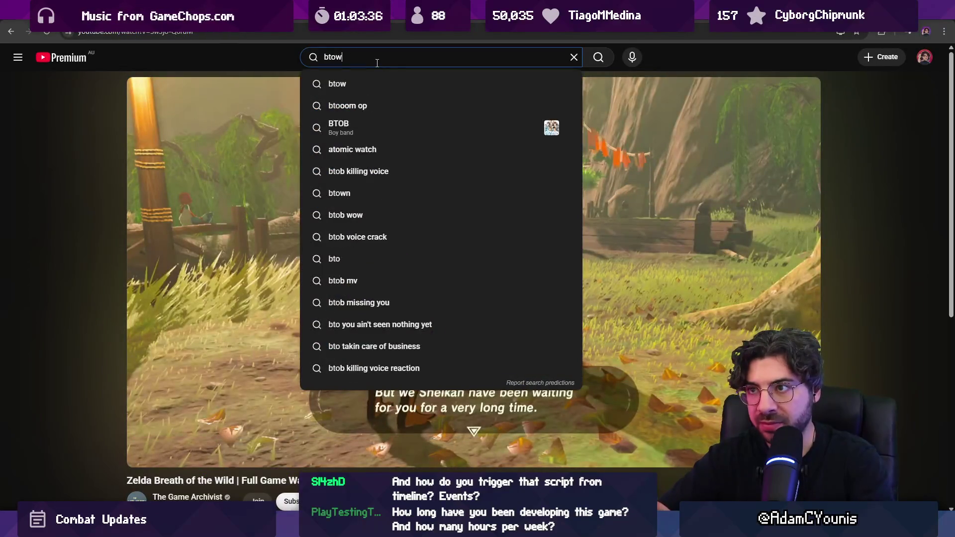
pyautogui.write(' longplay encrypted duck')
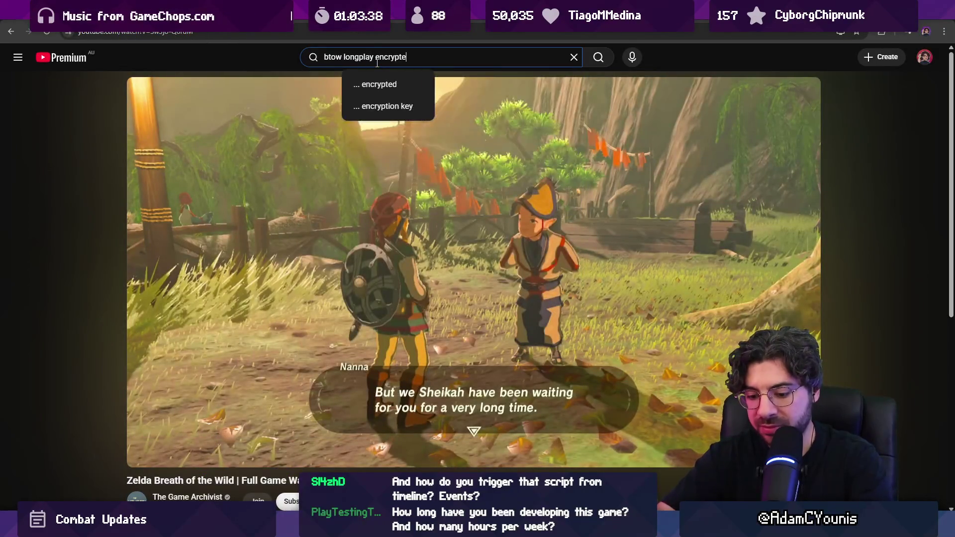
pyautogui.press('Return')
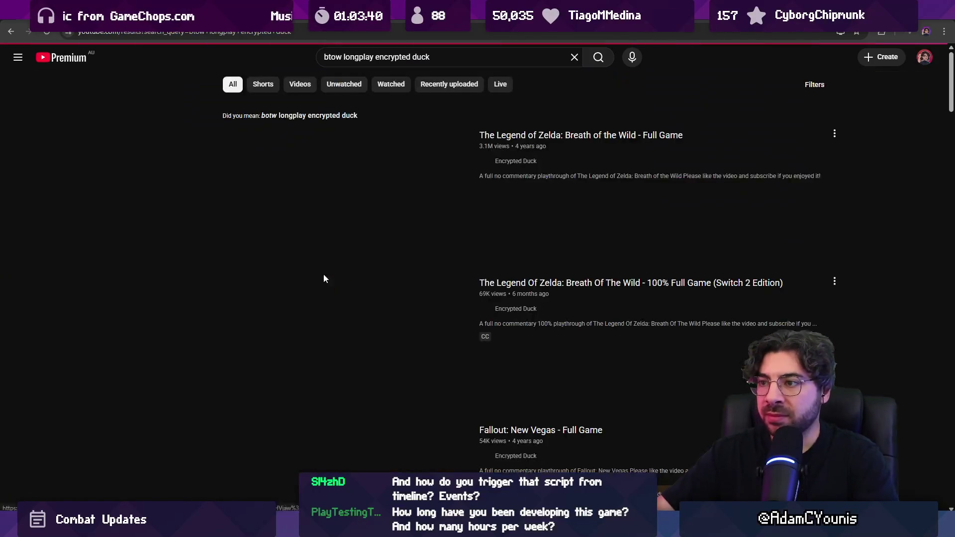
pyautogui.click(510, 137)
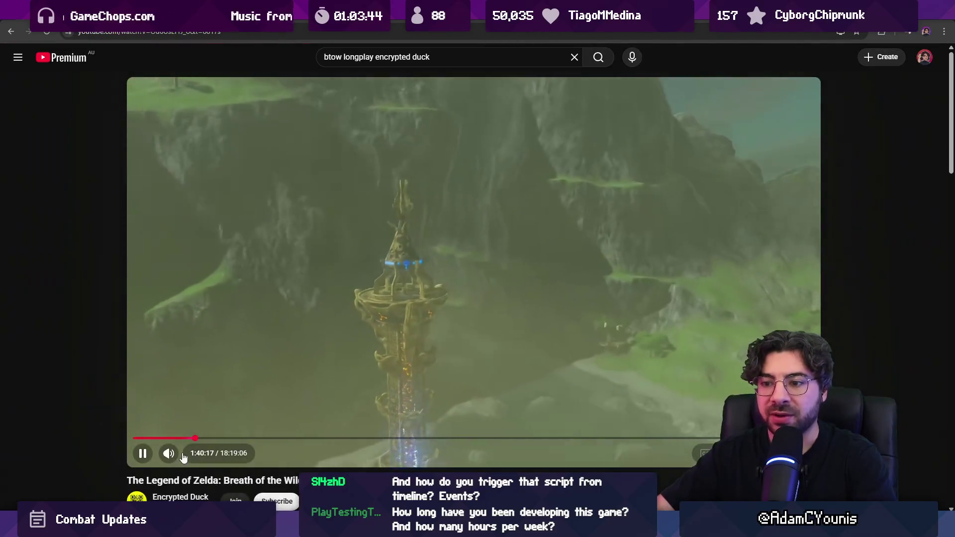
# Seek to about 1:40 at the Sheikah Tower pedestal scene and play it full screen.
pyautogui.press('Left')
pyautogui.press('Left')
pyautogui.press('Left')
pyautogui.press('Left')
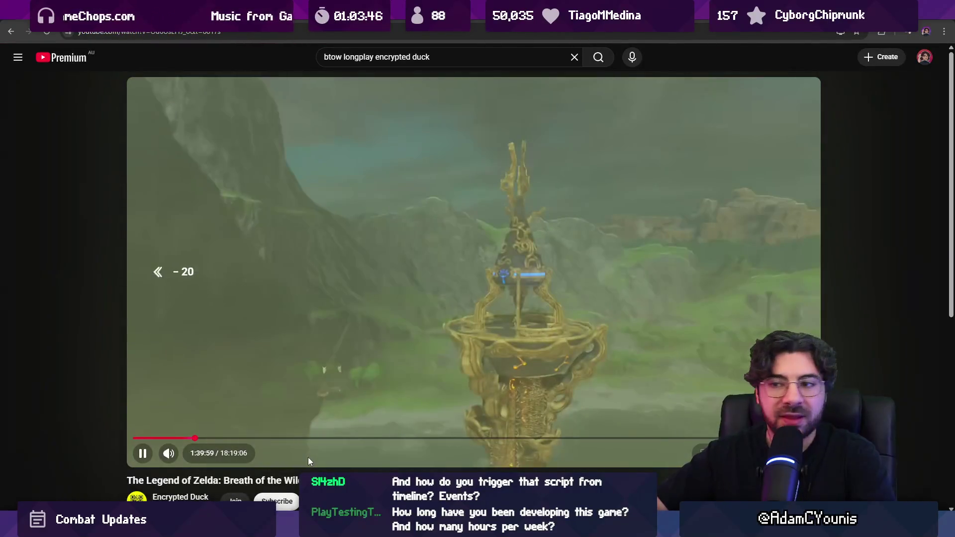
pyautogui.press('Left')
pyautogui.press('Left')
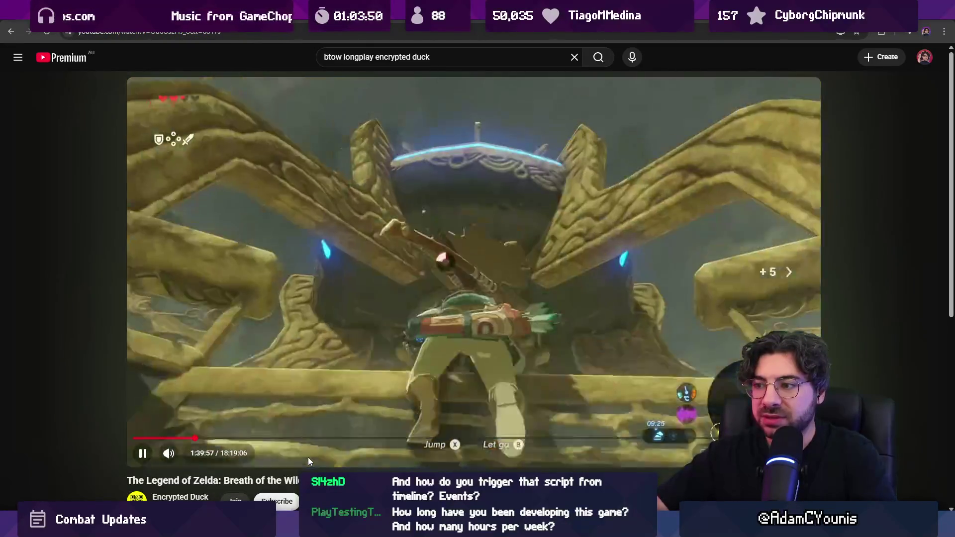
pyautogui.press('Right')
pyautogui.press('Right')
pyautogui.press('Left')
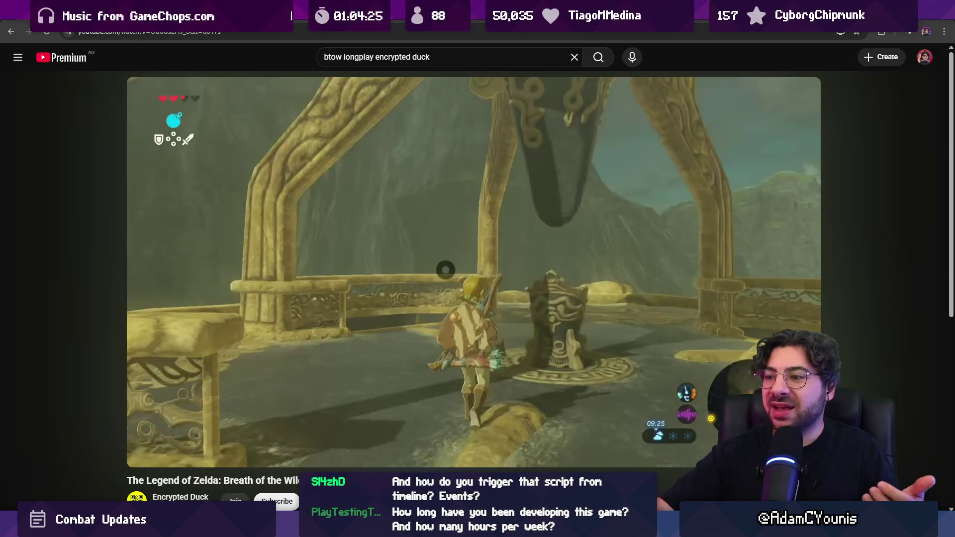
pyautogui.click(309, 458)
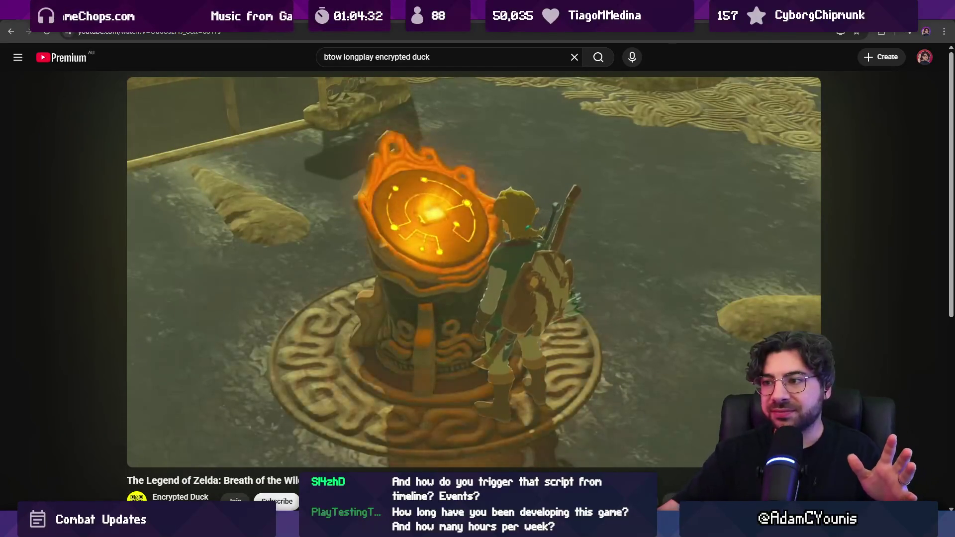
pyautogui.doubleClick(531, 291)
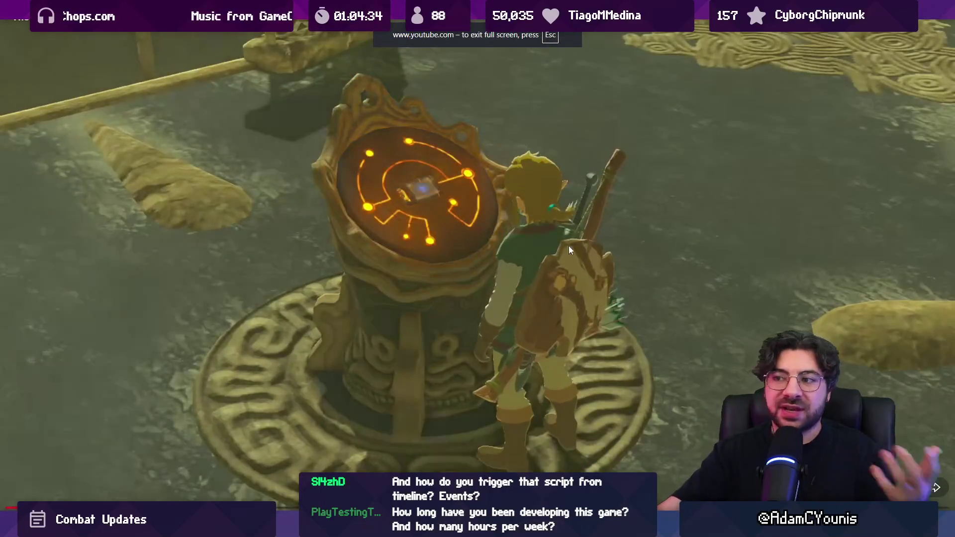
# Pause on the Sheikah Tower scene, then rewind five seconds to rewatch the blue platform.
pyautogui.click(613, 267)
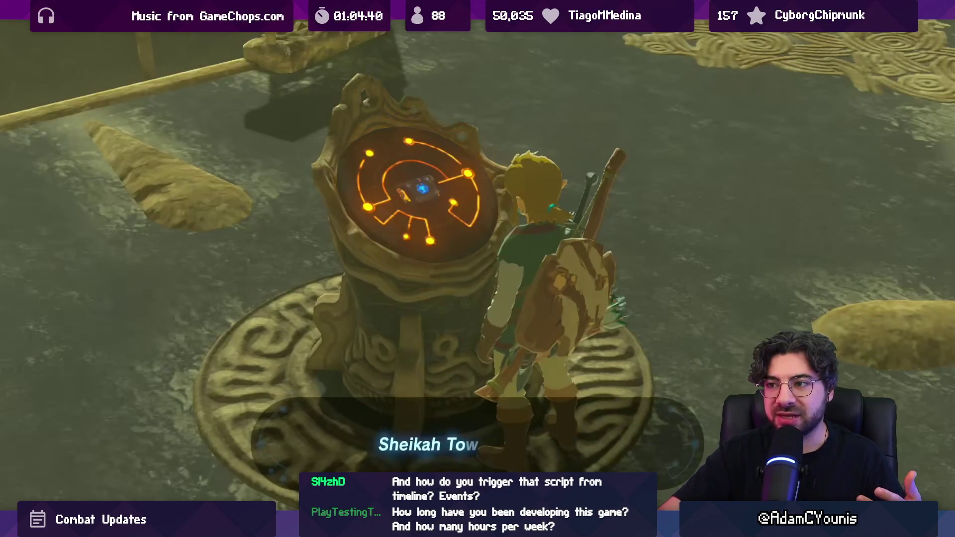
pyautogui.click(613, 264)
pyautogui.click(614, 264)
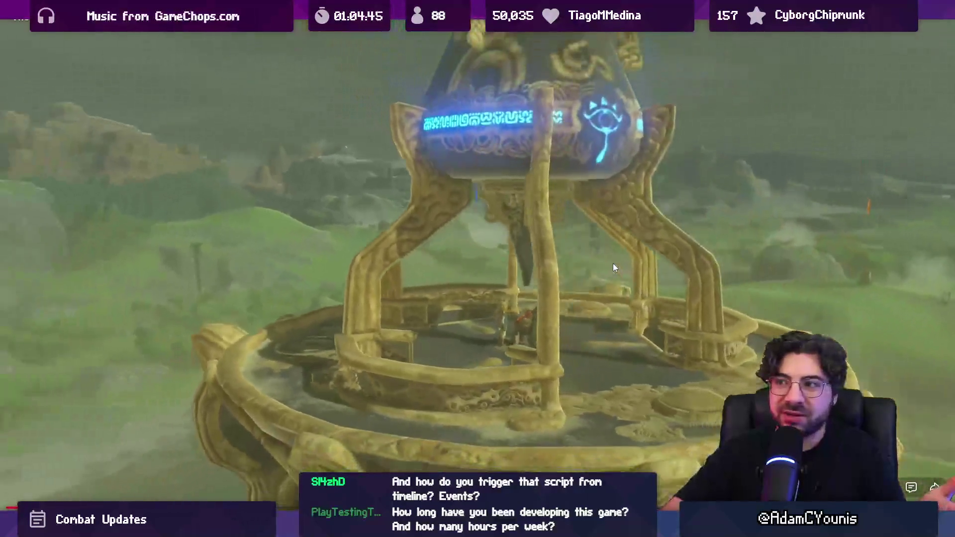
pyautogui.click(613, 265)
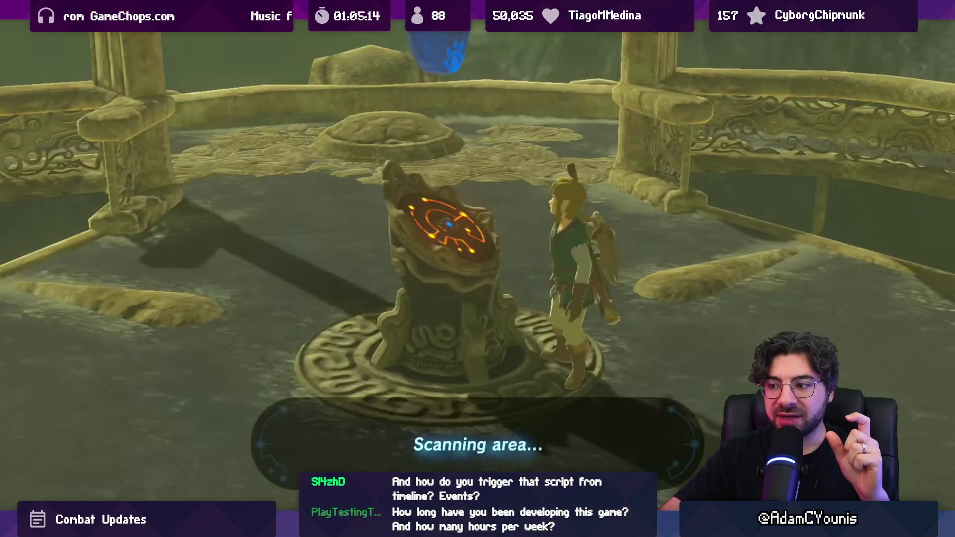
pyautogui.press('space')
pyautogui.press('Left')
pyautogui.press('space')
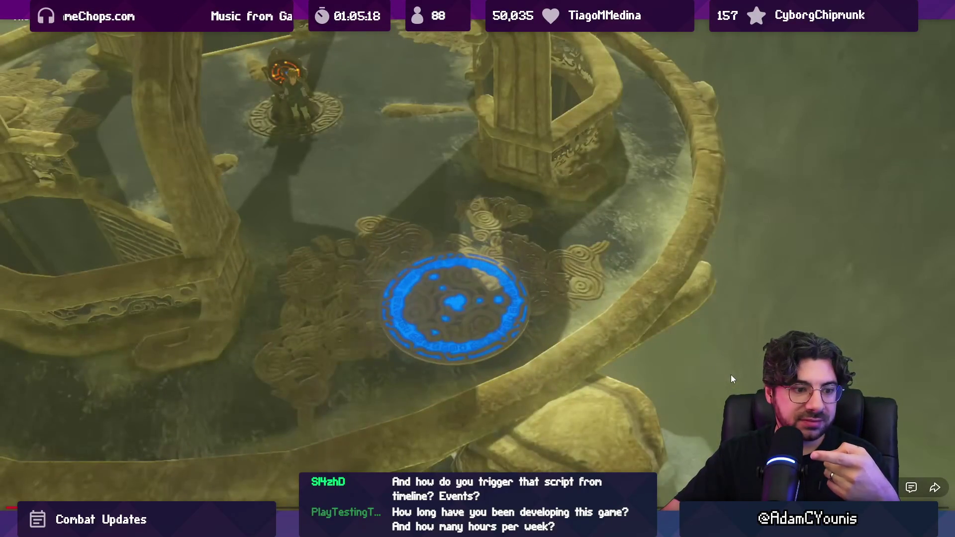
pyautogui.press('space')
pyautogui.press('space')
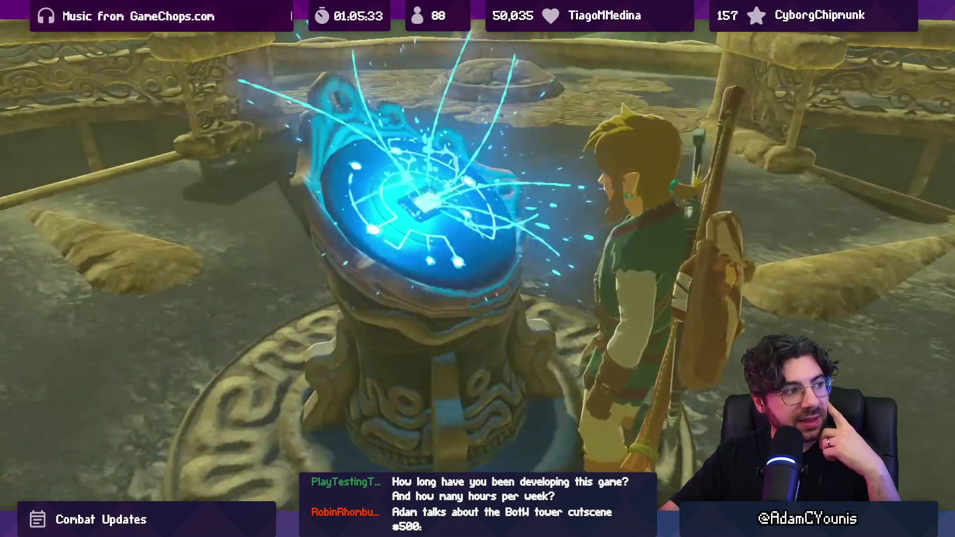
# Pause the cutscene at the Sheikah Sensor message (1:41:19), exit full screen and shrink the browser.
pyautogui.press('Right')
pyautogui.press('Left')
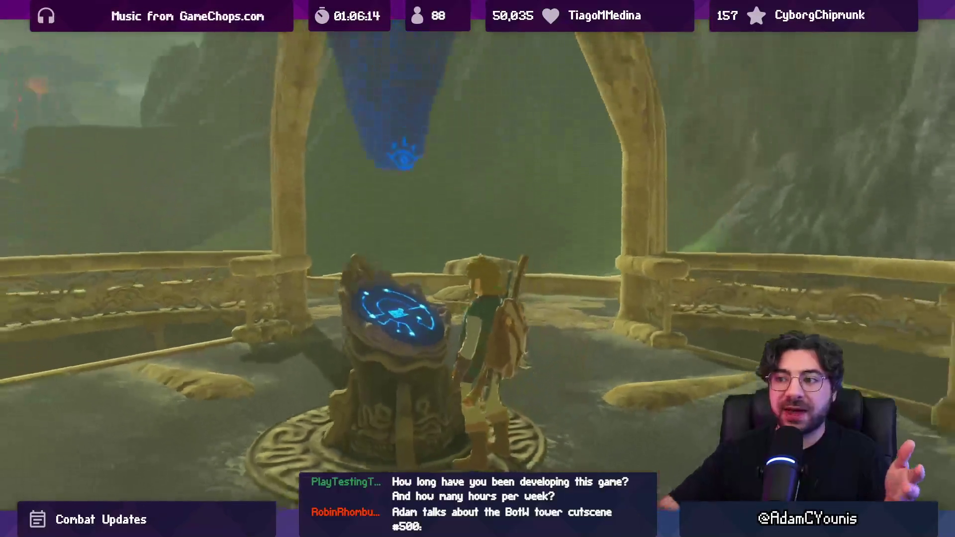
pyautogui.press('space')
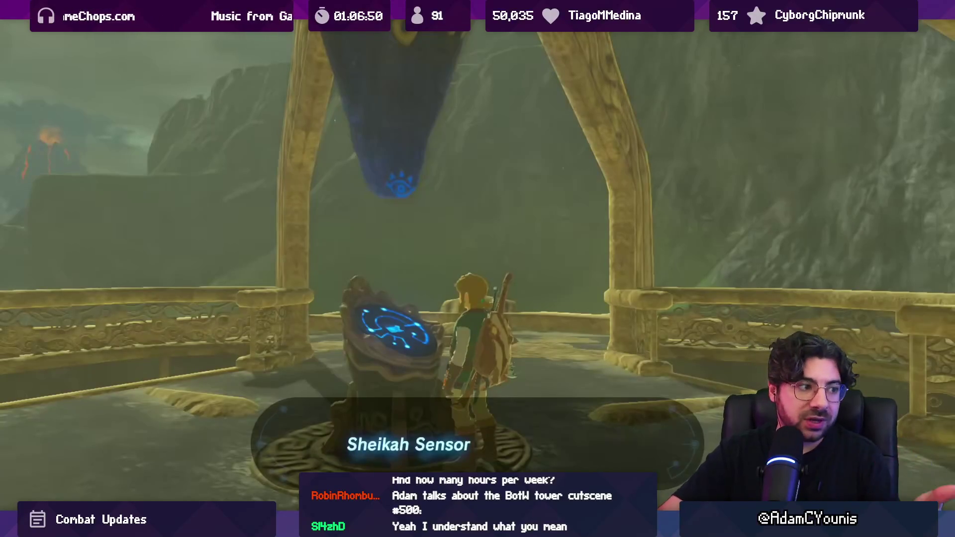
pyautogui.click(876, 243)
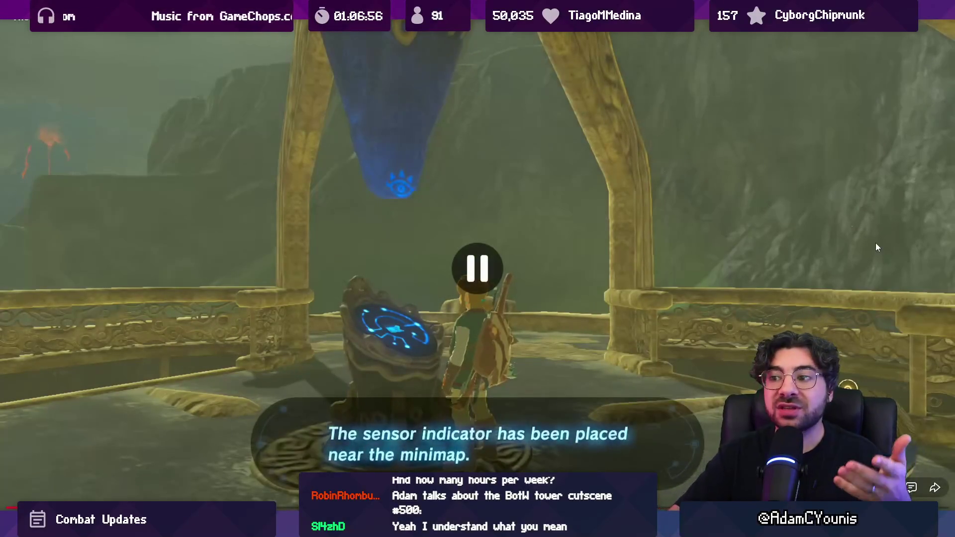
pyautogui.click(673, 258)
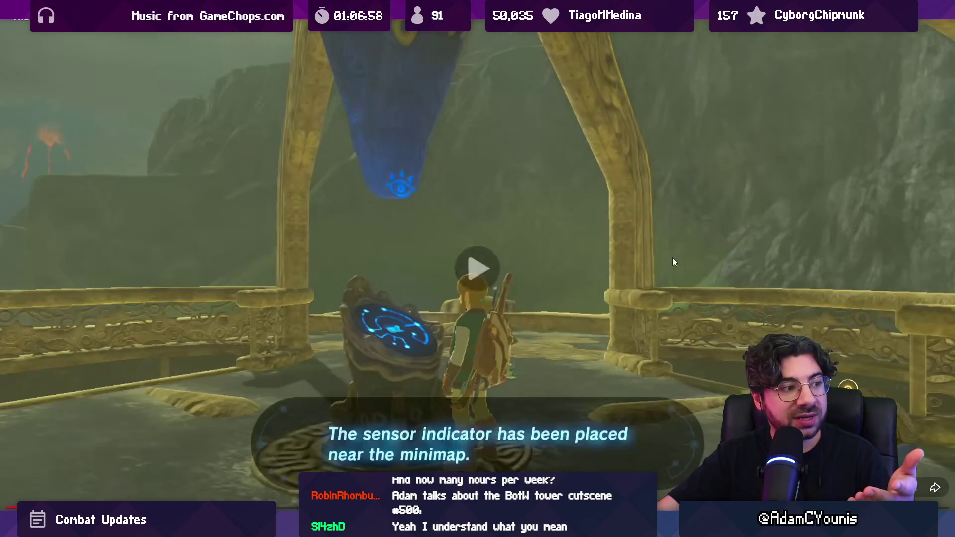
pyautogui.press('Escape')
pyautogui.press('super+Down')
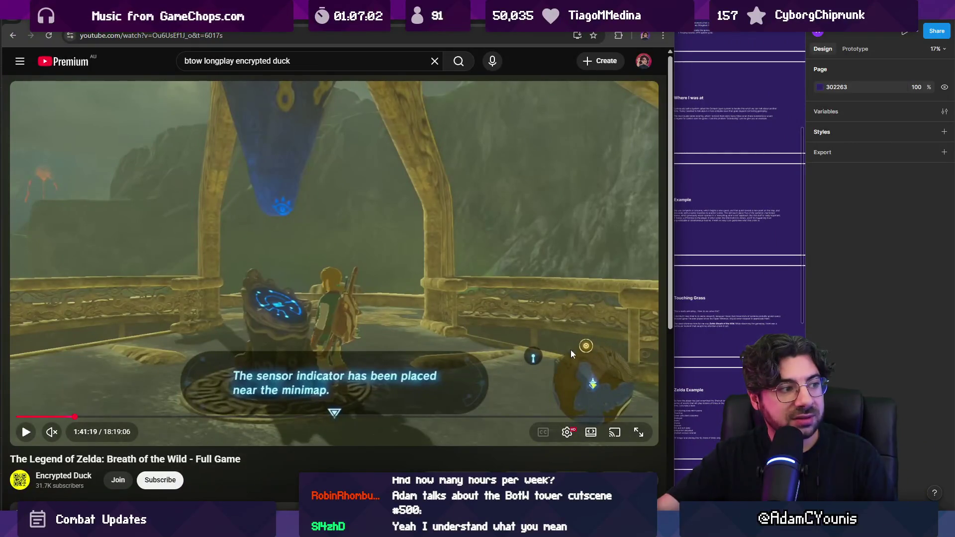
# Play the reference on to 1:41:25, then pan Unity's Scene view to center the Ensign Bursts sequence.
pyautogui.click(449, 285)
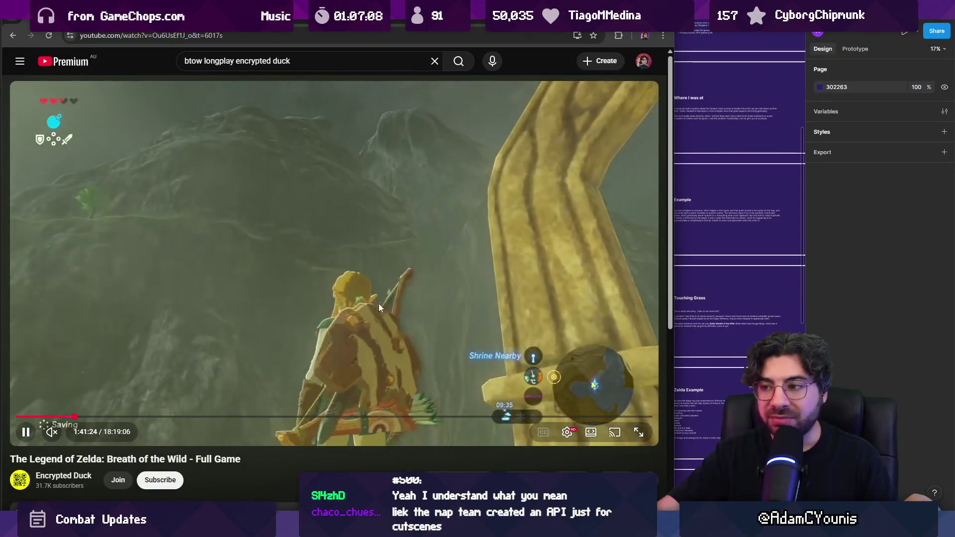
pyautogui.click(378, 303)
pyautogui.press('super+Up')
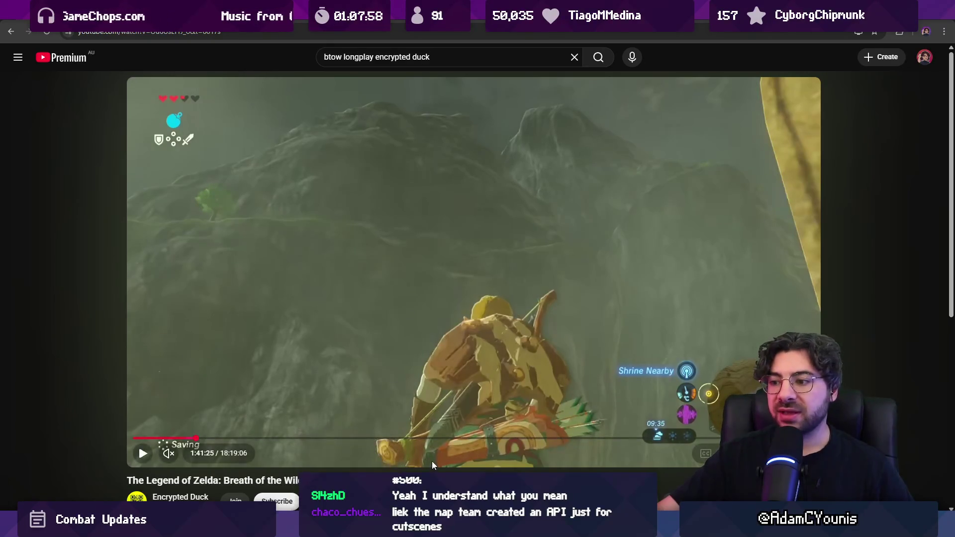
pyautogui.moveTo(347, 529)
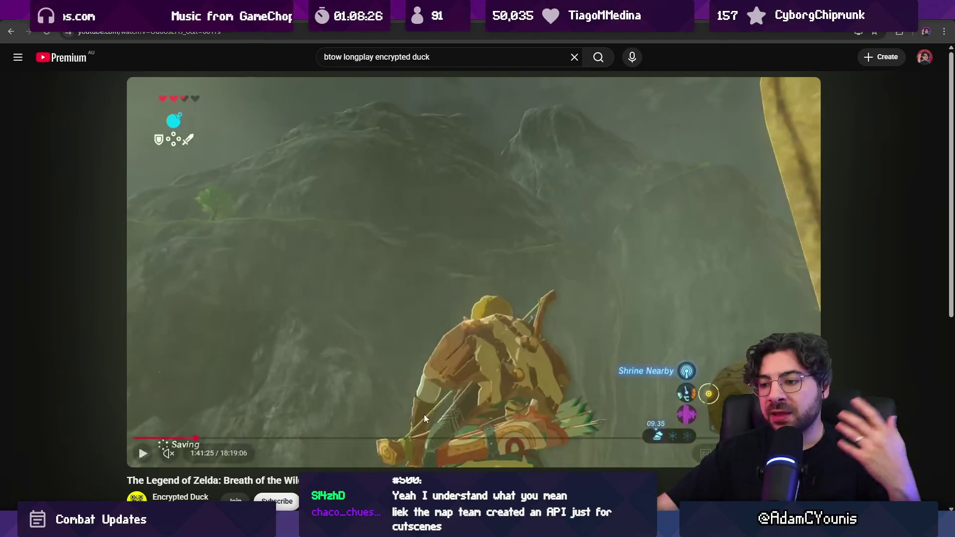
pyautogui.hotkey('alt', 'Tab')
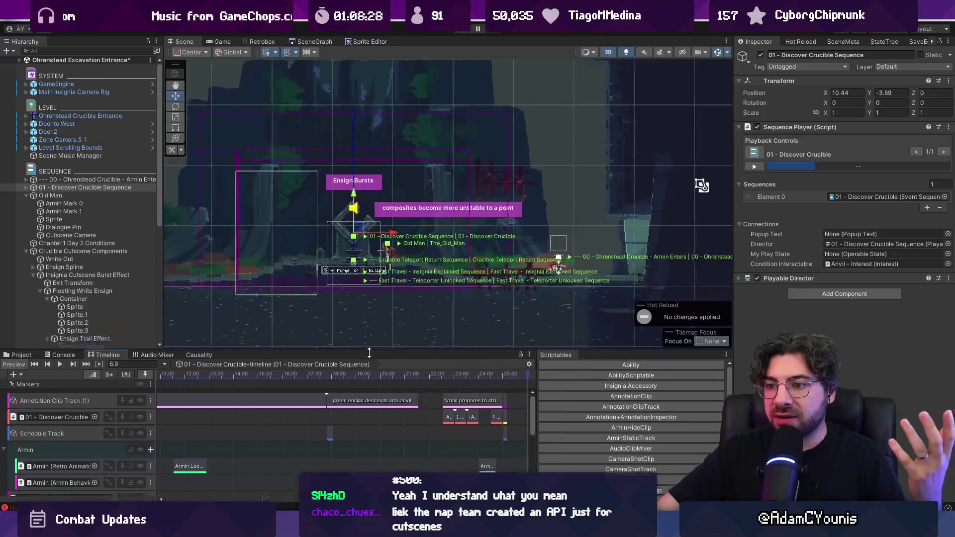
pyautogui.moveTo(372, 322); pyautogui.dragTo(439, 317)
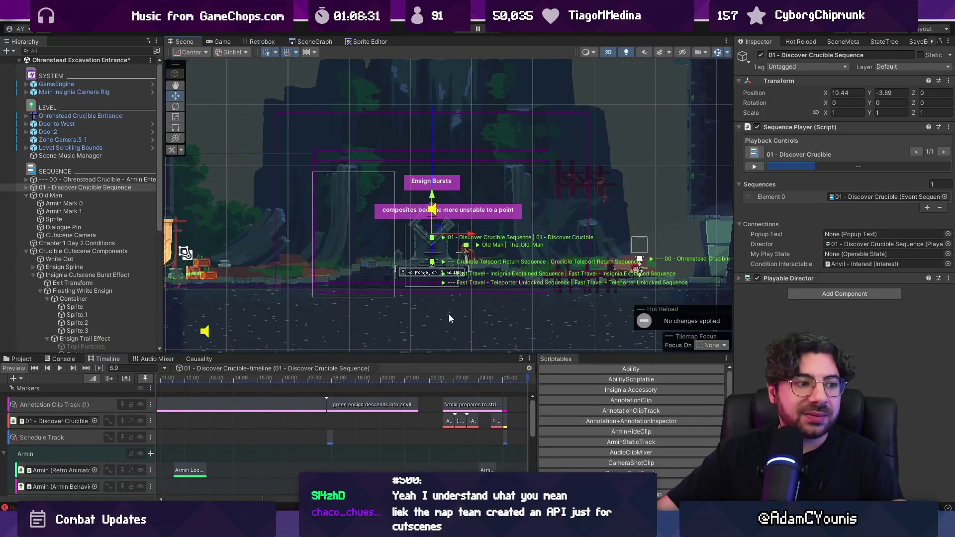
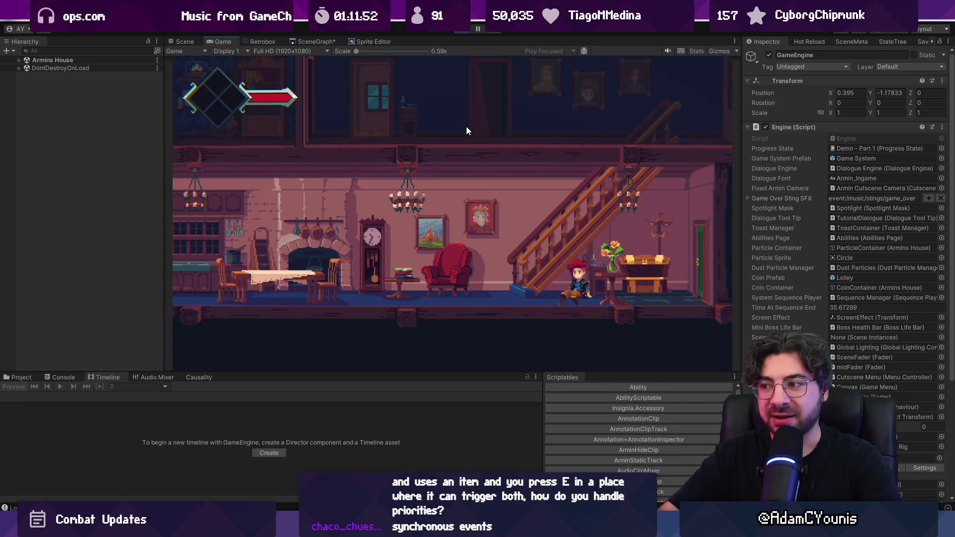
# Walk the character onto the stairs, view the zoomed-out room scene graph, then switch to the sketch.
pyautogui.press('Up')
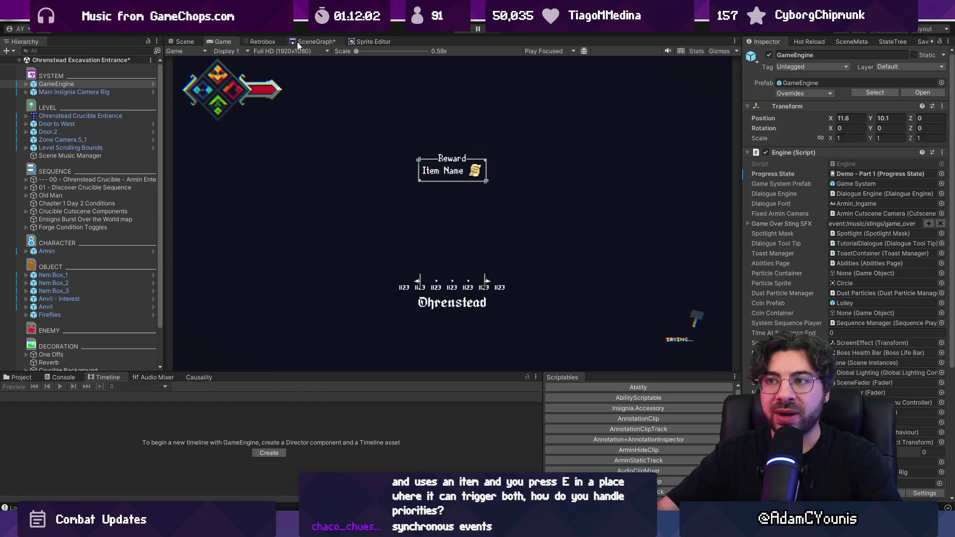
pyautogui.click(299, 43)
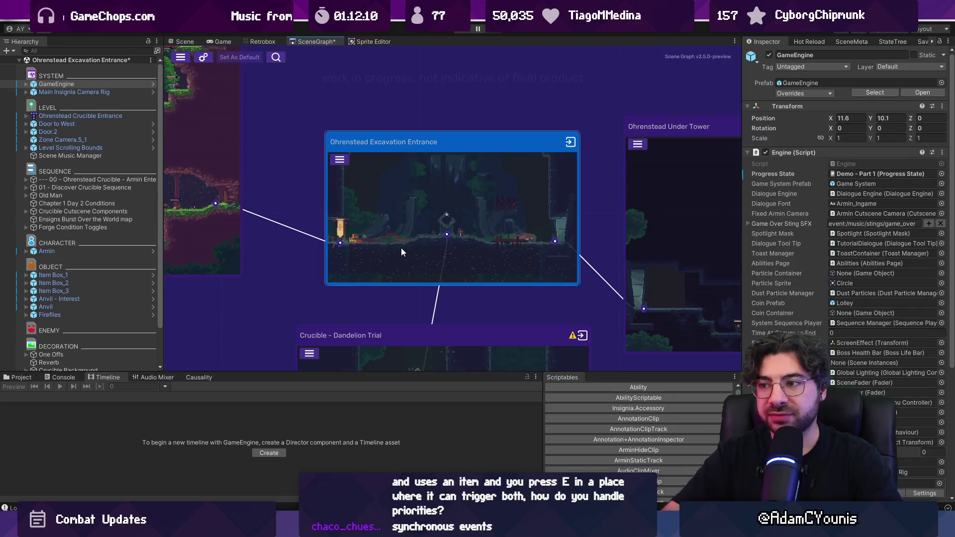
pyautogui.scroll(-2, 425, 222)
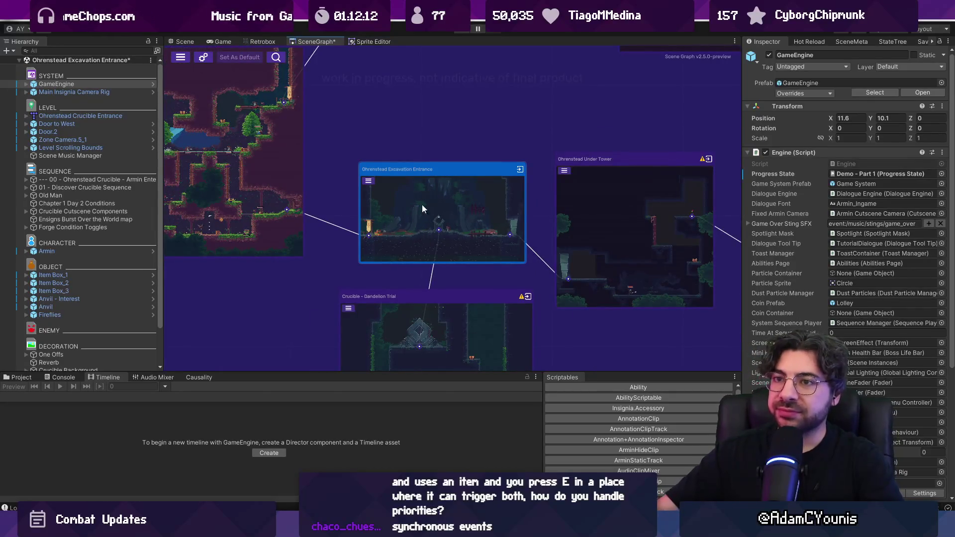
pyautogui.scroll(-3, 422, 219)
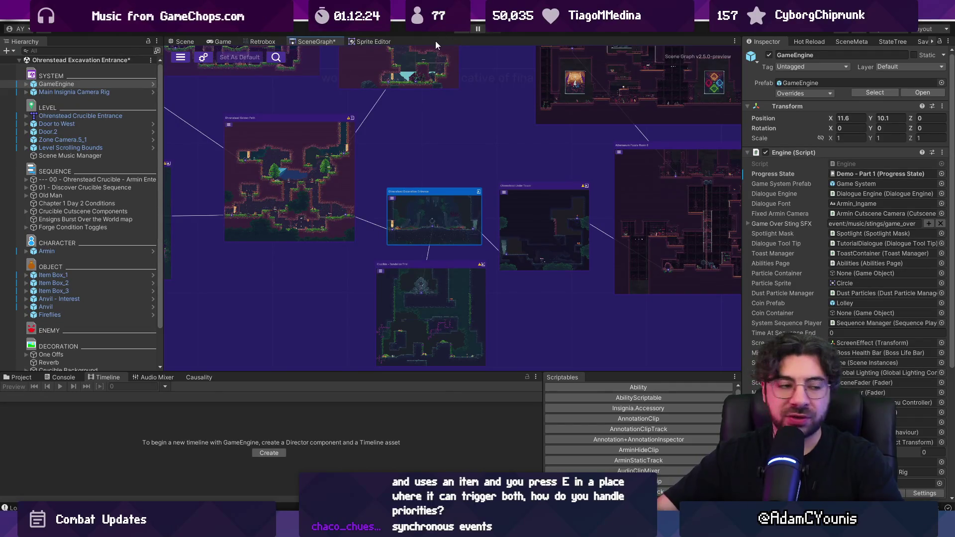
pyautogui.hotkey('alt', 'Tab')
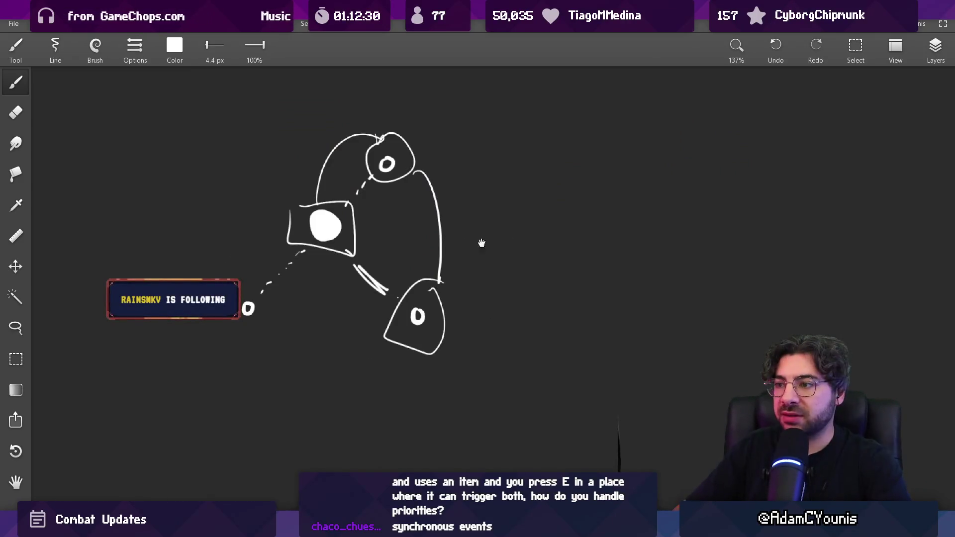
# Move the old sketch left and draw a treasure chest box with a rounded lid.
pyautogui.moveTo(509, 243); pyautogui.dragTo(199, 281)
pyautogui.moveTo(351, 257)
pyautogui.mouseDown()
pyautogui.moveTo(362, 301)
pyautogui.moveTo(428, 269)
pyautogui.moveTo(380, 299)
pyautogui.mouseUp()
pyautogui.moveTo(384, 261); pyautogui.dragTo(386, 302)
pyautogui.hotkey('ctrl', 'z')
pyautogui.hotkey('ctrl', 'z')
pyautogui.moveTo(366, 263); pyautogui.dragTo(367, 301)
pyautogui.moveTo(372, 264); pyautogui.dragTo(374, 307)
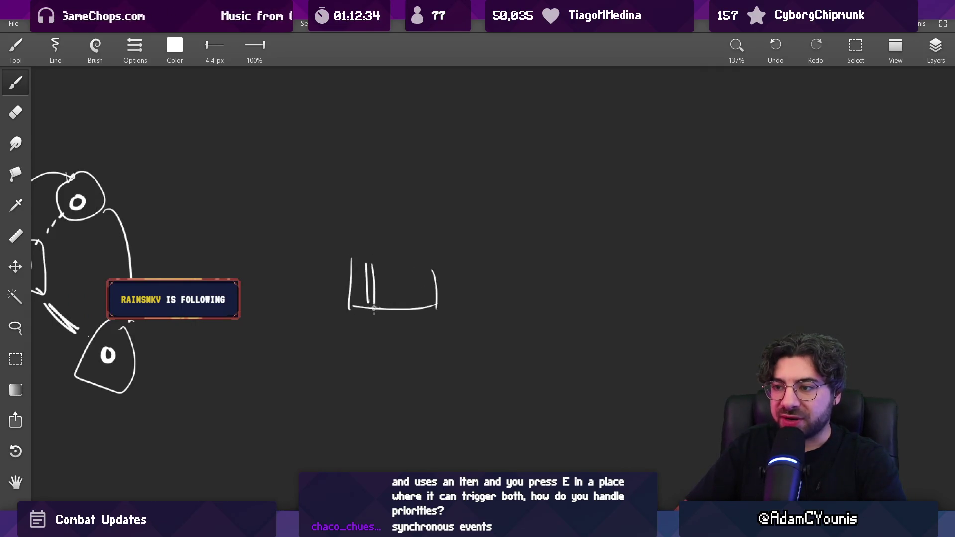
pyautogui.moveTo(406, 264); pyautogui.dragTo(406, 304)
pyautogui.moveTo(413, 267)
pyautogui.mouseDown()
pyautogui.moveTo(415, 304)
pyautogui.moveTo(400, 267)
pyautogui.moveTo(348, 264)
pyautogui.mouseUp()
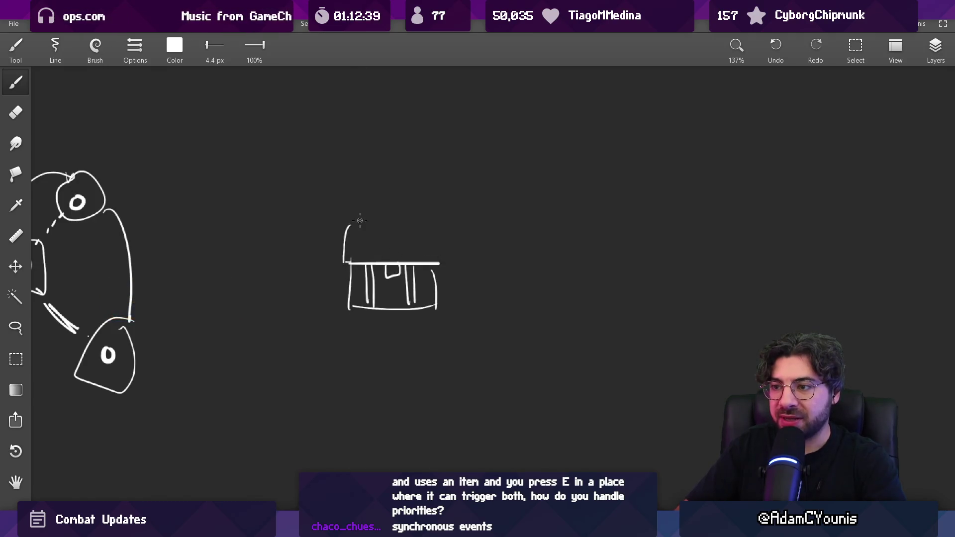
pyautogui.moveTo(383, 224)
pyautogui.mouseDown()
pyautogui.moveTo(445, 216)
pyautogui.moveTo(452, 262)
pyautogui.mouseUp()
pyautogui.moveTo(440, 216)
pyautogui.mouseDown()
pyautogui.moveTo(450, 264)
pyautogui.moveTo(437, 284)
pyautogui.mouseUp()
pyautogui.press('e')
pyautogui.press('b')
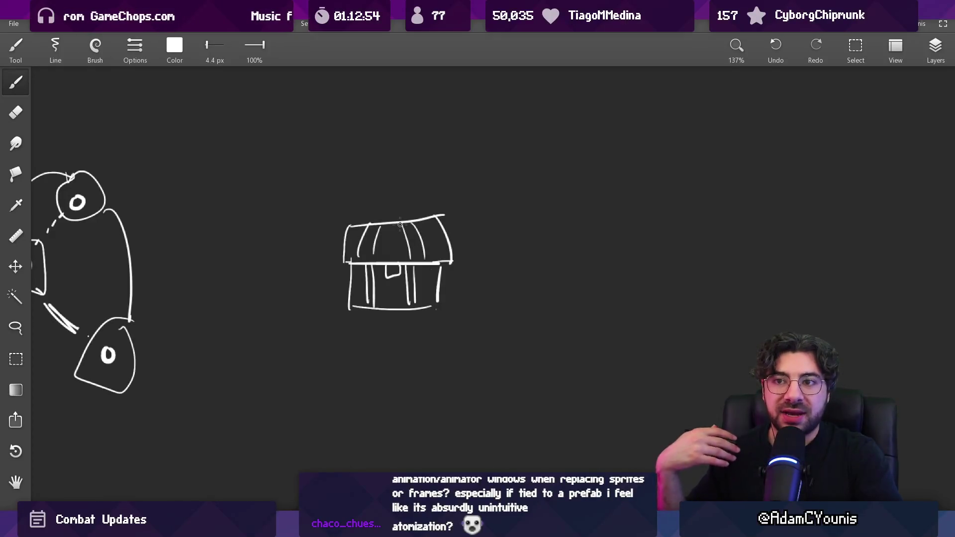
# Draw the figure behind the chest and a frame outline around it.
pyautogui.moveTo(405, 317)
pyautogui.mouseDown()
pyautogui.moveTo(412, 176)
pyautogui.moveTo(436, 207)
pyautogui.mouseUp()
pyautogui.hotkey('ctrl', 'z')
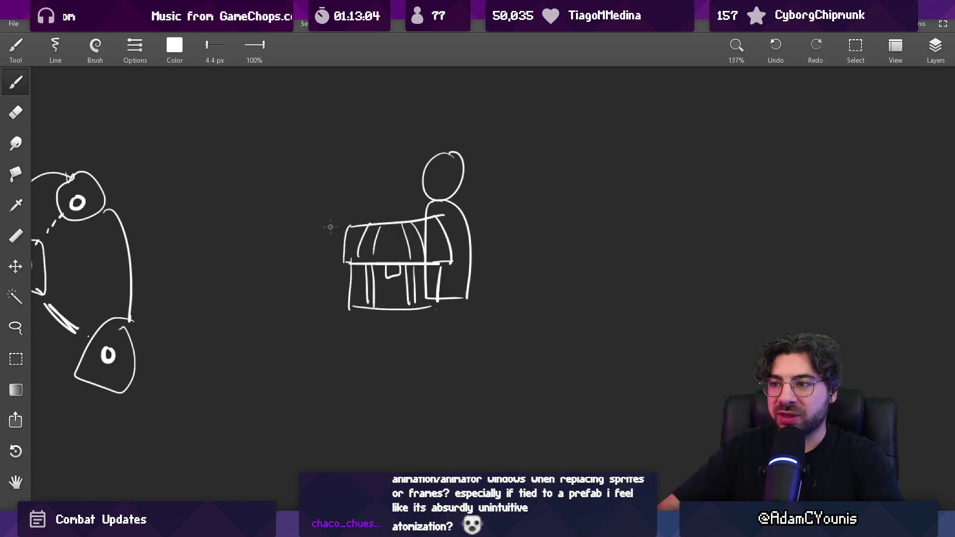
pyautogui.moveTo(468, 189); pyautogui.dragTo(497, 318)
pyautogui.moveTo(403, 142)
pyautogui.mouseDown()
pyautogui.moveTo(403, 313)
pyautogui.moveTo(489, 310)
pyautogui.mouseUp()
pyautogui.scroll(-3, 427, 248)
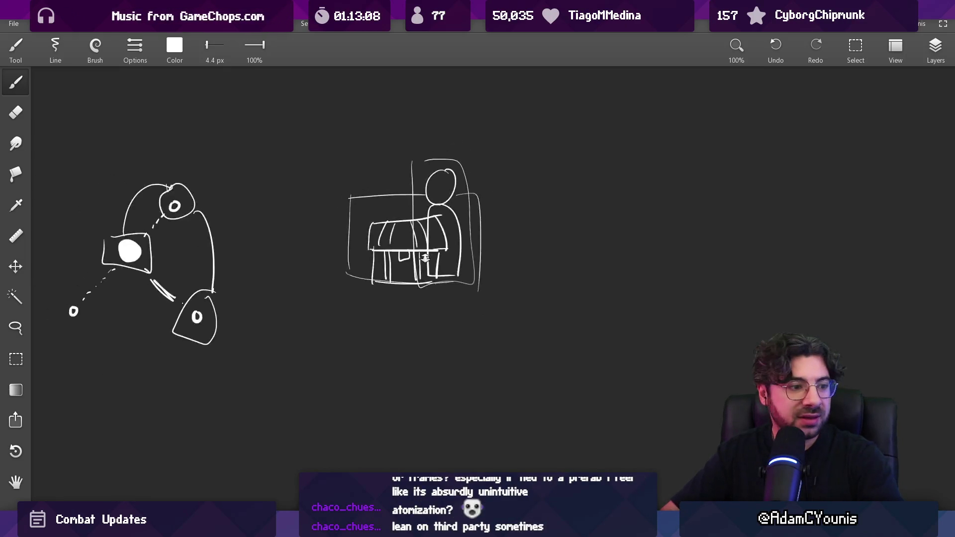
# Draw two tall parallel vertical lines to the right of the chest sketch.
pyautogui.scroll(-1, 427, 248)
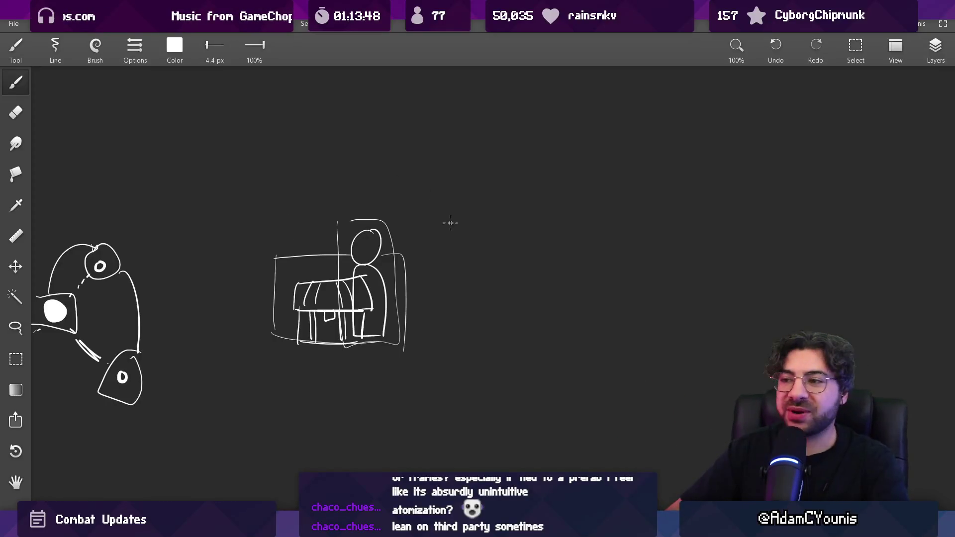
pyautogui.moveTo(507, 221); pyautogui.dragTo(507, 359)
pyautogui.moveTo(555, 222)
pyautogui.mouseDown()
pyautogui.moveTo(555, 381)
pyautogui.moveTo(555, 360)
pyautogui.mouseUp()
# Add two bars near the box bottom, an arrow from the chest, and a circled S.
pyautogui.scroll(2, 556, 376)
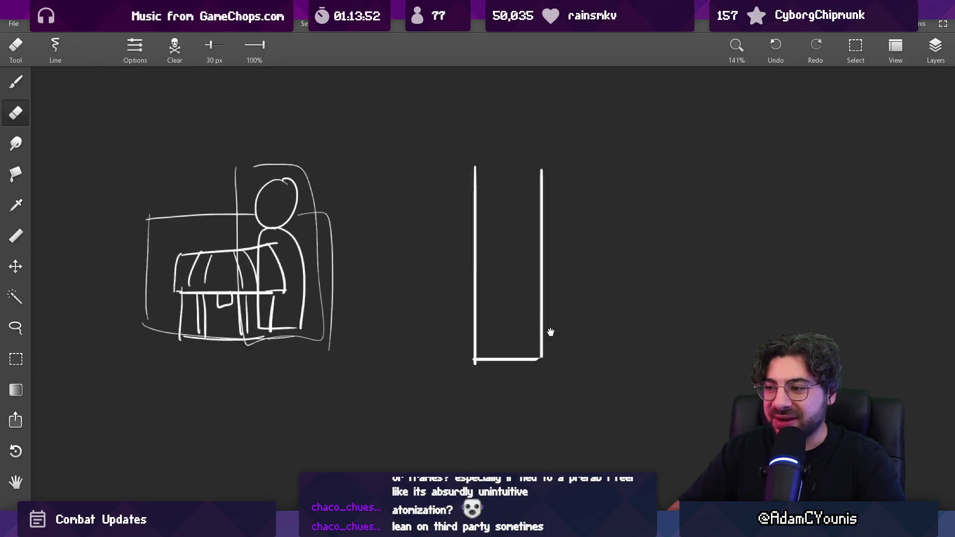
pyautogui.press('e')
pyautogui.press('b')
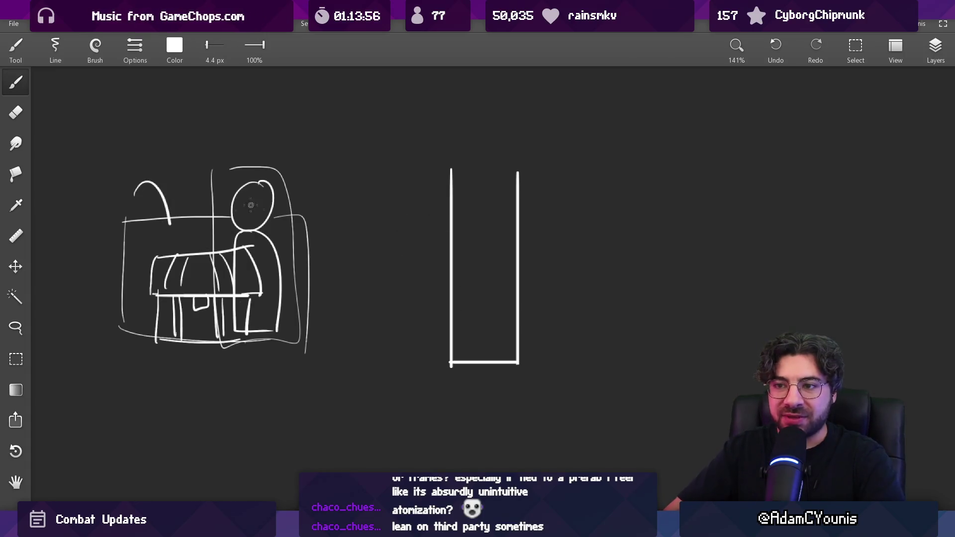
pyautogui.moveTo(466, 337); pyautogui.dragTo(504, 337)
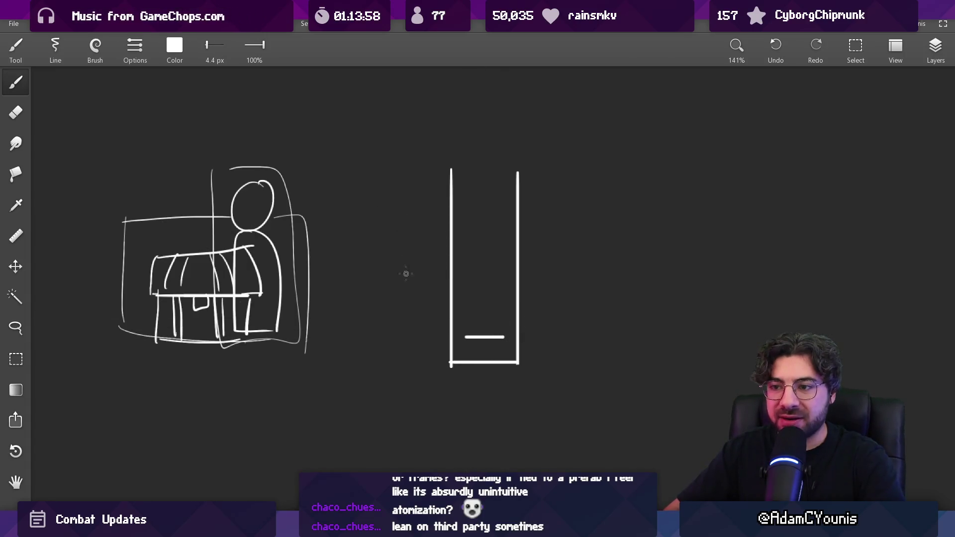
pyautogui.moveTo(464, 316); pyautogui.dragTo(506, 316)
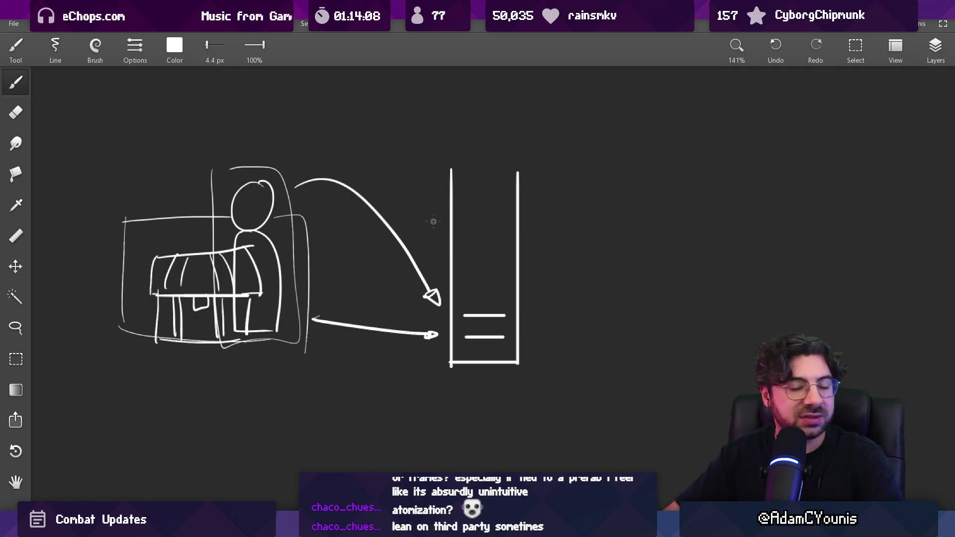
pyautogui.scroll(-3, 428, 222)
pyautogui.hscroll(5, 420, 224)
pyautogui.moveTo(332, 283); pyautogui.dragTo(377, 281)
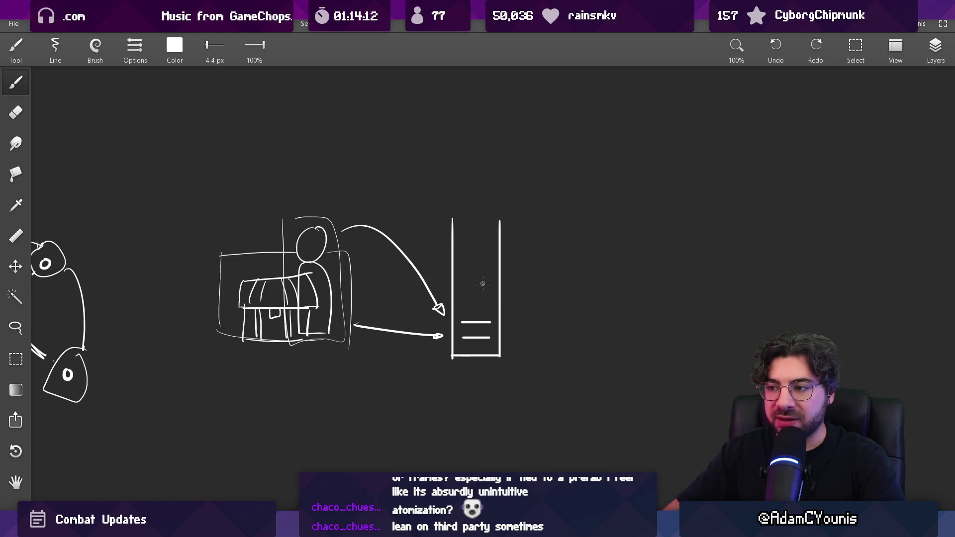
pyautogui.moveTo(462, 193); pyautogui.dragTo(463, 191)
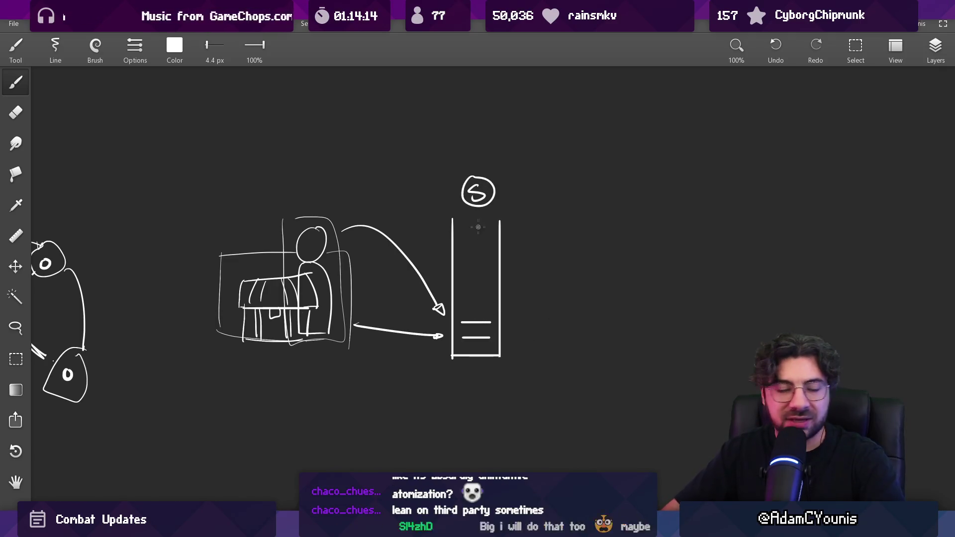
pyautogui.hscroll(2, 461, 209)
pyautogui.scroll(2, 460, 223)
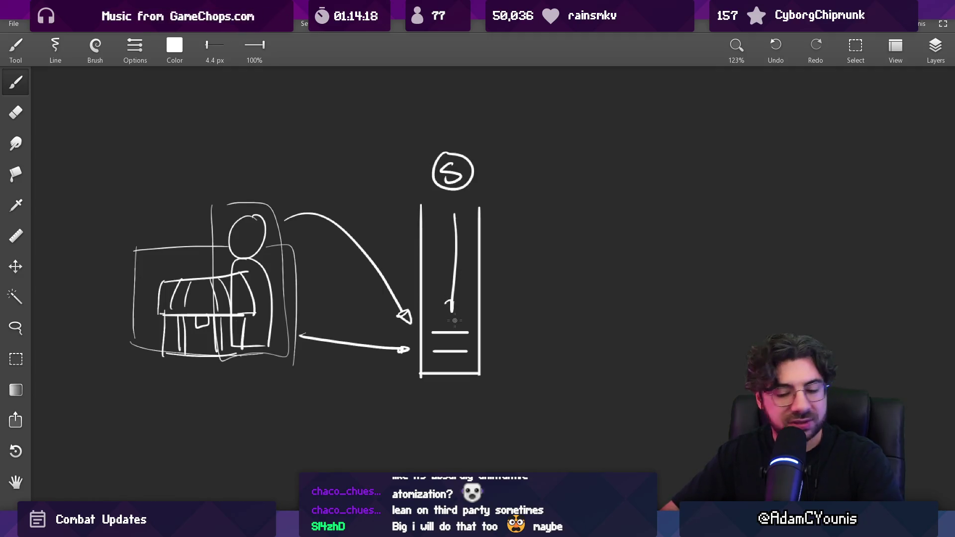
# Move the exclamation mark out of the box, erase it, and draw a downward arrow inside.
pyautogui.press('l')
pyautogui.moveTo(450, 319); pyautogui.dragTo(429, 337)
pyautogui.moveTo(470, 223)
pyautogui.mouseDown()
pyautogui.moveTo(450, 319)
pyautogui.moveTo(527, 258)
pyautogui.moveTo(557, 269)
pyautogui.moveTo(509, 297)
pyautogui.mouseUp()
pyautogui.press('Escape')
pyautogui.press('e')
pyautogui.press('b')
pyautogui.hotkey('ctrl', 'z')
pyautogui.press('e')
pyautogui.moveTo(543, 196); pyautogui.dragTo(540, 325)
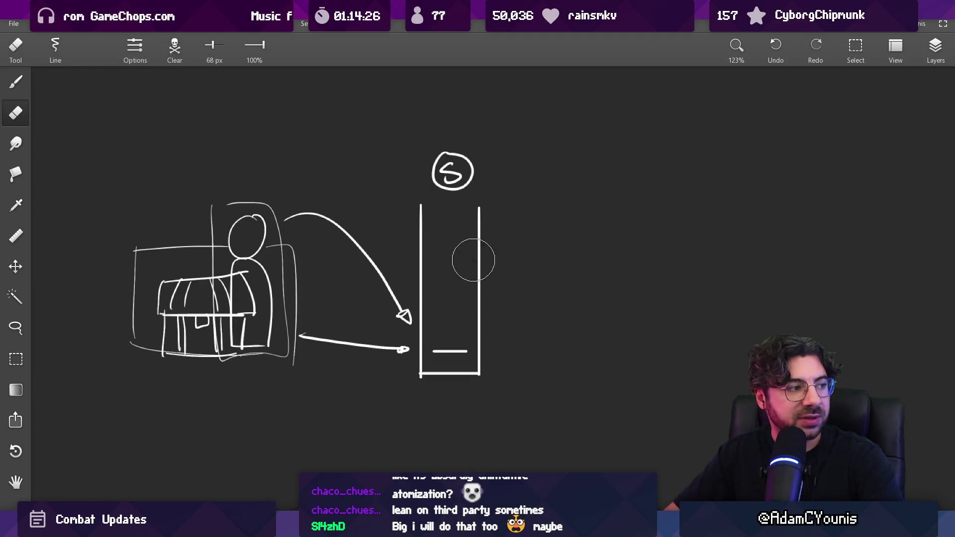
pyautogui.press('b')
pyautogui.moveTo(453, 210); pyautogui.dragTo(452, 281)
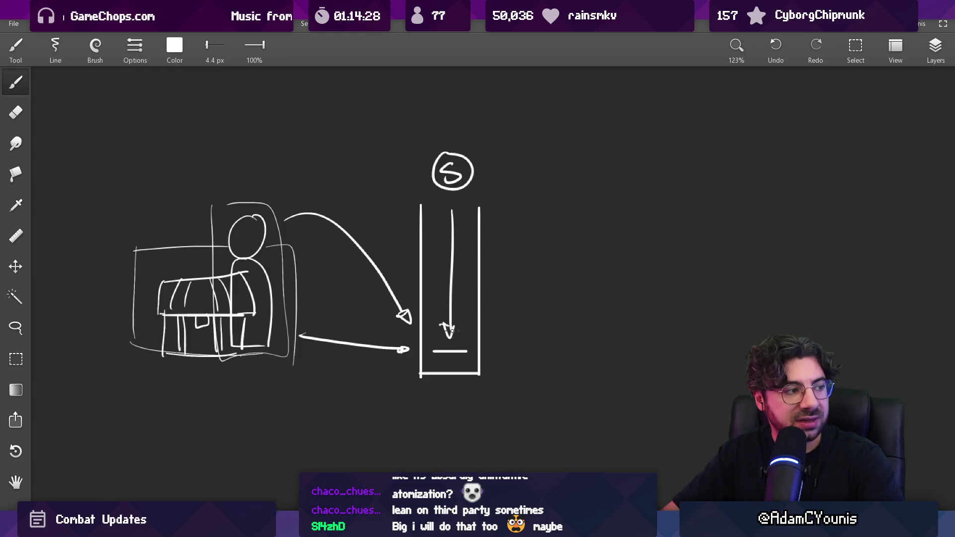
# Select and delete the arrow inside the box.
pyautogui.press('l')
pyautogui.moveTo(475, 354); pyautogui.dragTo(459, 207)
pyautogui.moveTo(441, 266); pyautogui.dragTo(548, 267)
pyautogui.hotkey('ctrl', 'z')
pyautogui.press('Delete')
pyautogui.press('b')
# Erase the box, S circle and arrows with a 127 px eraser and return to Unity's scene graph.
pyautogui.hotkey('ctrl', '0')
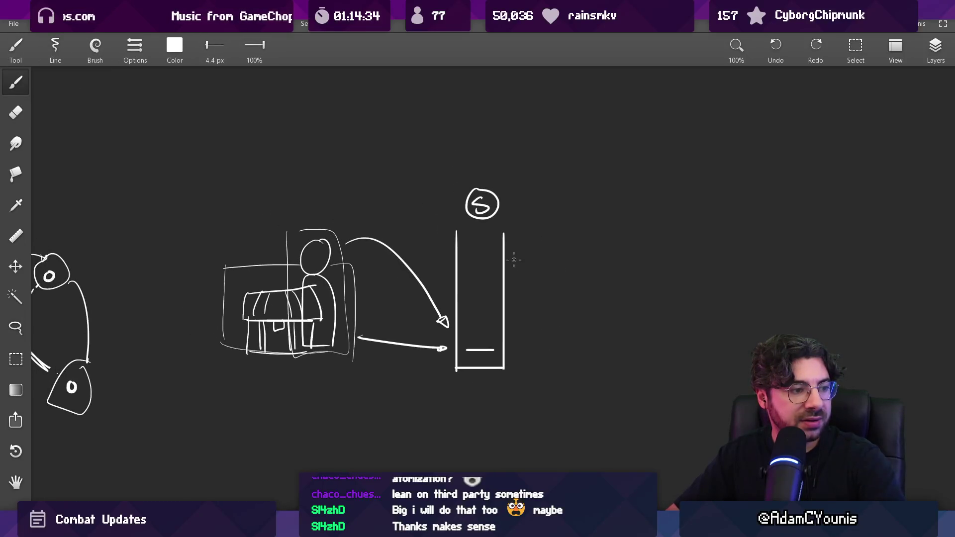
pyautogui.press('e')
pyautogui.moveTo(482, 187)
pyautogui.mouseDown()
pyautogui.moveTo(494, 184)
pyautogui.moveTo(457, 207)
pyautogui.moveTo(380, 201)
pyautogui.moveTo(273, 378)
pyautogui.moveTo(348, 351)
pyautogui.mouseUp()
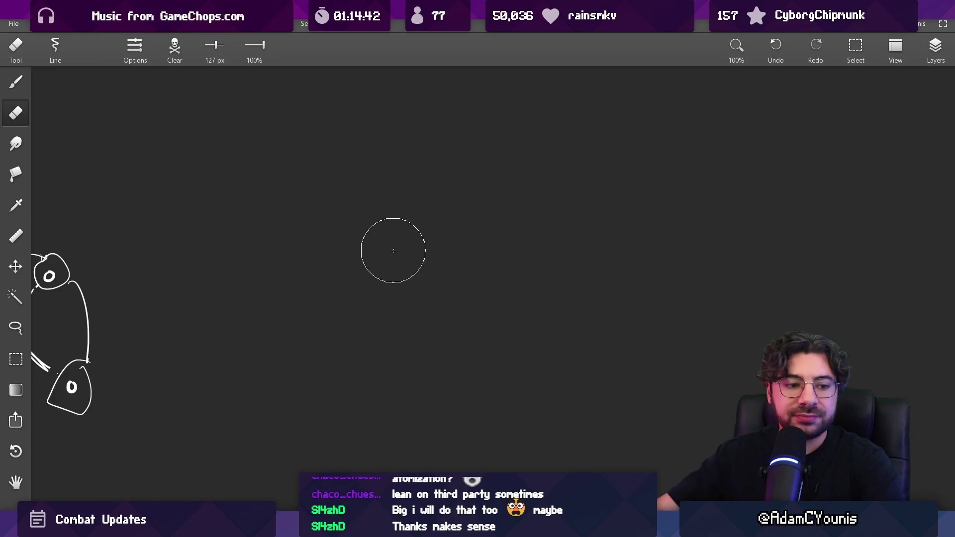
pyautogui.press('b')
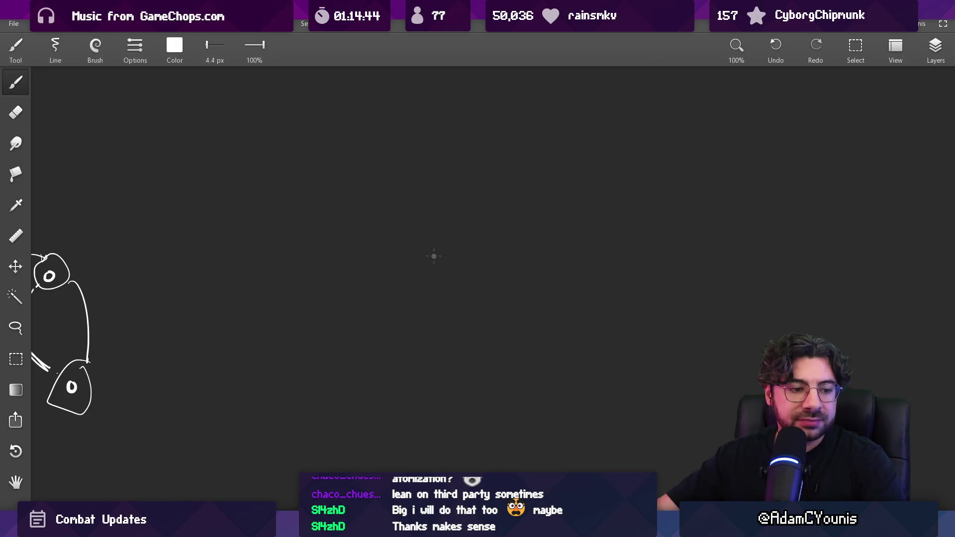
pyautogui.scroll(-3, 448, 256)
pyautogui.scroll(2, 194, 299)
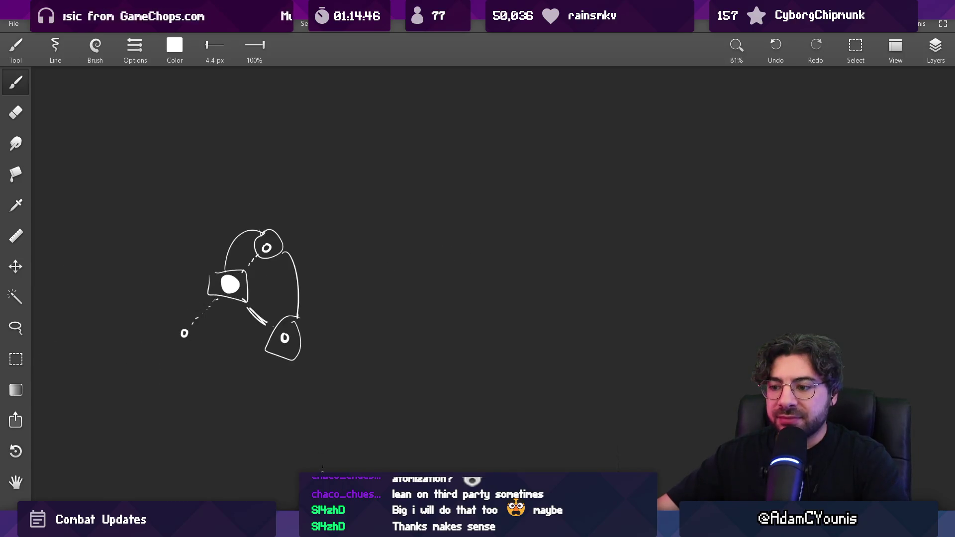
pyautogui.hotkey('alt', 'Tab')
pyautogui.moveTo(497, 230); pyautogui.dragTo(334, 240)
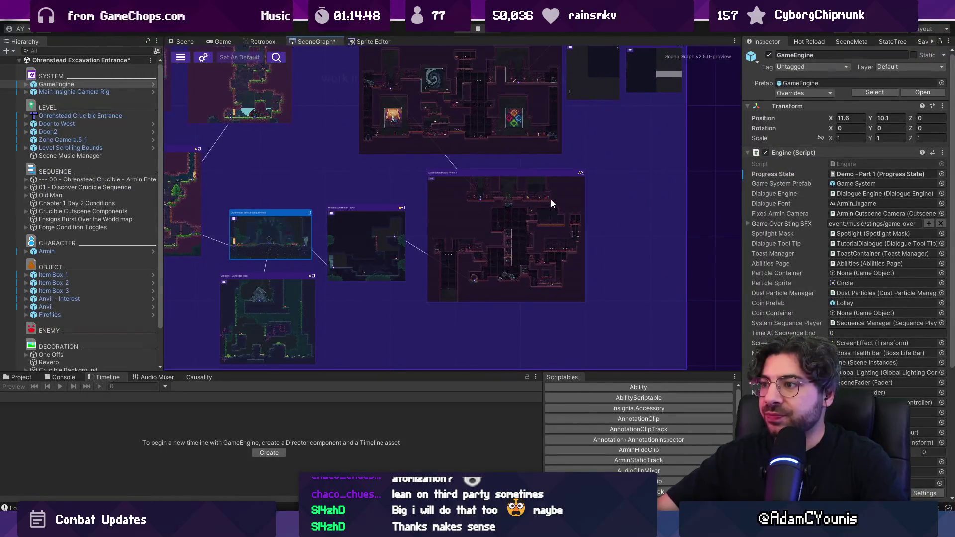
# Find the Athenaeum nodes in the scene graph, open 08_Athenaeum_Battle, and look around the arena.
pyautogui.moveTo(412, 94); pyautogui.dragTo(385, 163)
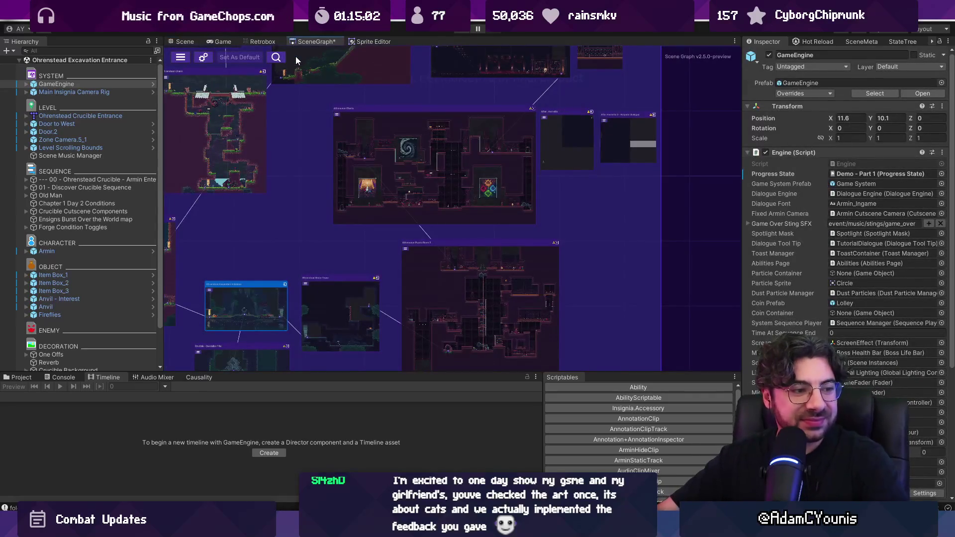
pyautogui.scroll(-3, 302, 132)
pyautogui.scroll(4, 342, 144)
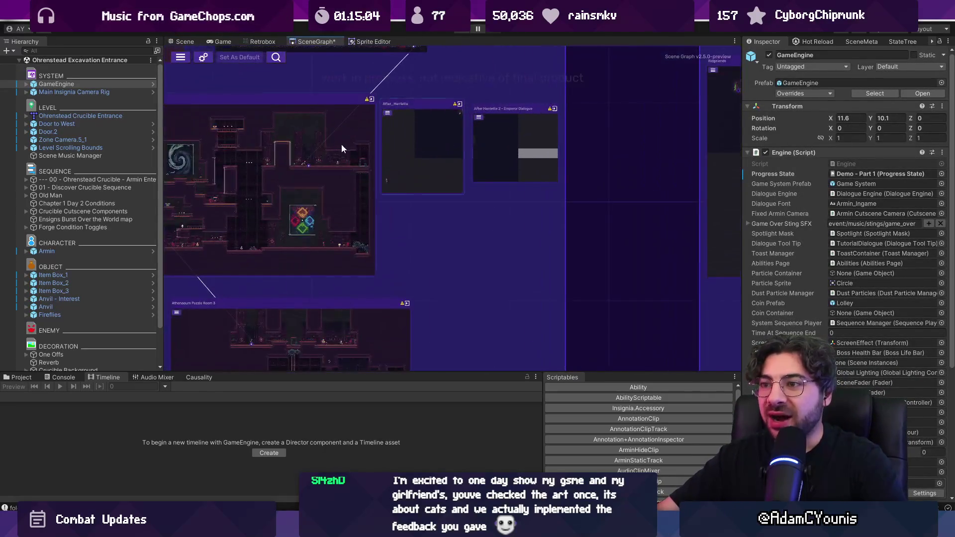
pyautogui.moveTo(343, 144); pyautogui.dragTo(341, 247)
pyautogui.scroll(5, 476, 148)
pyautogui.doubleClick(453, 180)
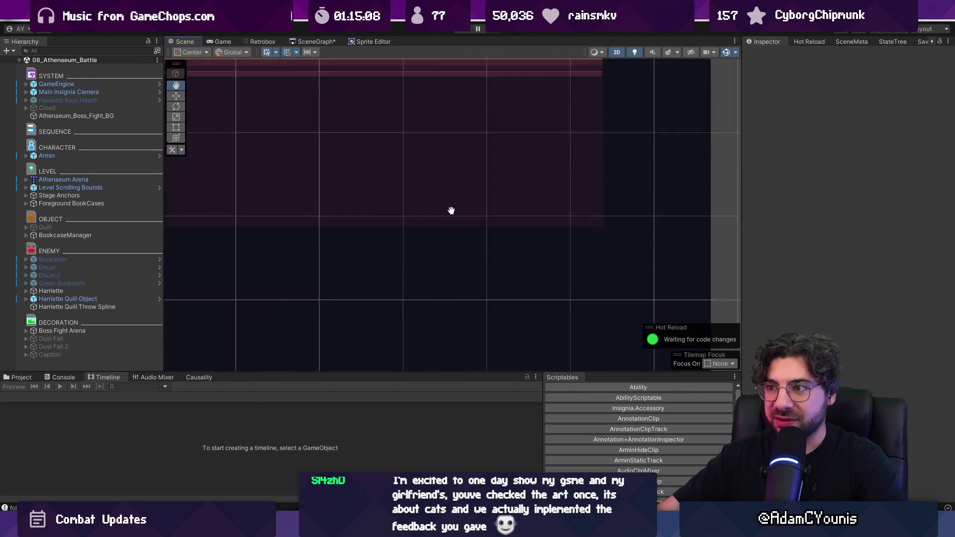
pyautogui.press('q')
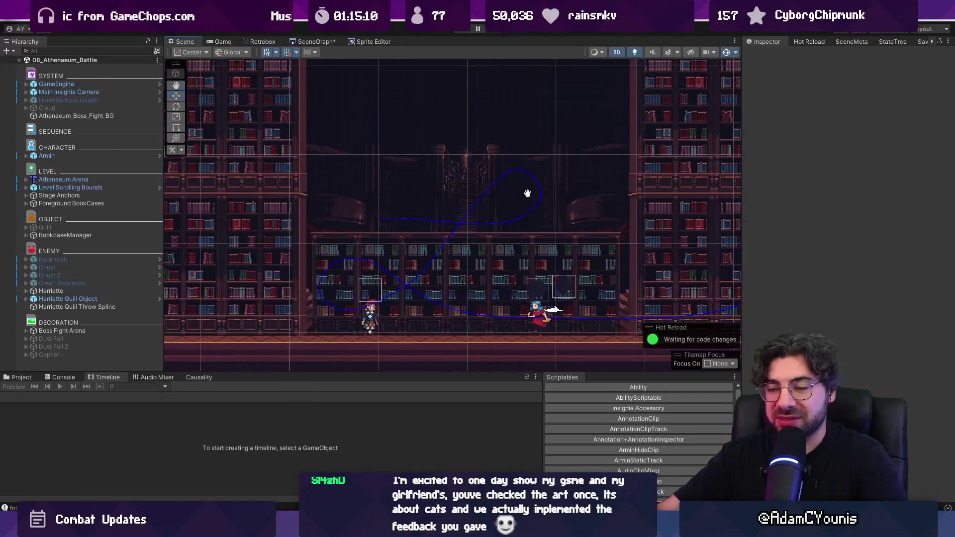
pyautogui.scroll(2, 423, 171)
pyautogui.press('w')
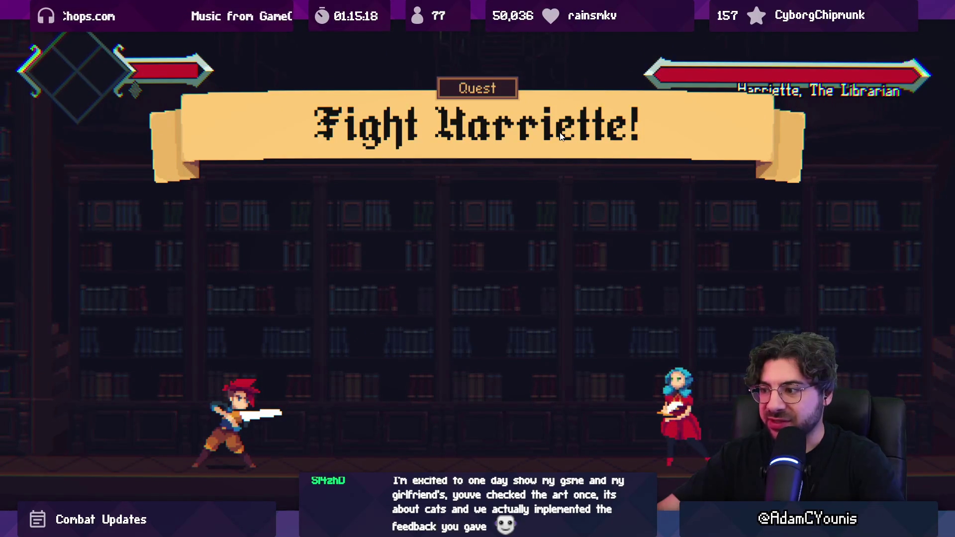
# Run right at Harriette and slash her repeatedly with the sword.
pyautogui.press('Right')
pyautogui.press('x')
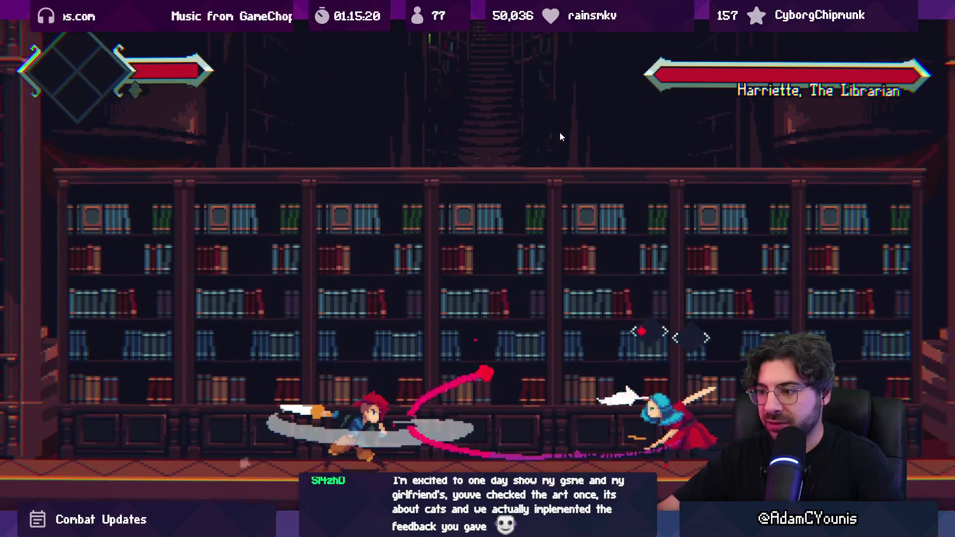
pyautogui.press('Right')
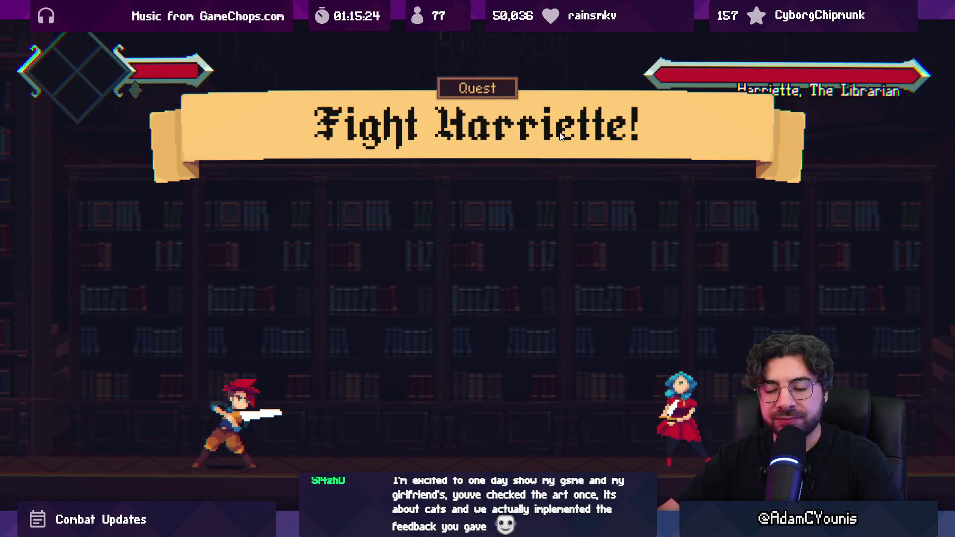
pyautogui.press('Right')
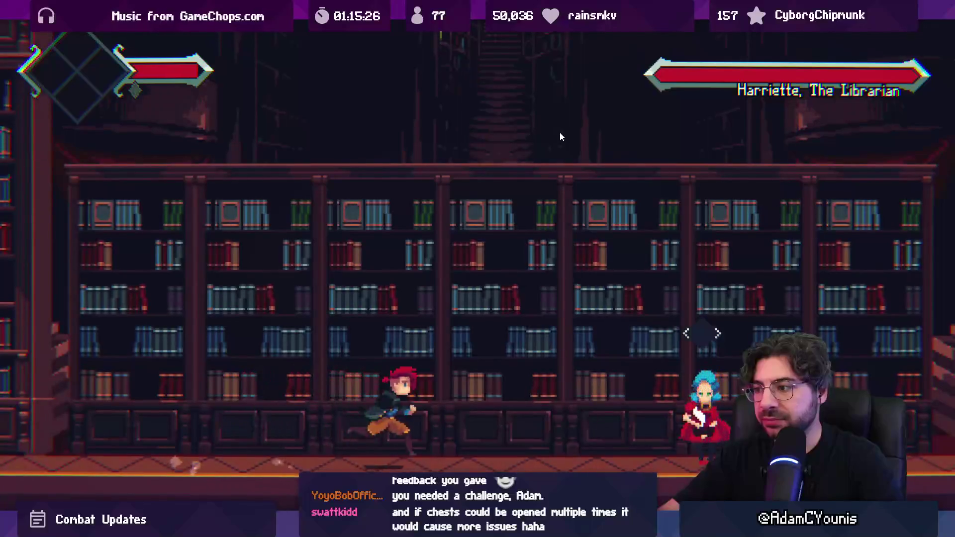
pyautogui.press('x')
pyautogui.press('Right')
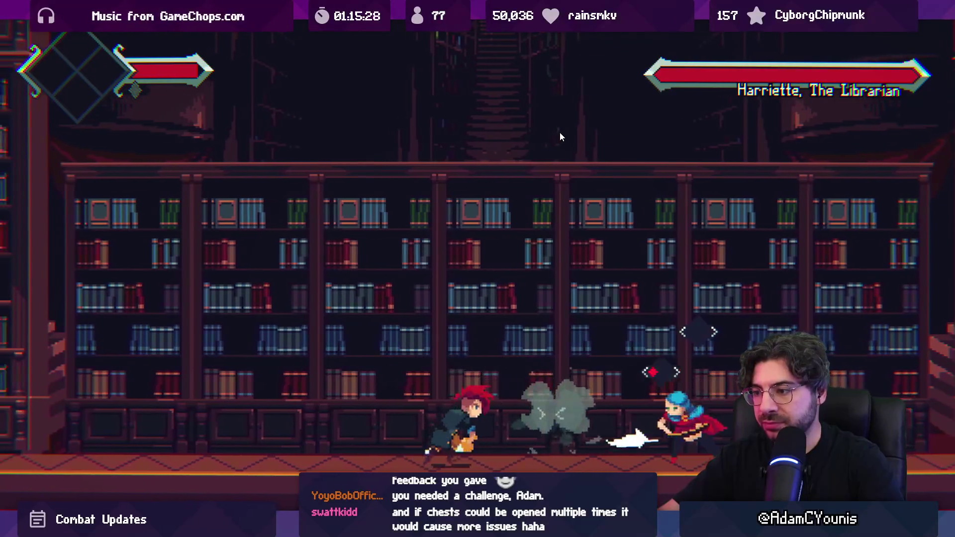
pyautogui.press('x')
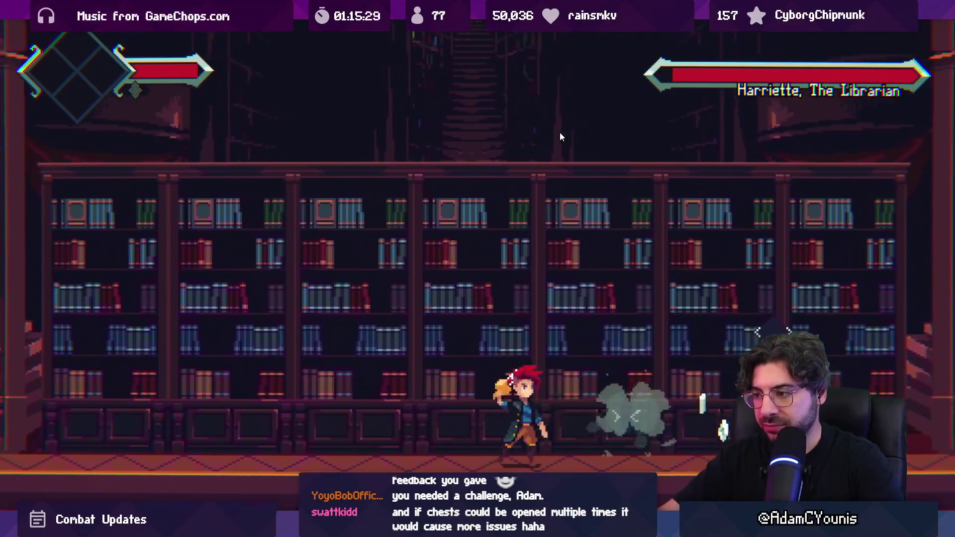
pyautogui.press('Right')
pyautogui.press('x')
# Keep slashing Harriette down to about a third health, then exit the maximized Game view.
pyautogui.press('Left')
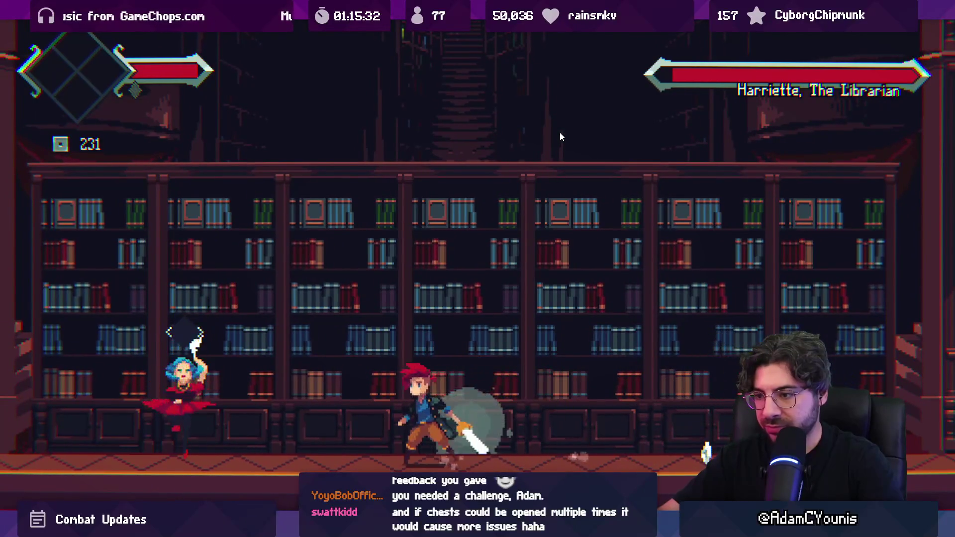
pyautogui.press('x')
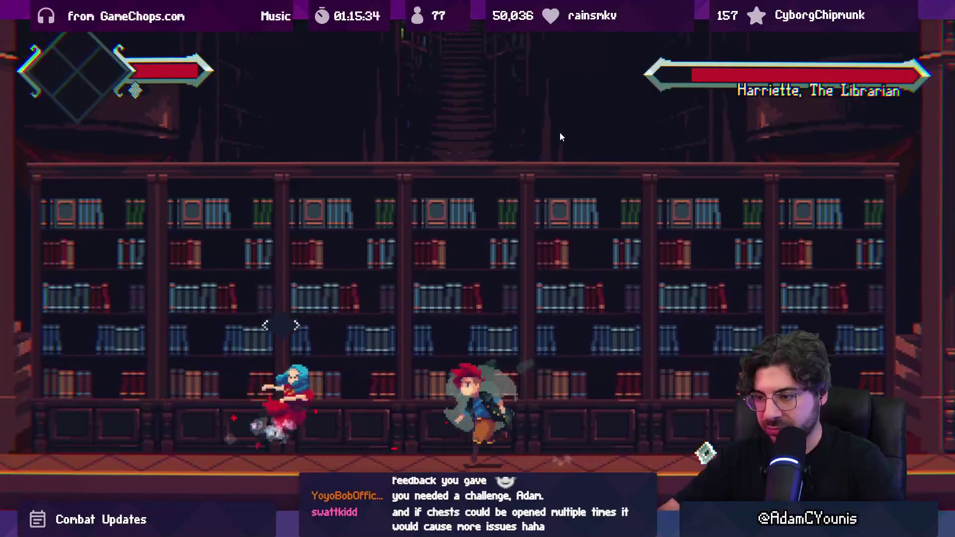
pyautogui.press('x')
pyautogui.press('x')
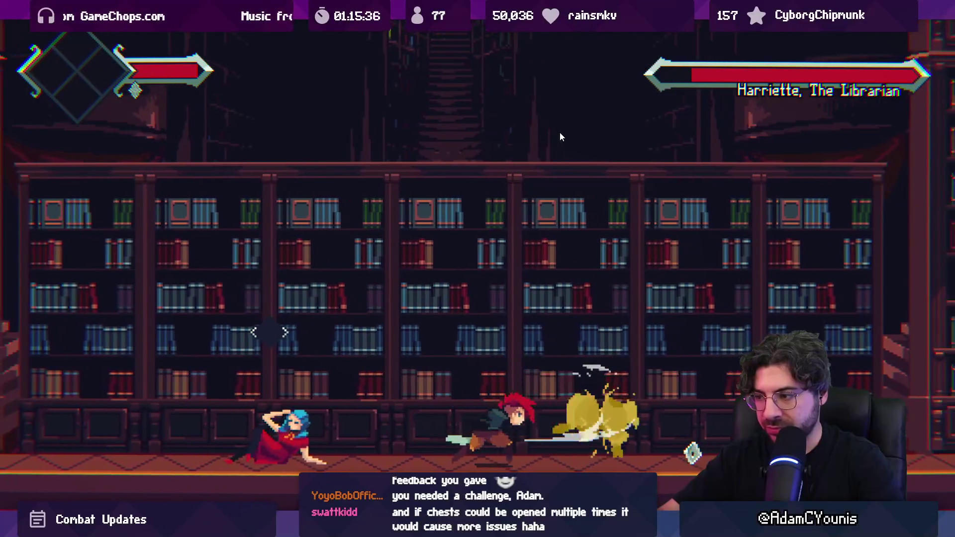
pyautogui.press('Right')
pyautogui.press('x')
pyautogui.press('x')
pyautogui.press('Right')
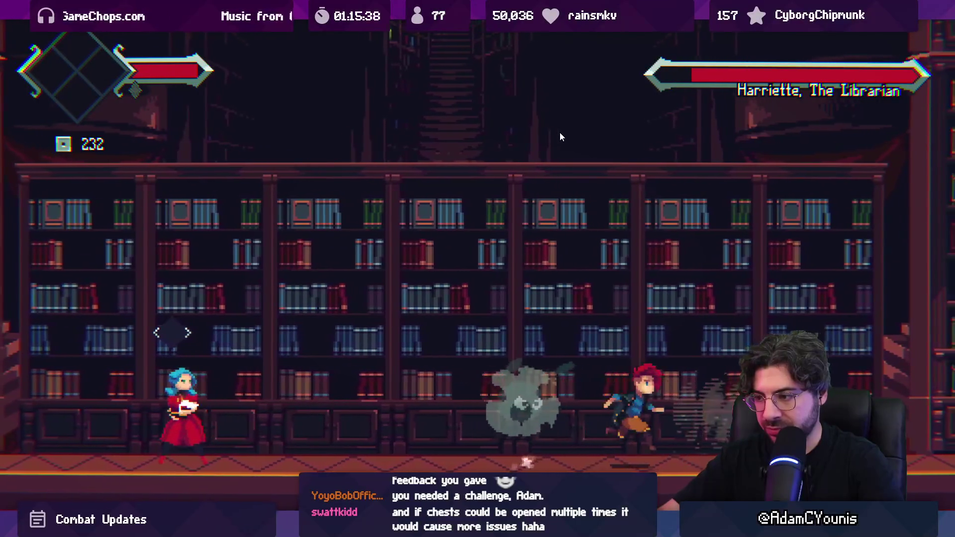
pyautogui.press('Left')
pyautogui.press('x')
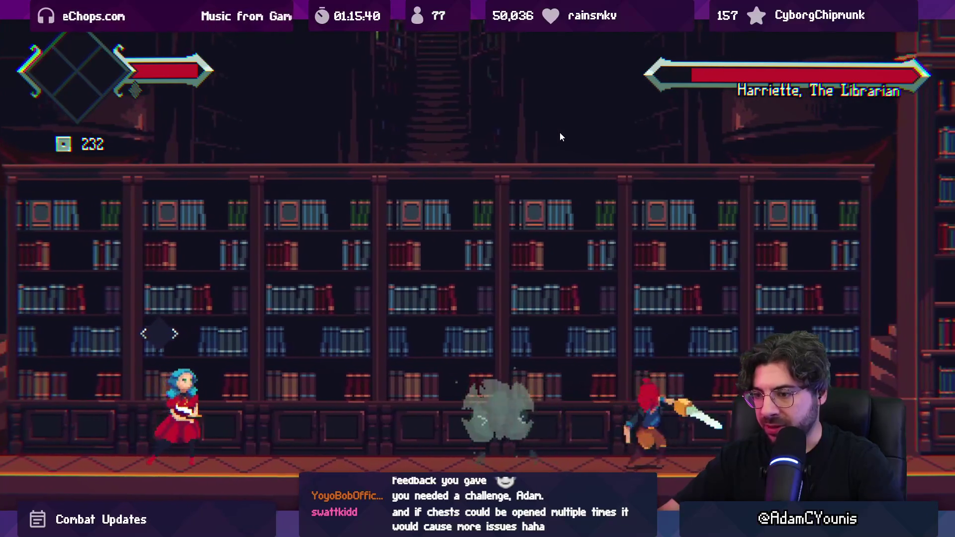
pyautogui.press('Left')
pyautogui.press('x')
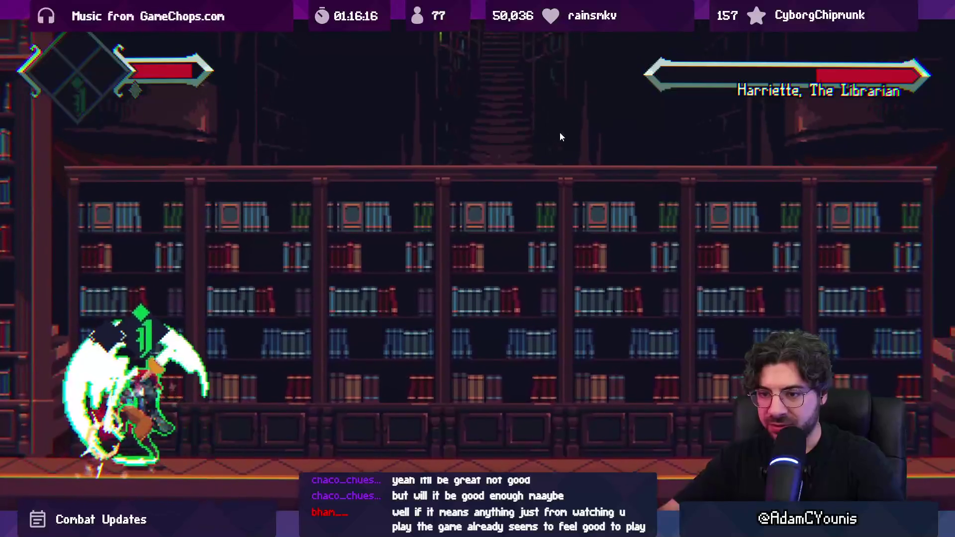
pyautogui.hotkey('shift', 'space')
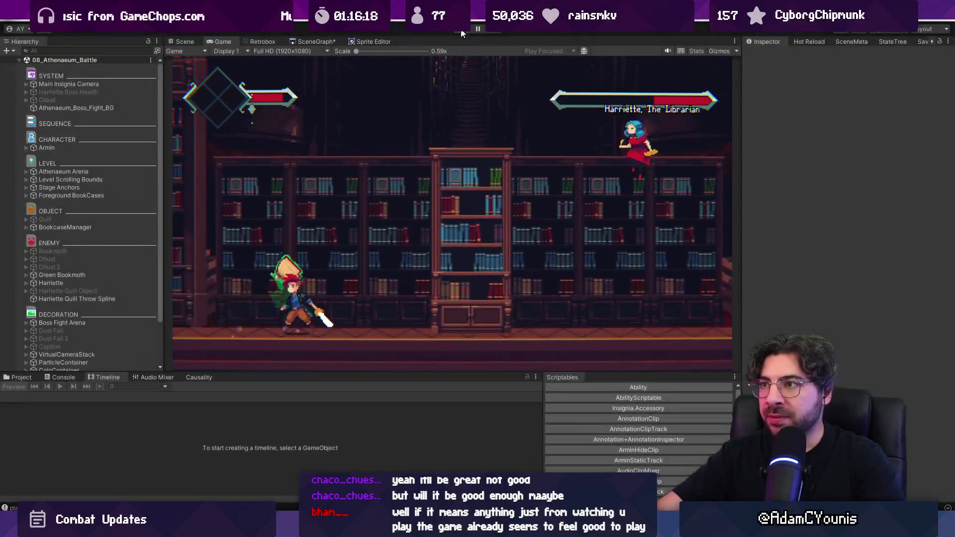
# Stop play mode, confirm Harriette's Rigidbody 2D Gravity Scale of 1.5, and start a Project assets search.
pyautogui.hotkey('ctrl', 'p')
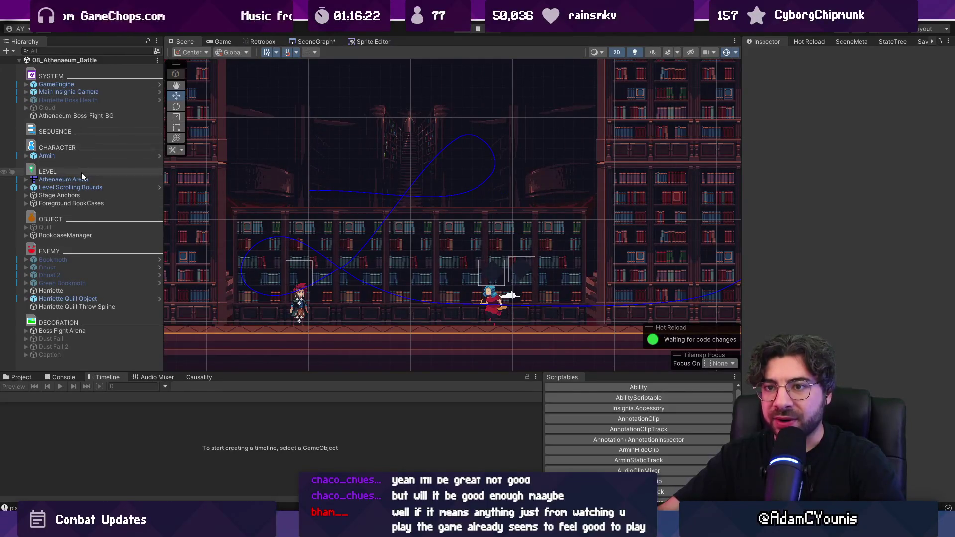
pyautogui.click(75, 291)
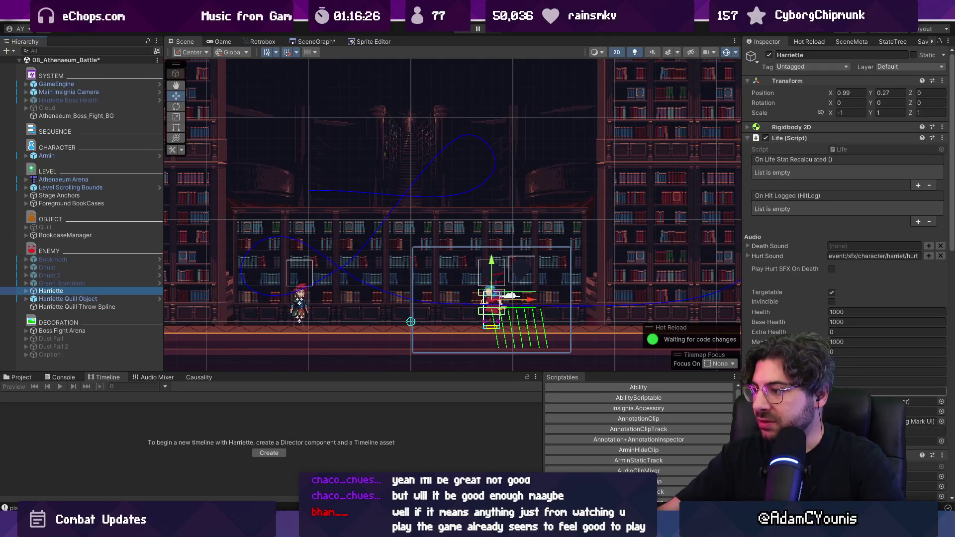
pyautogui.click(791, 127)
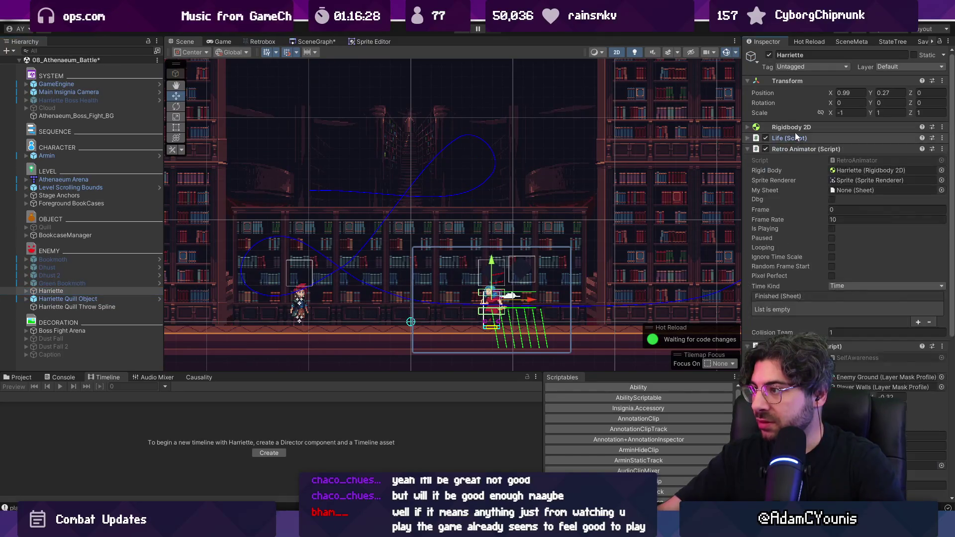
pyautogui.press('Return')
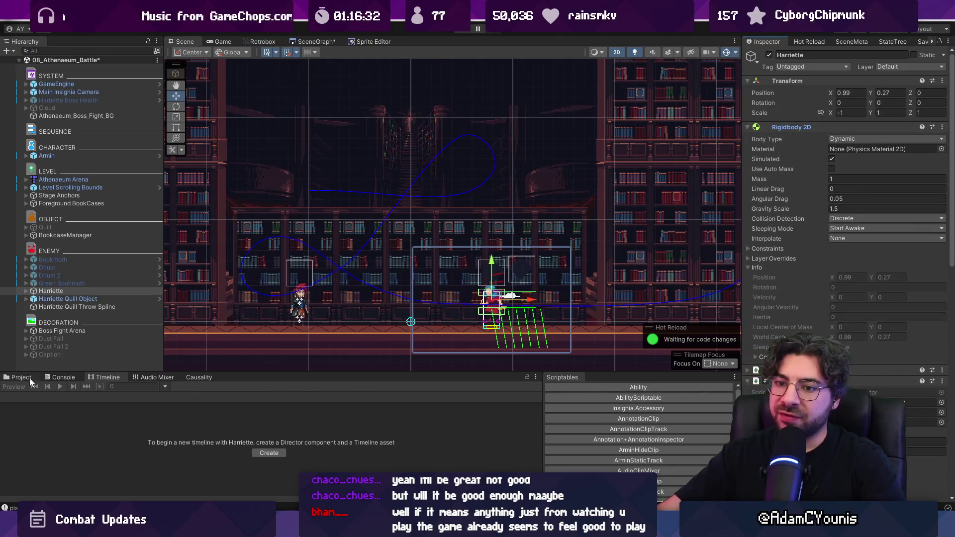
pyautogui.click(22, 377)
pyautogui.click(372, 387)
# Search the project for 'marten', open the Marten prefab, then return to the scene and select Harriette.
pyautogui.write('hed')
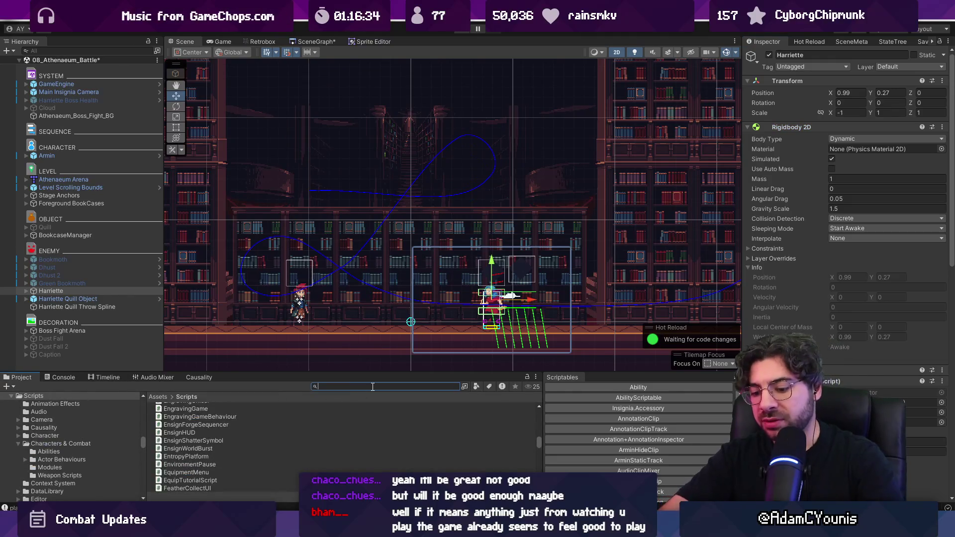
pyautogui.press('BackSpace')
pyautogui.press('BackSpace')
pyautogui.press('BackSpace')
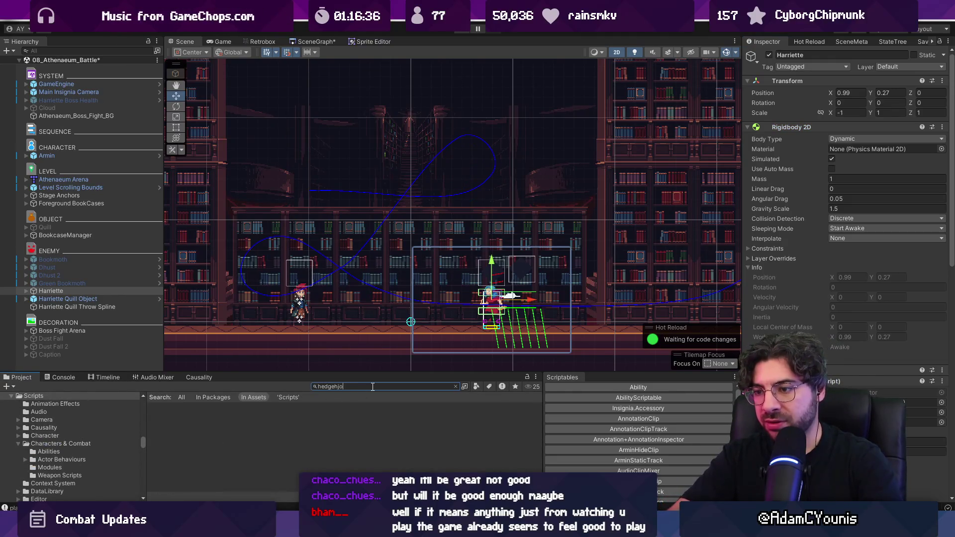
pyautogui.press('BackSpace')
pyautogui.press('BackSpace')
pyautogui.press('BackSpace')
pyautogui.write('me')
pyautogui.press('BackSpace')
pyautogui.write('arten')
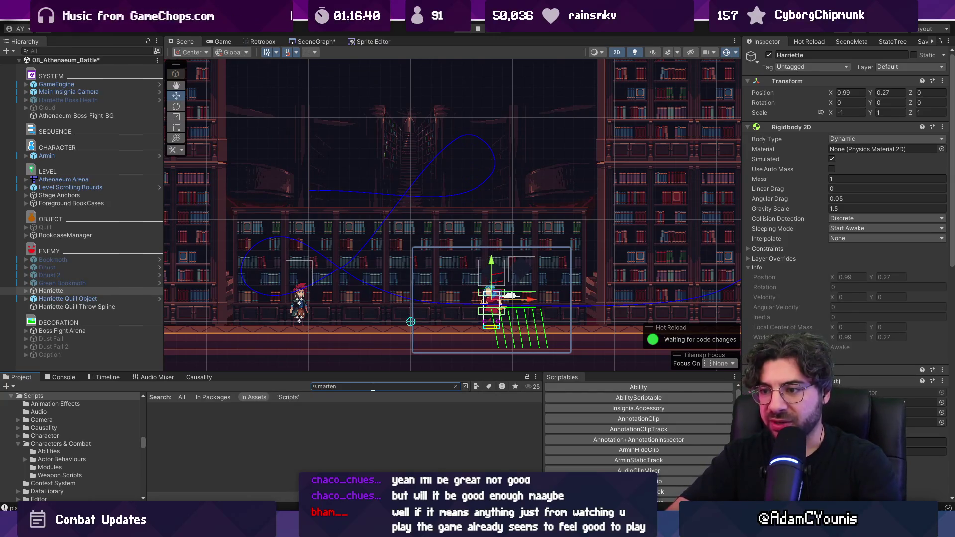
pyautogui.scroll(5, 246, 436)
pyautogui.doubleClick(217, 422)
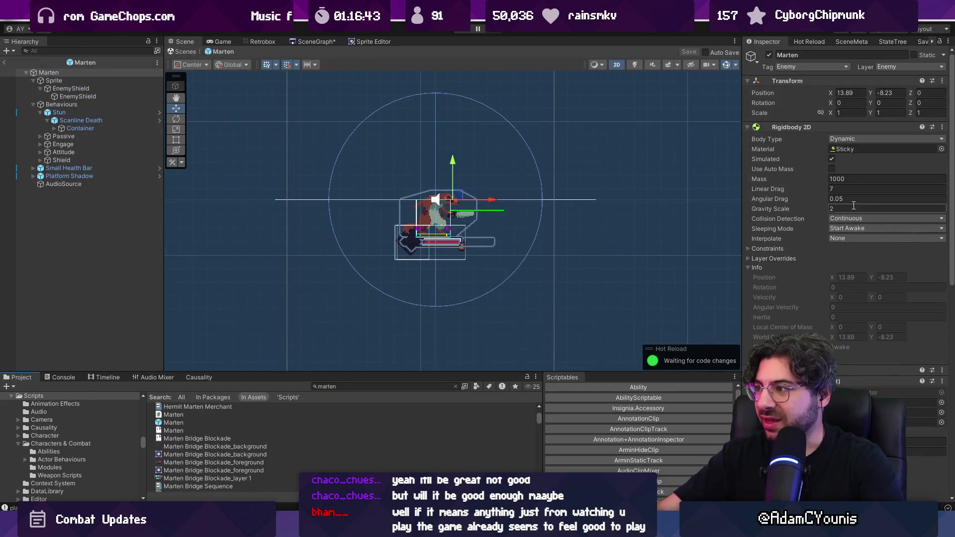
pyautogui.click(185, 52)
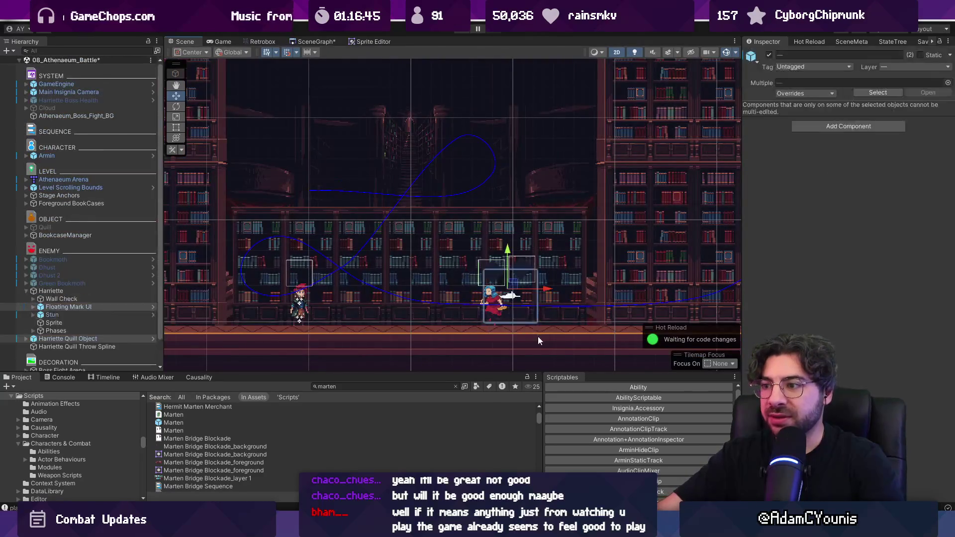
pyautogui.click(111, 294)
# Edit Harriette's Gravity Scale, then fight her with runs, slashes and an upward attack.
pyautogui.click(842, 209)
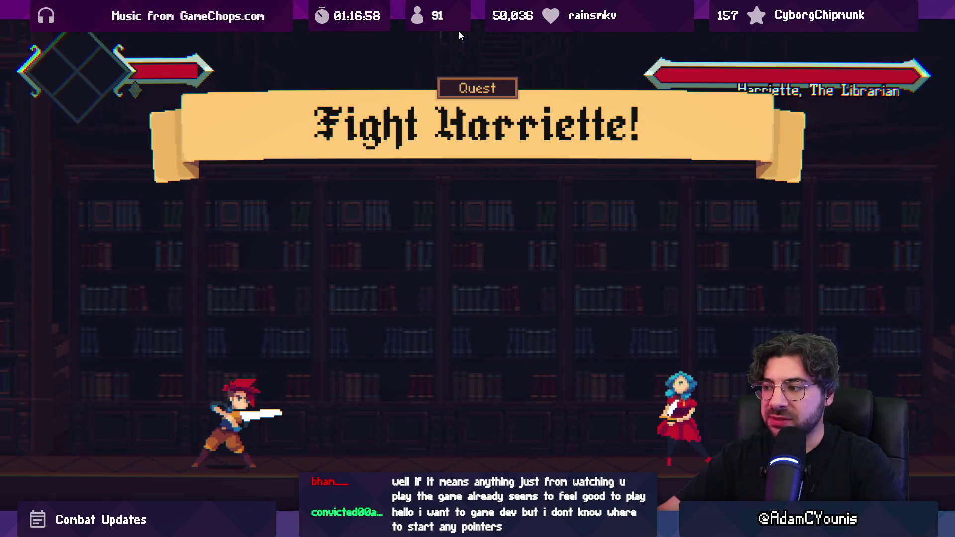
pyautogui.press('Right')
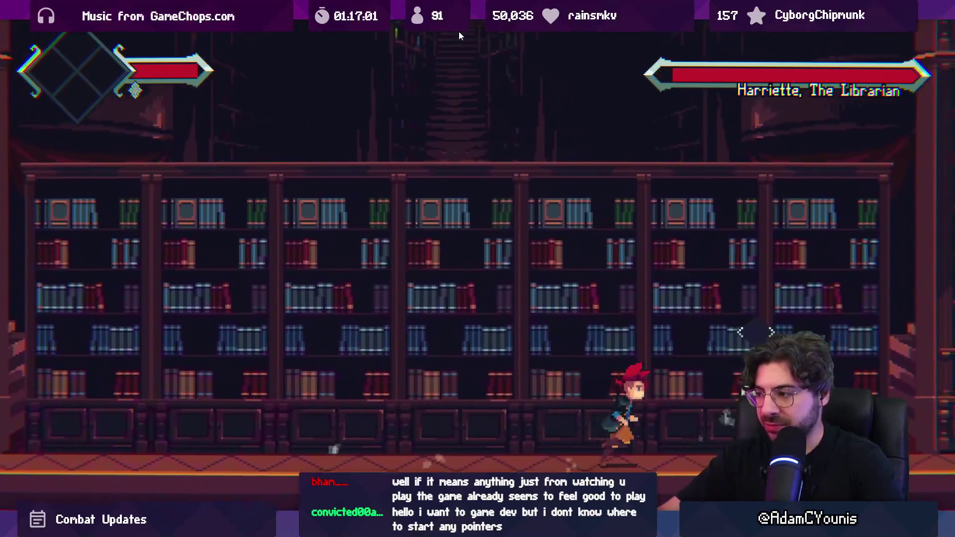
pyautogui.press('Right')
pyautogui.press('Left')
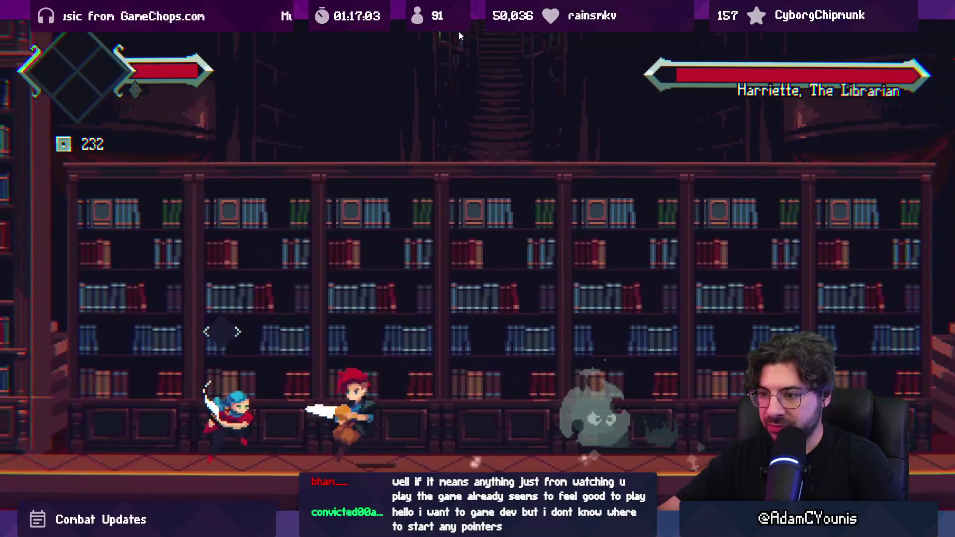
pyautogui.press('x')
pyautogui.press('space')
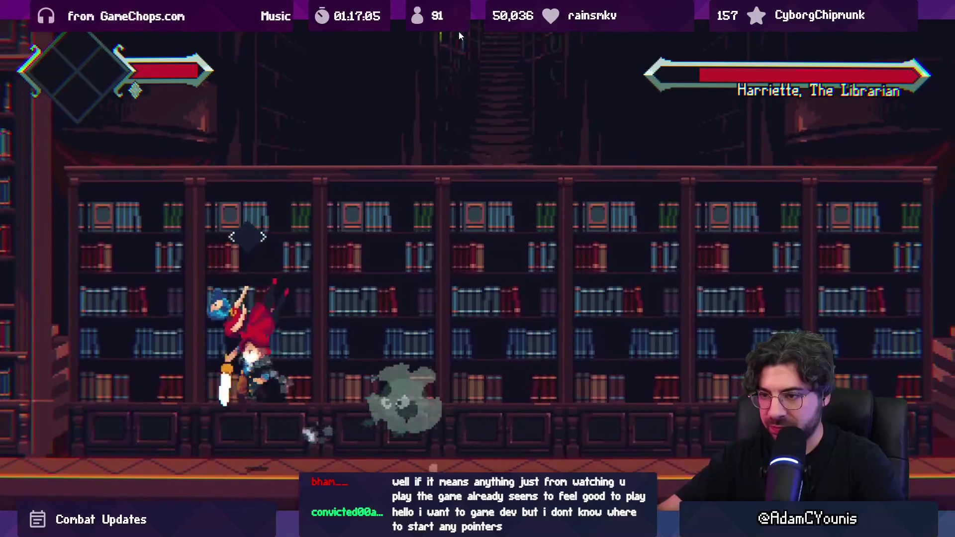
pyautogui.press('x')
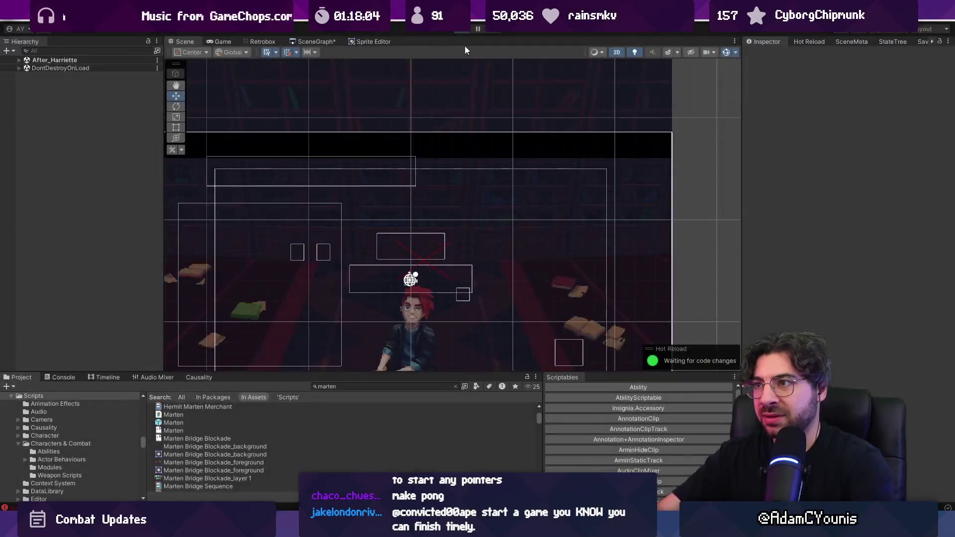
# Discard changes in the six render texture and Cloud Shader.mat files.
pyautogui.hotkey('alt', 'Tab')
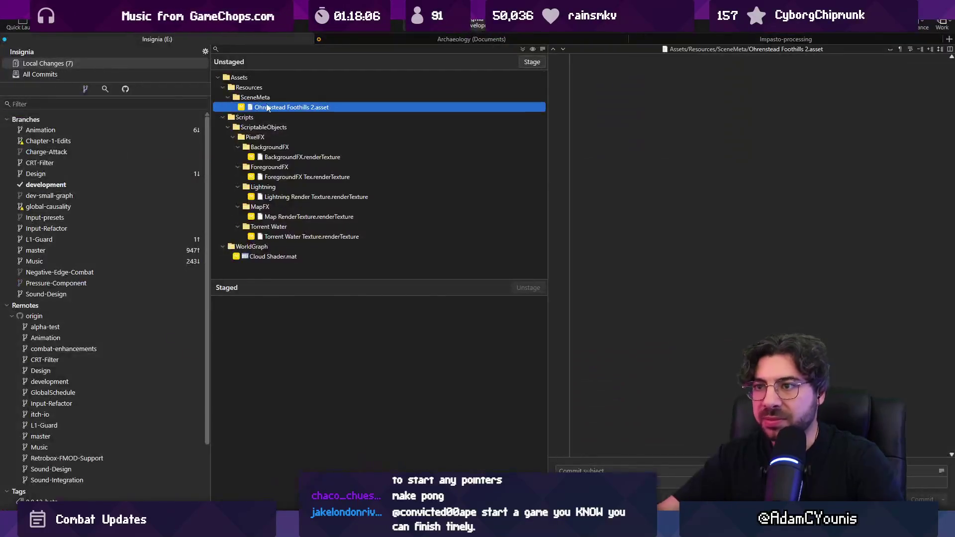
pyautogui.keyDown('shift'); pyautogui.click(298, 187); pyautogui.keyUp('shift')
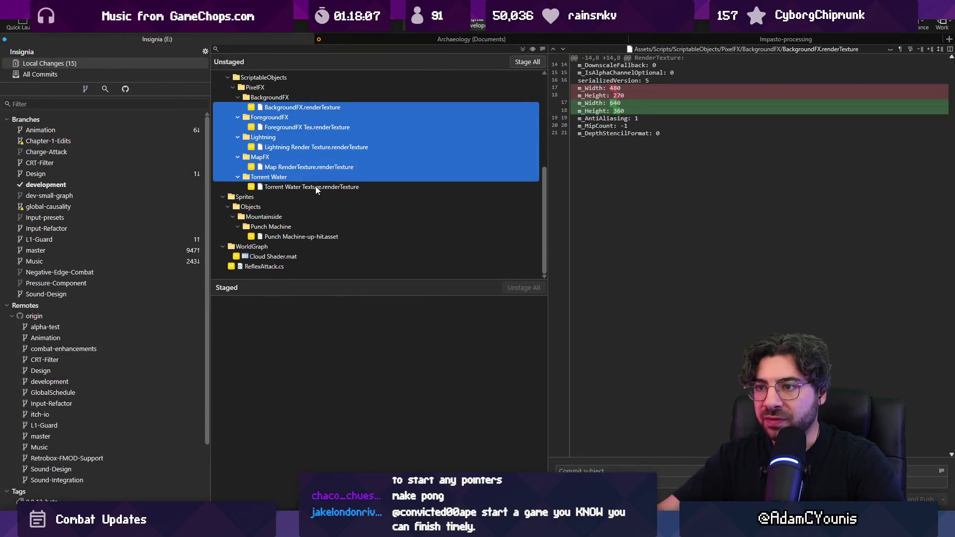
pyautogui.keyDown('ctrl'); pyautogui.click(296, 256); pyautogui.keyUp('ctrl')
pyautogui.hotkey('ctrl', 'BackSpace')
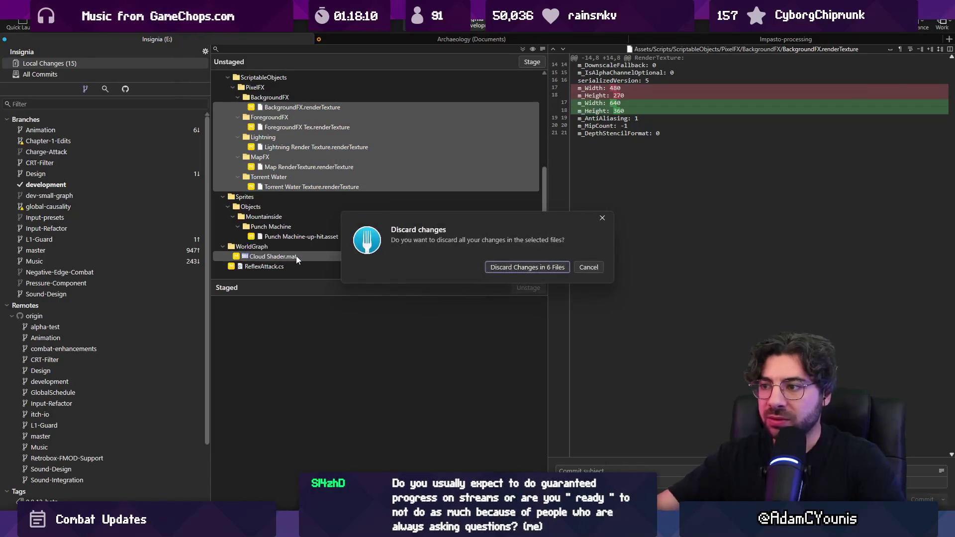
pyautogui.press('Return')
# Stage all remaining files, commit as 'Updates reflex attack to parry non-pressurable…', and push development.
pyautogui.click(531, 61)
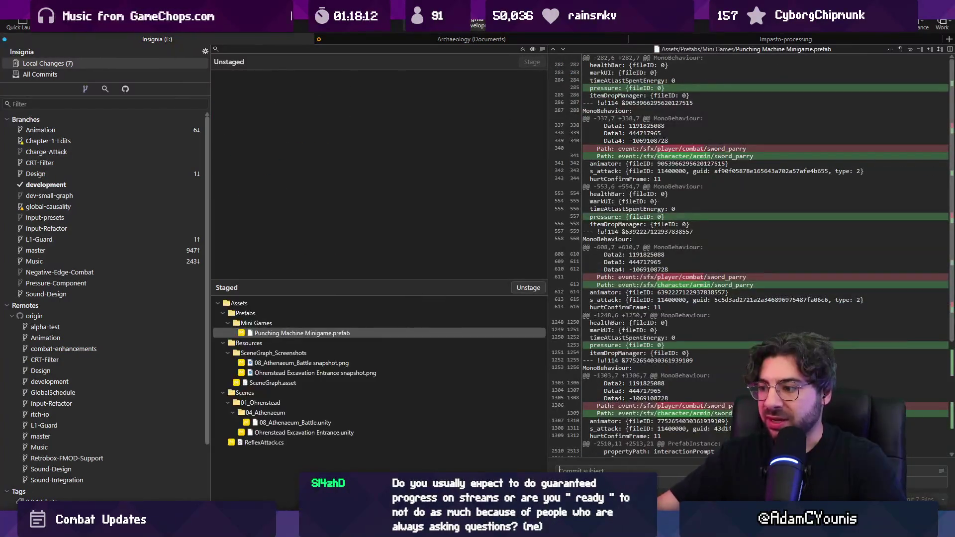
pyautogui.write('Updates refel')
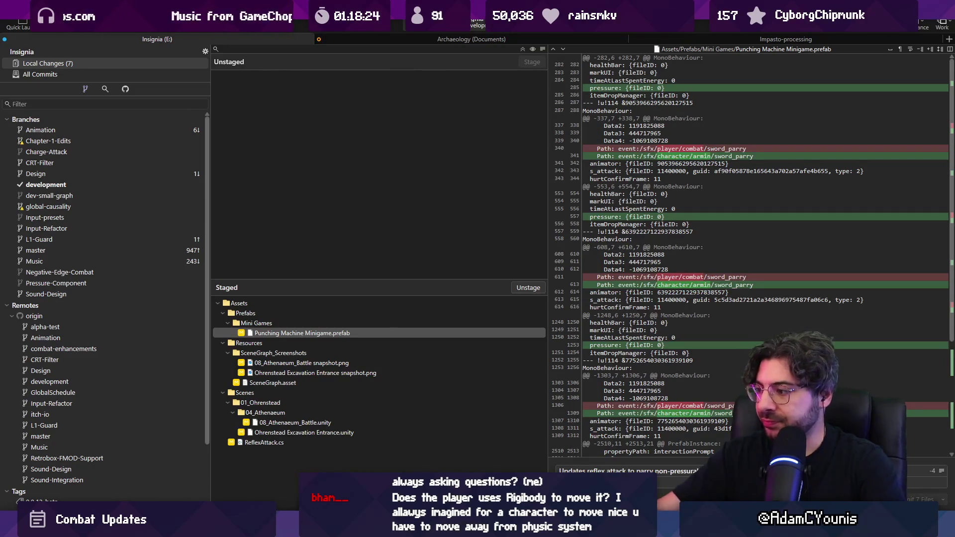
pyautogui.hotkey('ctrl', 'Return')
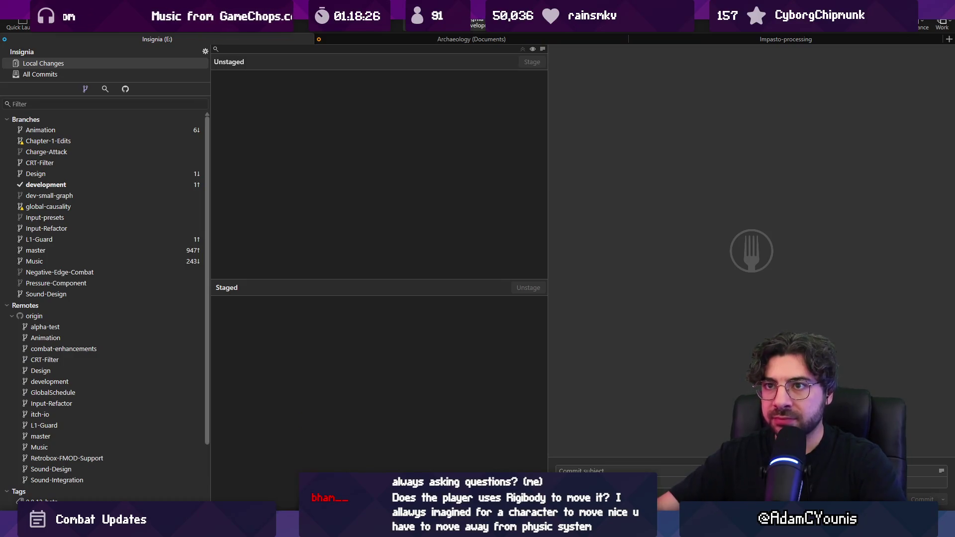
pyautogui.hotkey('ctrl', 'shift', 'p')
pyautogui.click(540, 291)
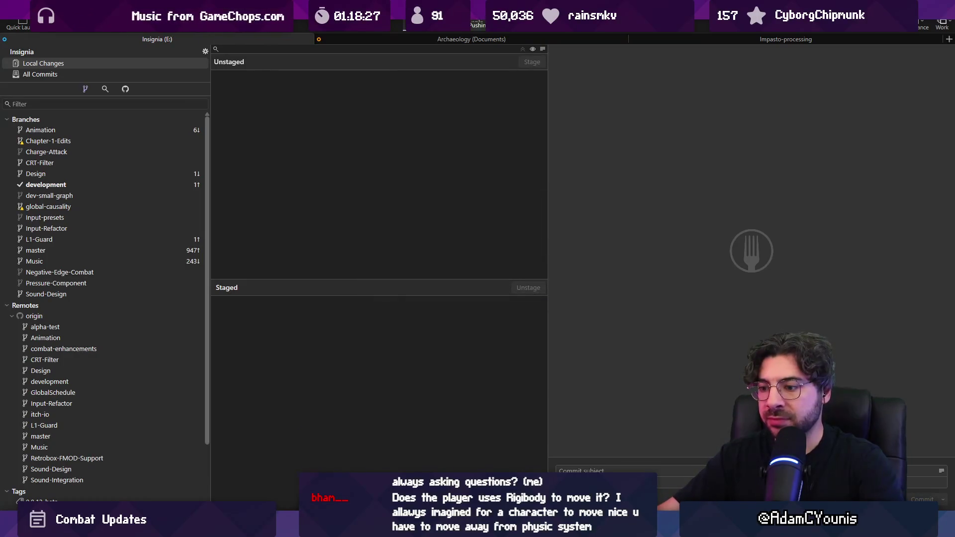
pyautogui.hotkey('alt', 'Tab')
# Open the Ohrenstead Golden Path scene from the SceneGraph level map and start playing it.
pyautogui.click(315, 41)
pyautogui.scroll(-5, 457, 169)
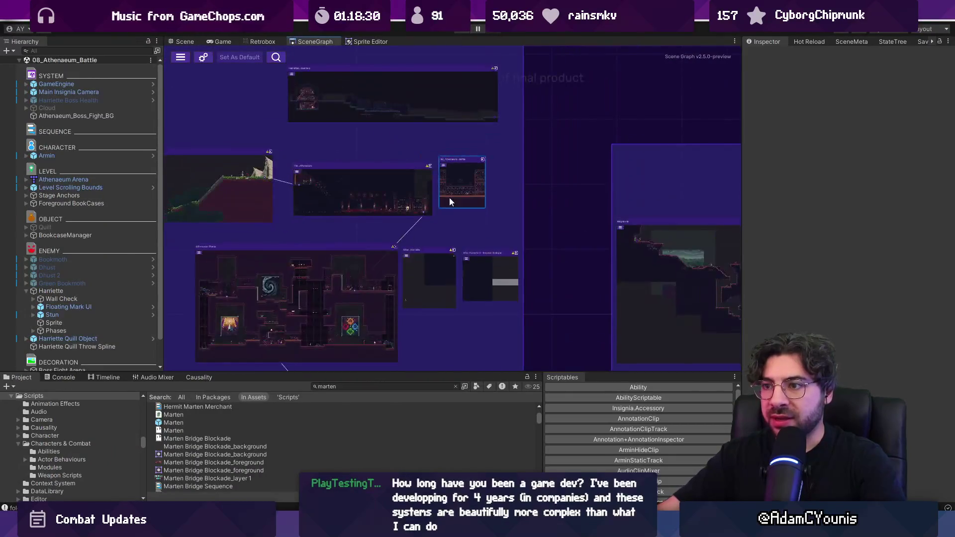
pyautogui.scroll(5, 536, 210)
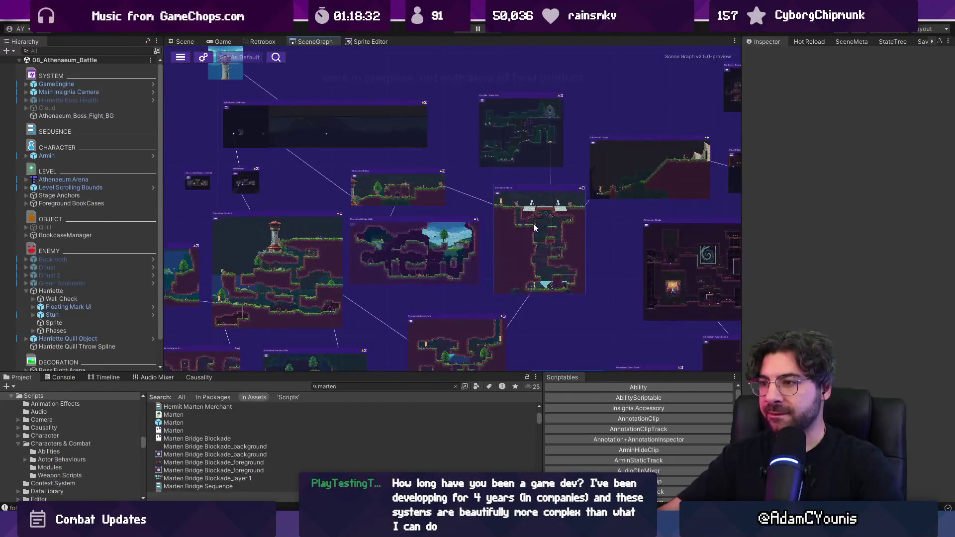
pyautogui.scroll(3, 442, 259)
pyautogui.moveTo(462, 202)
pyautogui.mouseDown()
pyautogui.moveTo(285, 93)
pyautogui.moveTo(476, 155)
pyautogui.mouseUp()
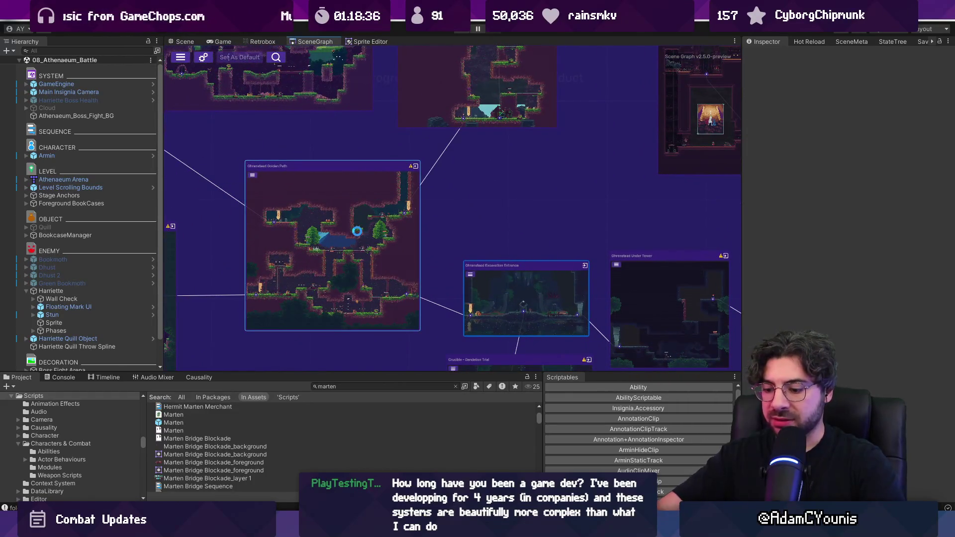
pyautogui.doubleClick(357, 231)
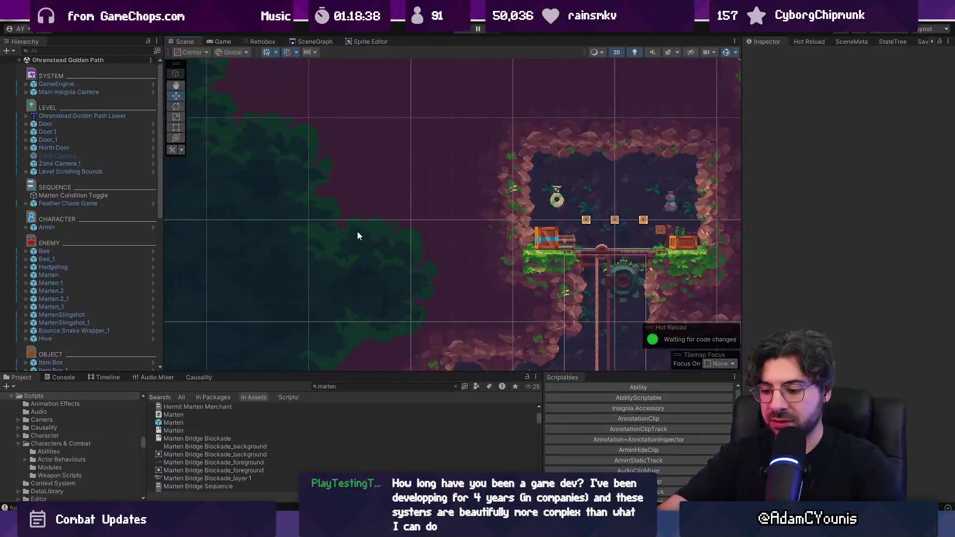
pyautogui.hotkey('ctrl', 'p')
# Run right and jump up to the sky-lit area, then drop to the bridge and attack the beast.
pyautogui.press('Right')
pyautogui.press('z')
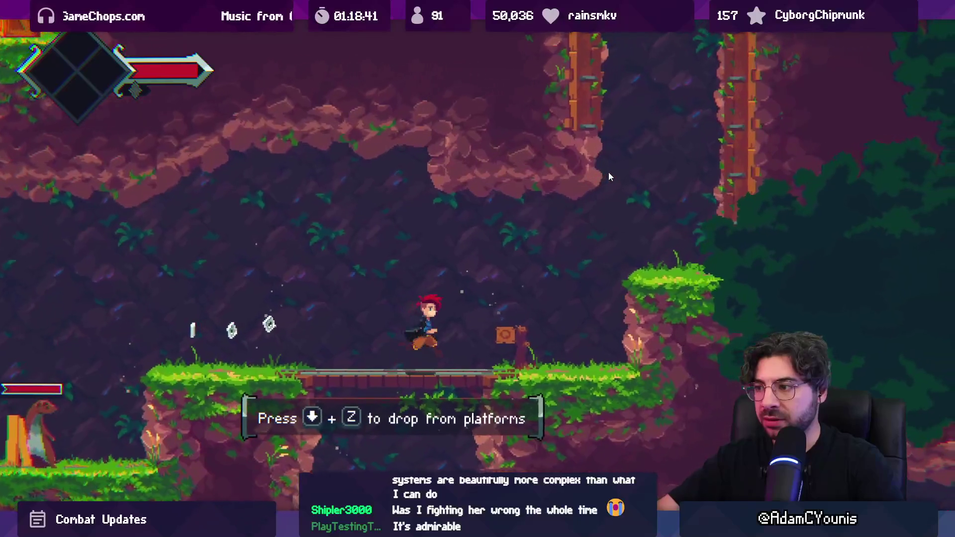
pyautogui.press('x')
pyautogui.press('z')
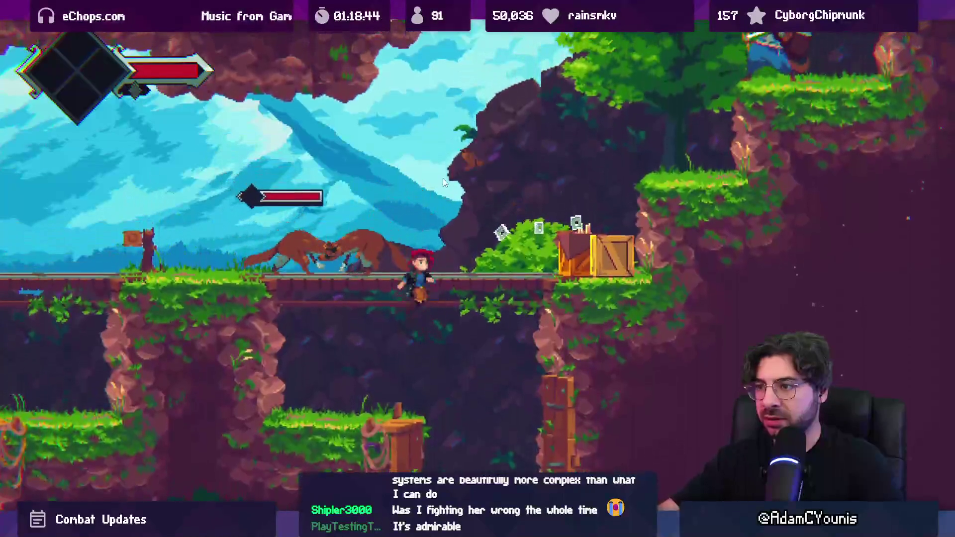
pyautogui.press('Left')
pyautogui.press('x')
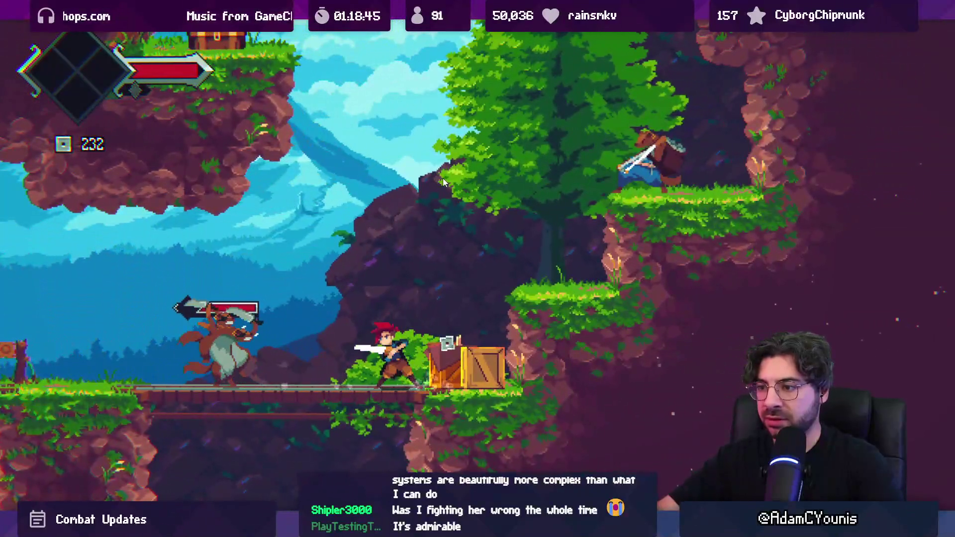
# Advance along the bridge slashing the beast enemies until they are finished off.
pyautogui.press('x')
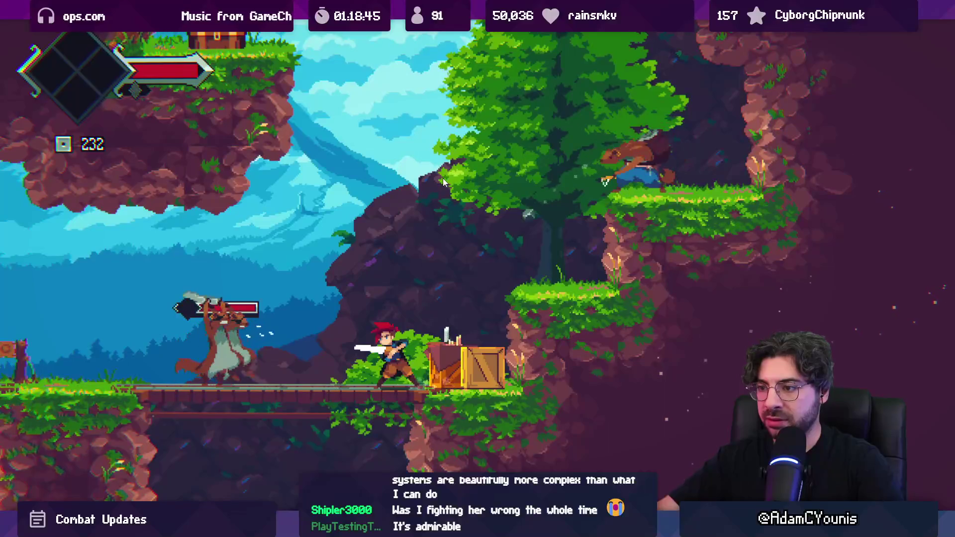
pyautogui.press('x')
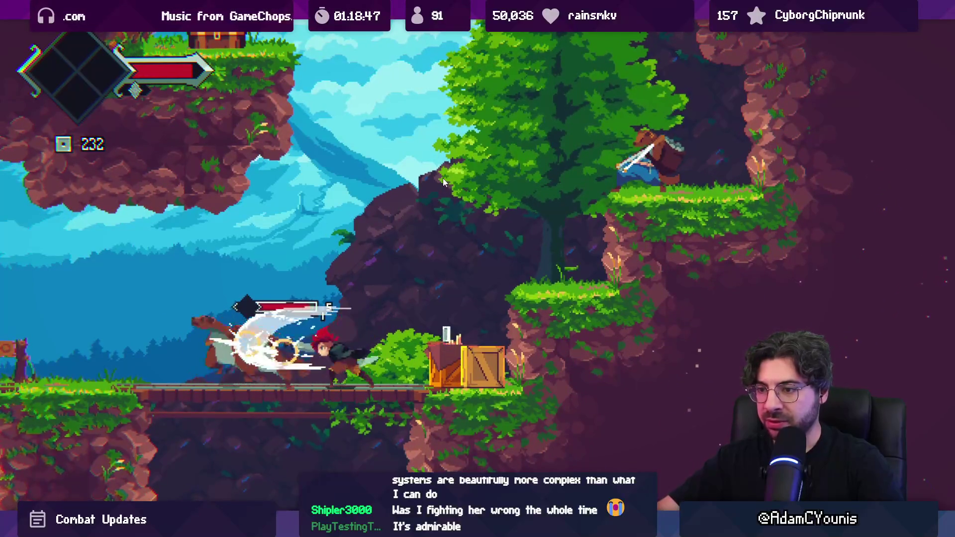
pyautogui.press('x')
pyautogui.press('Right')
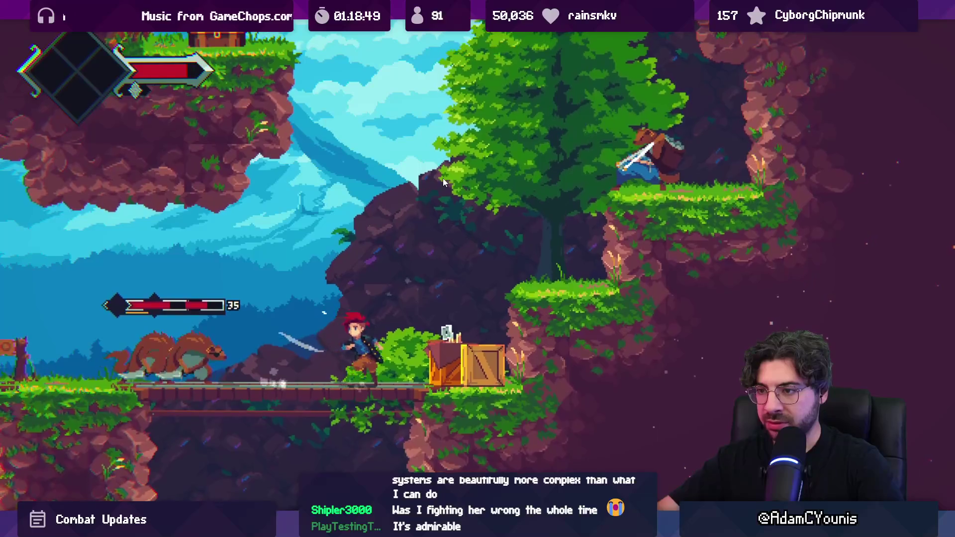
pyautogui.press('x')
pyautogui.press('x')
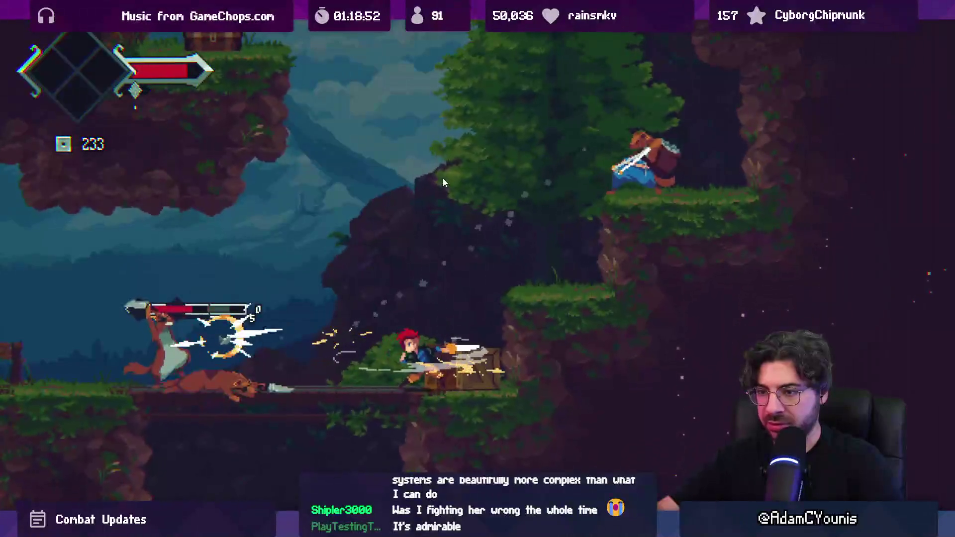
pyautogui.press('x')
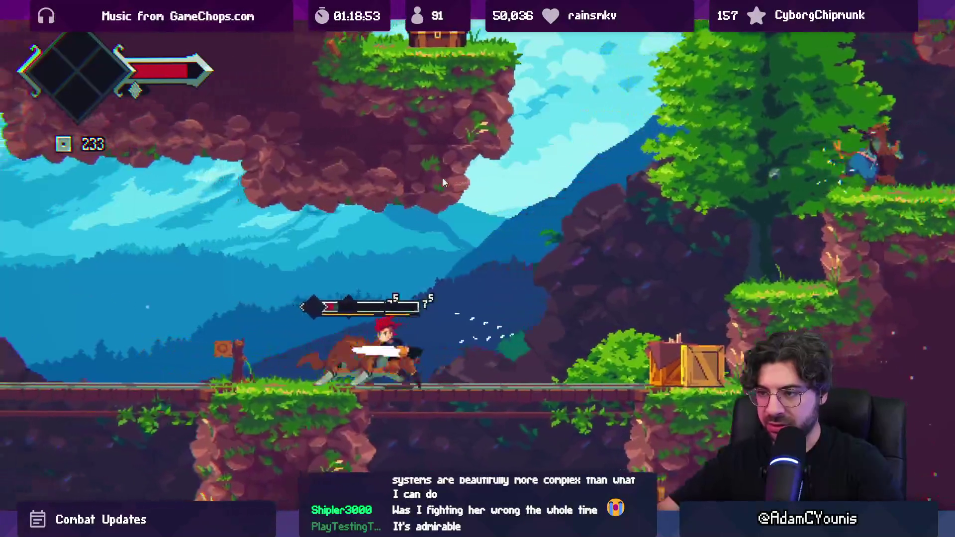
pyautogui.press('Left')
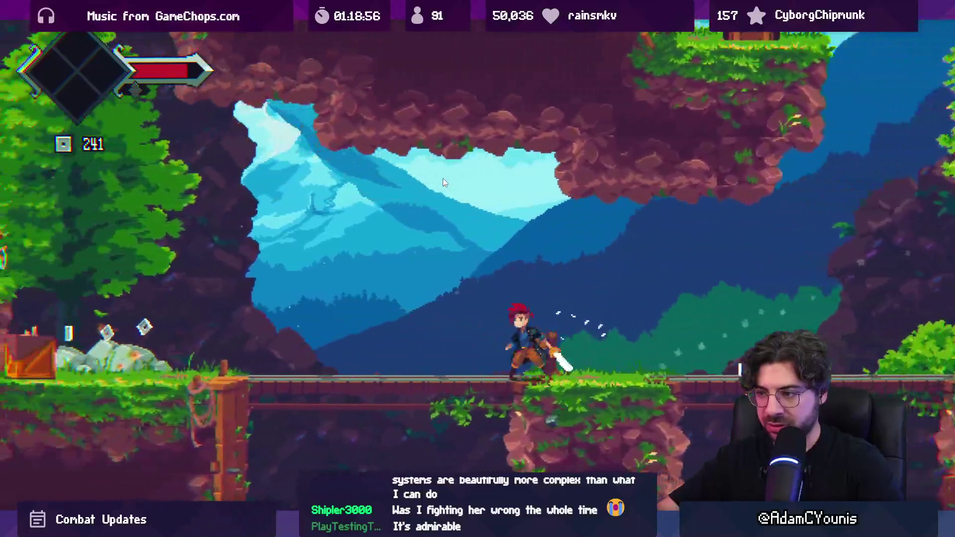
pyautogui.press('Left')
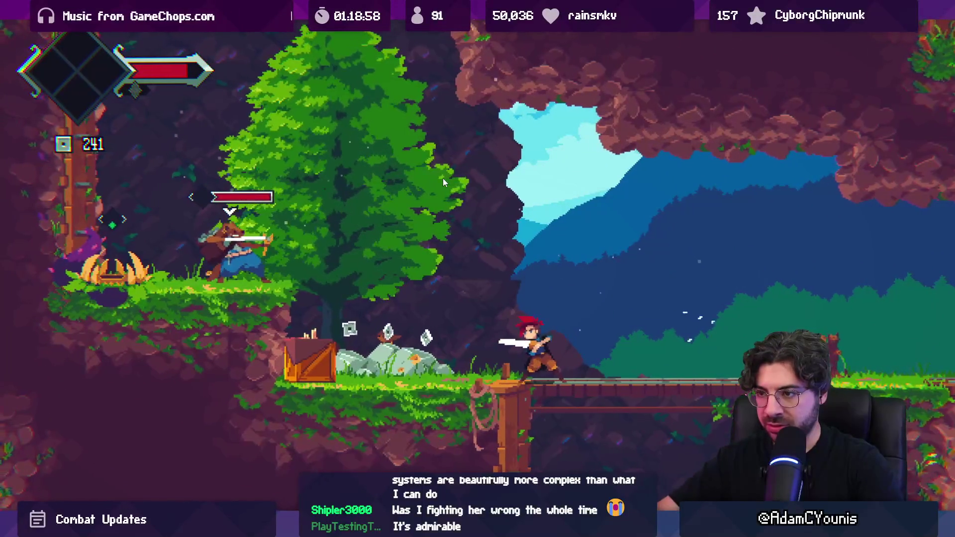
# Turn and swing the sword while dodging left and right.
pyautogui.press('Right')
pyautogui.press('x')
pyautogui.press('Left')
pyautogui.press('x')
pyautogui.press('Right')
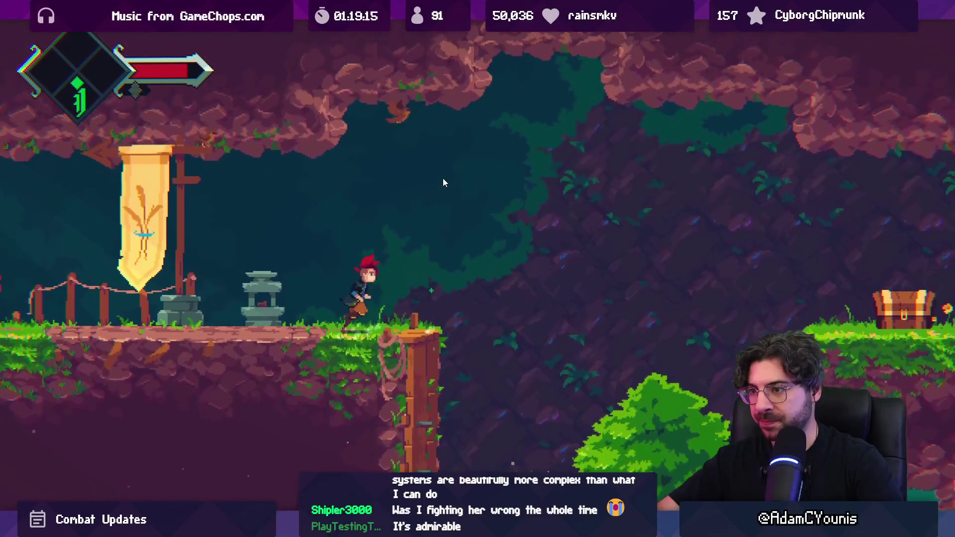
# Run left into the next room, jump over the pit and slash mid-air, returning to the left ledge.
pyautogui.press('Left')
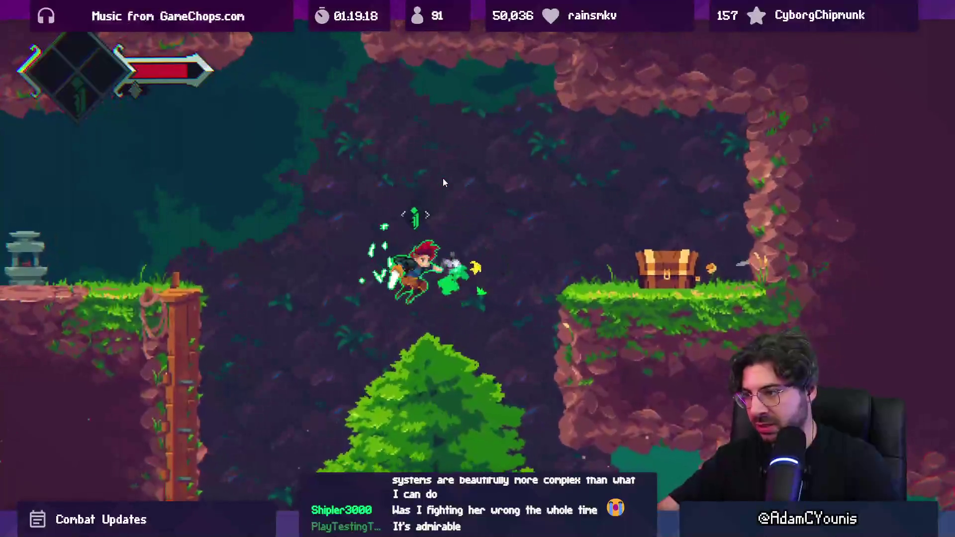
pyautogui.press('space')
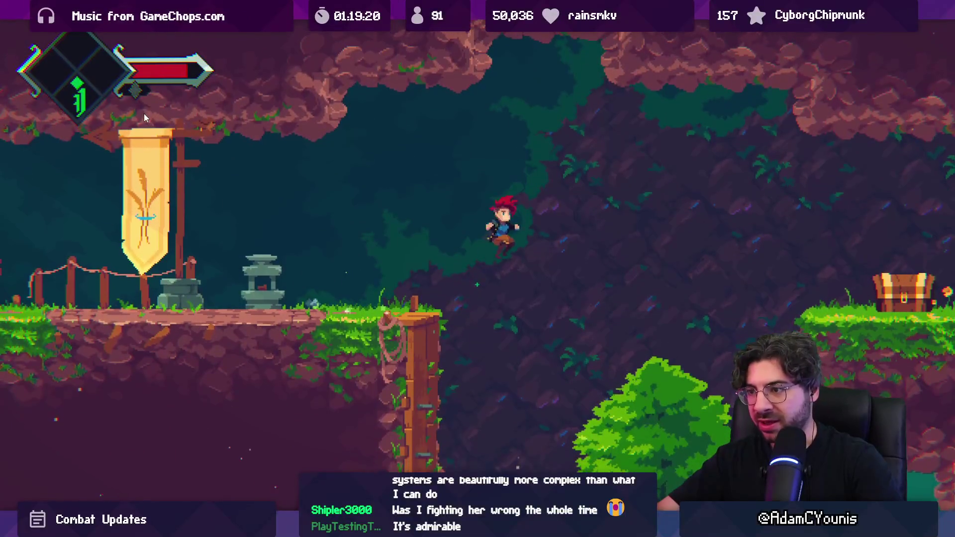
pyautogui.press('x')
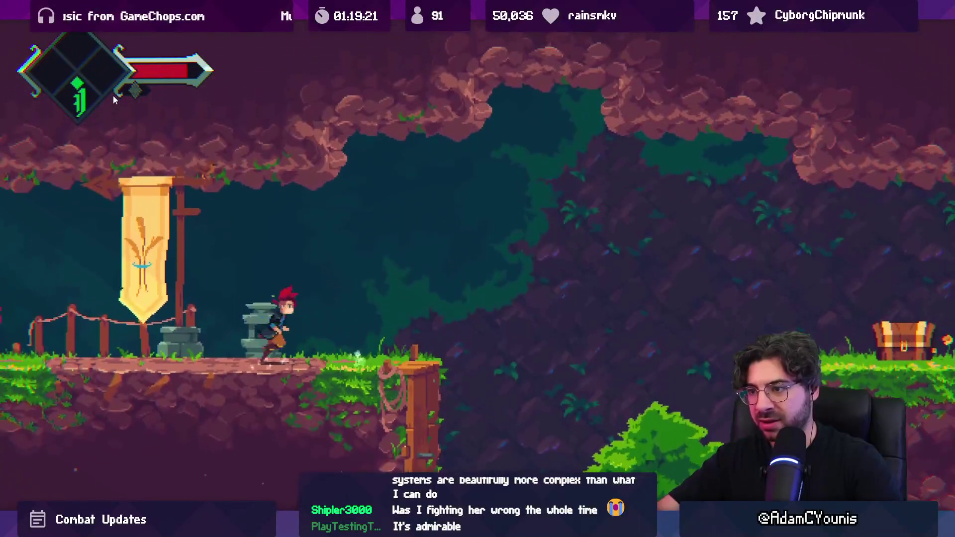
pyautogui.press('Right')
pyautogui.press('space')
pyautogui.press('x')
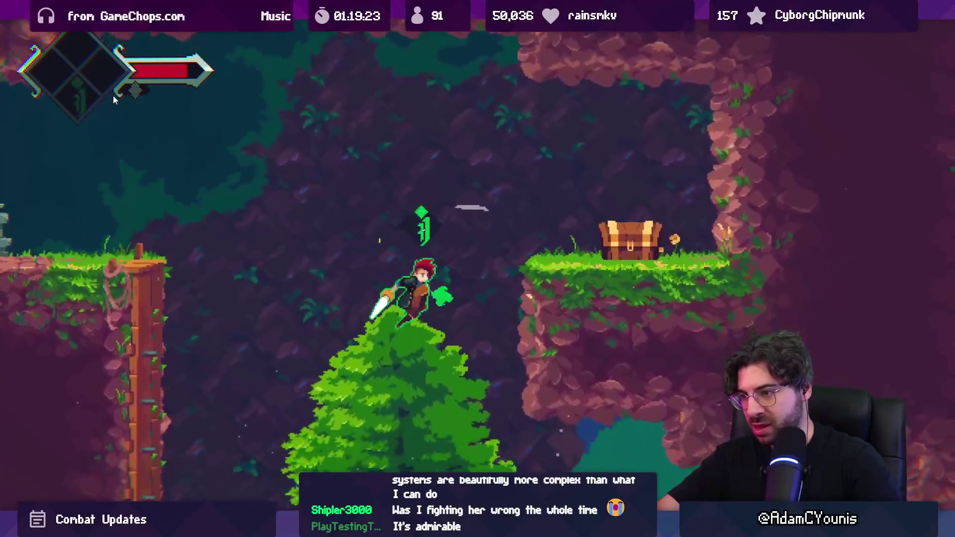
pyautogui.press('Left')
pyautogui.press('space')
# Jump onto the treetop, cross the bridge toward the bee and fire a special slash, reaching 251 currency.
pyautogui.press('Right')
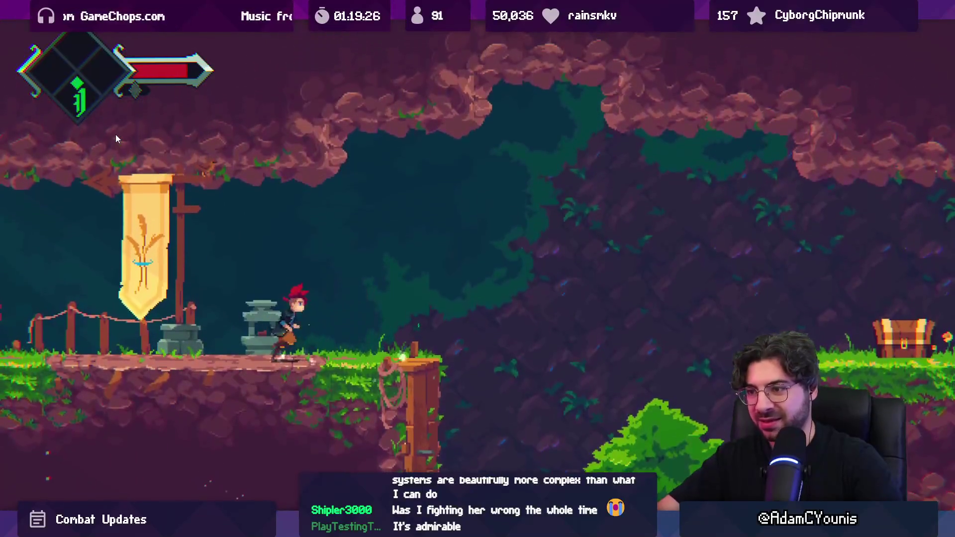
pyautogui.press('space')
pyautogui.press('x')
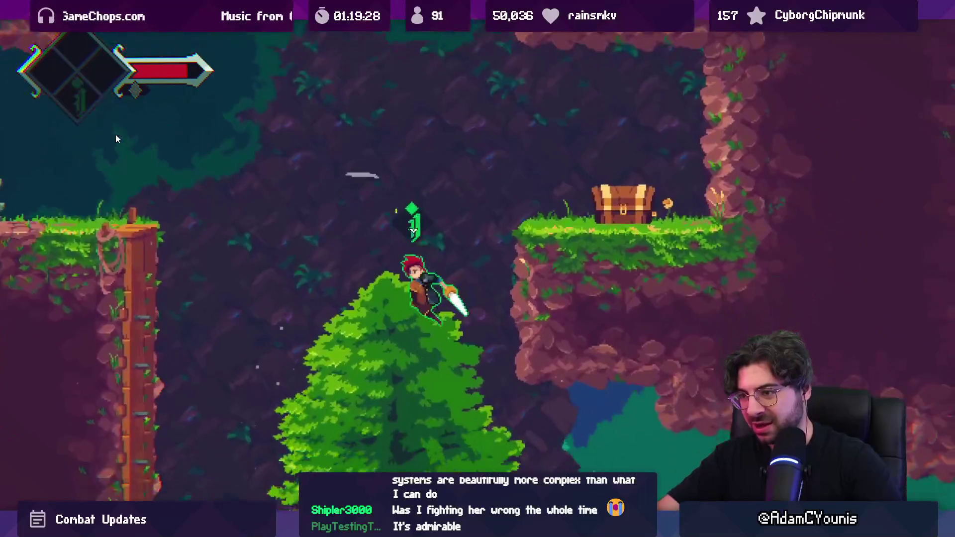
pyautogui.press('Right')
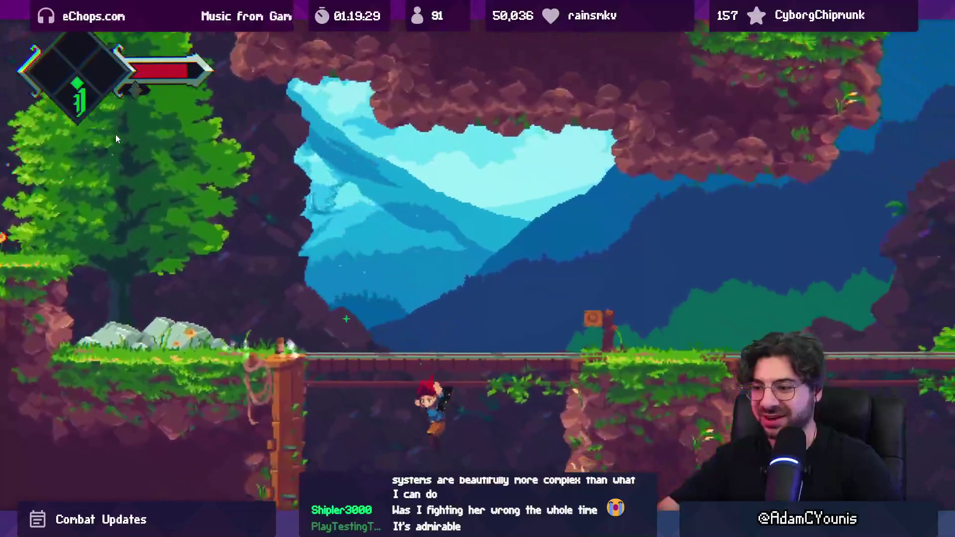
pyautogui.press('Left')
pyautogui.press('Left')
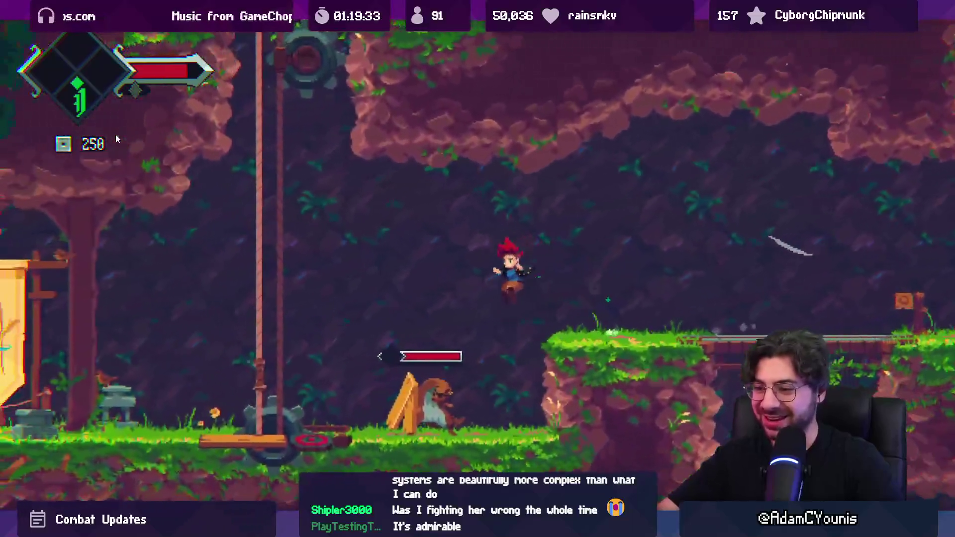
pyautogui.press('x')
pyautogui.press('x')
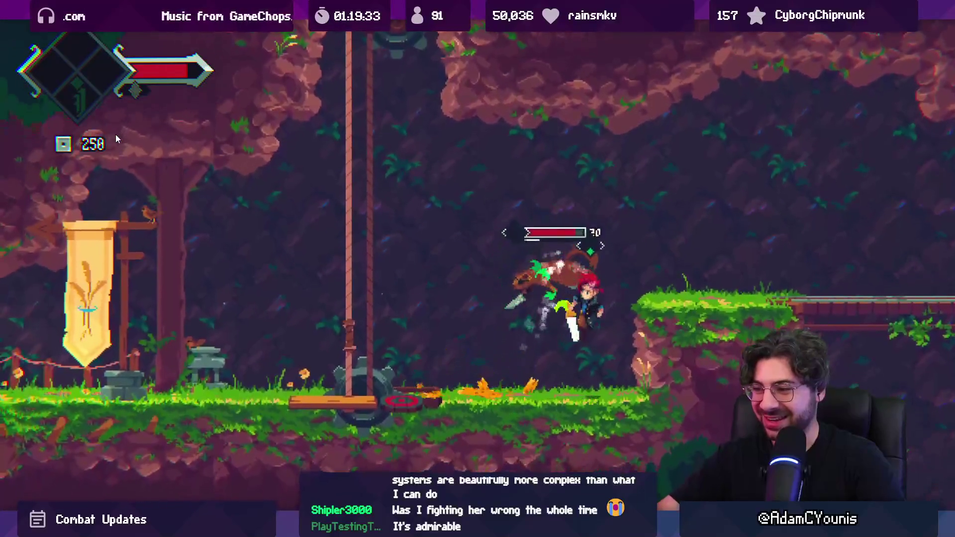
pyautogui.press('x')
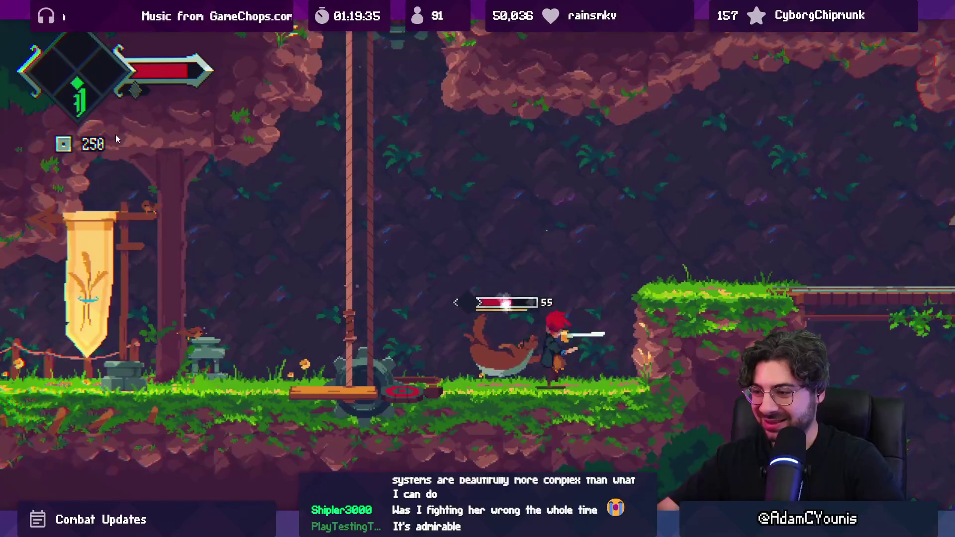
pyautogui.hotkey('shift', 'space')
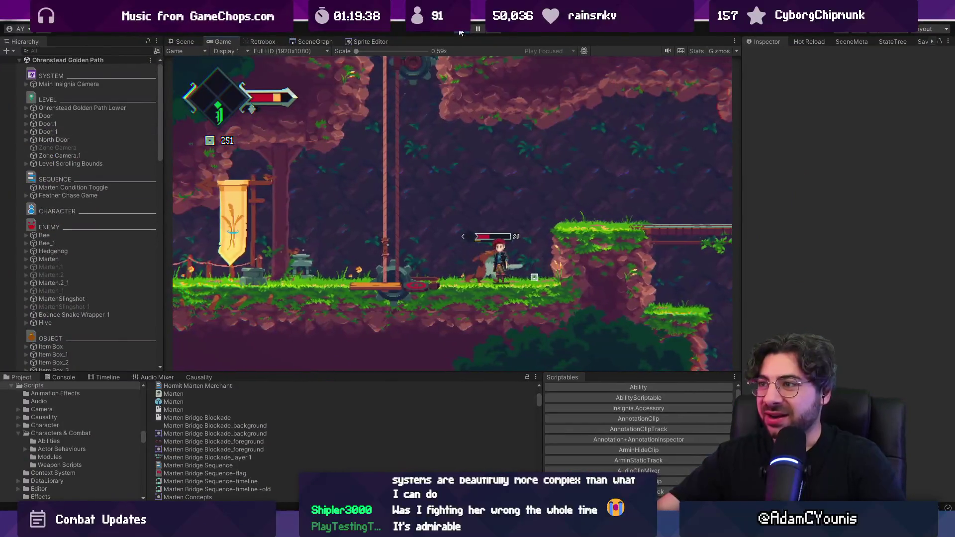
# Stop the game and review Fork's changed files, from Cloud Shader.mat to ForegroundFX.
pyautogui.hotkey('ctrl', 'p')
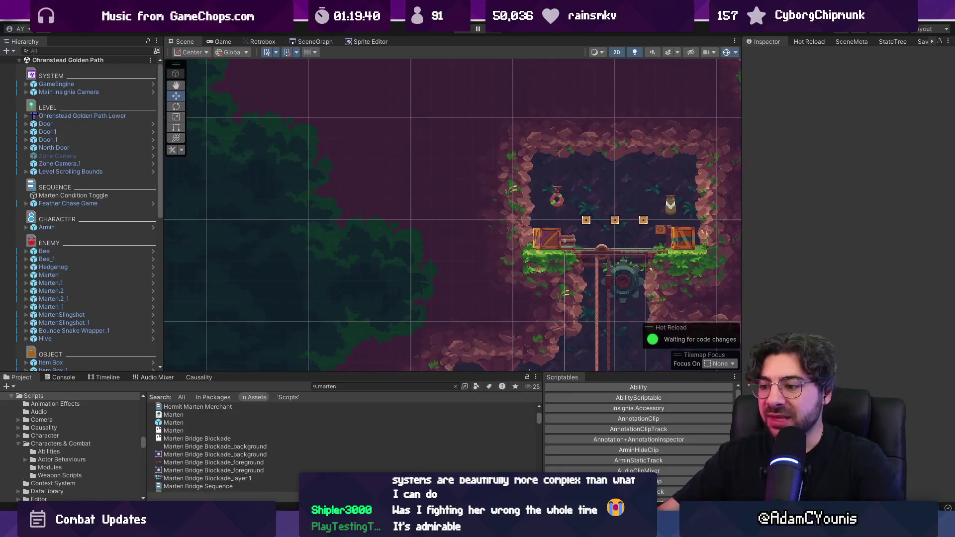
pyautogui.hotkey('alt', 'Tab')
pyautogui.click(351, 249)
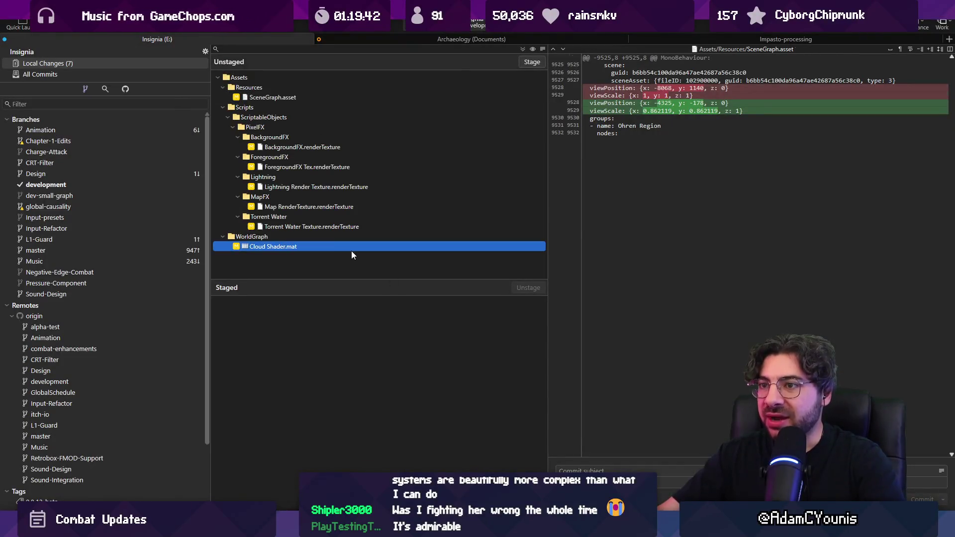
pyautogui.keyDown('shift'); pyautogui.click(332, 155); pyautogui.keyUp('shift')
# Glance back at Unity, then move to the IndieTales Videos design file in Figma.
pyautogui.hotkey('alt', 'Tab')
pyautogui.scroll(-3, 454, 273)
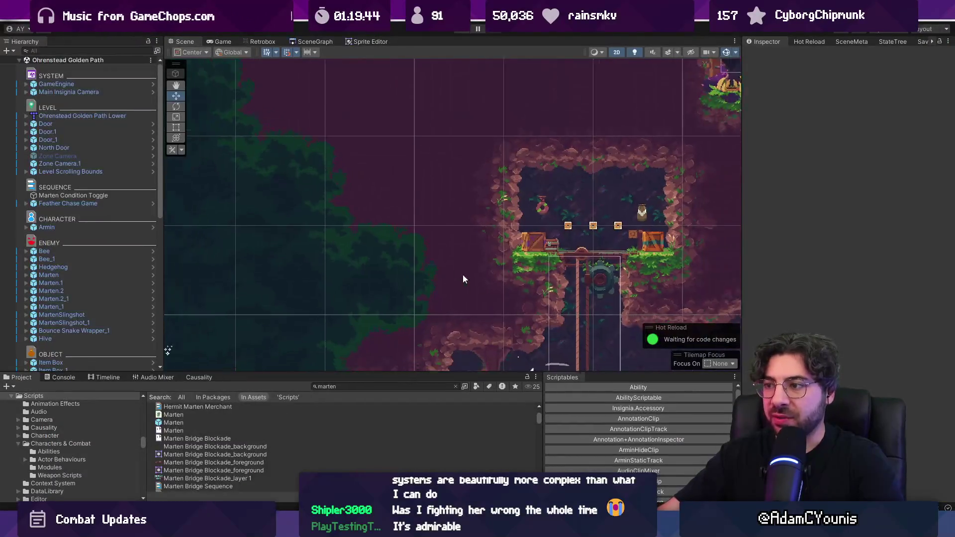
pyautogui.hotkey('alt', 'Tab')
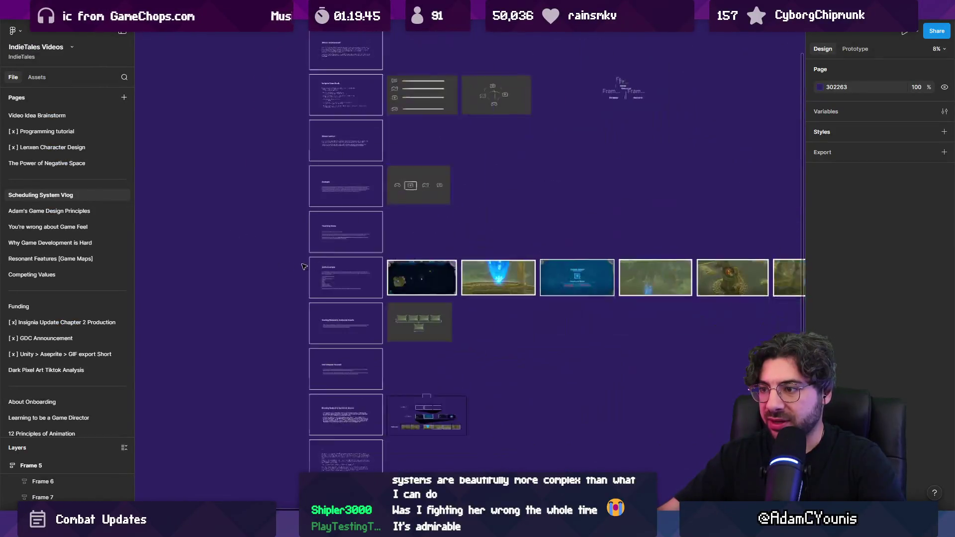
# Switch to the Insignia Working Design Document and view the Combat System pressure-bar and old-model notes.
pyautogui.click(34, 148)
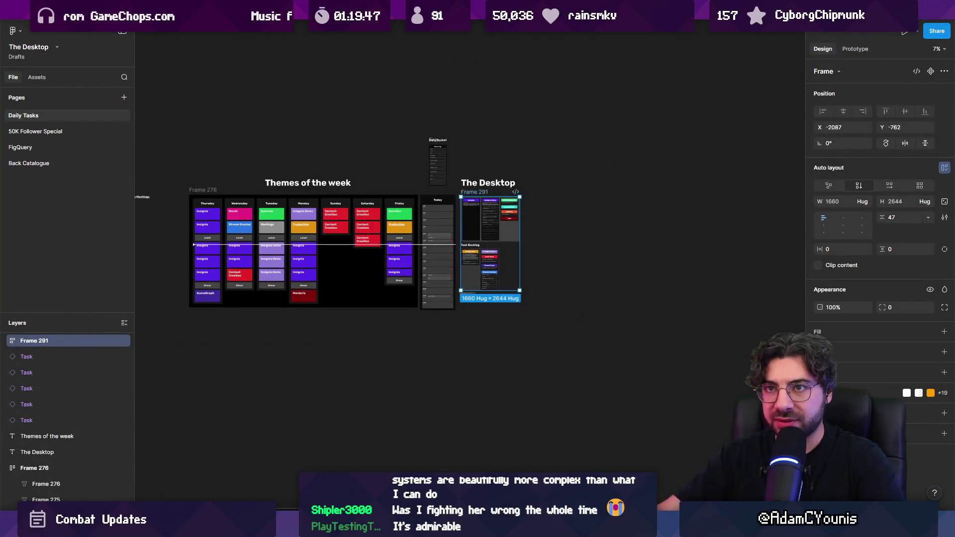
pyautogui.click(26, 195)
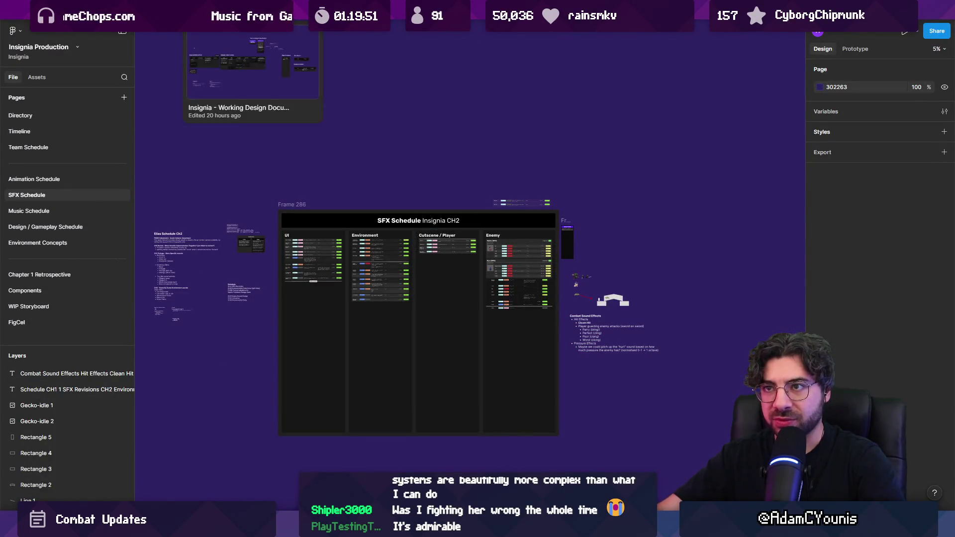
pyautogui.click(254, 10)
pyautogui.scroll(5, 268, 267)
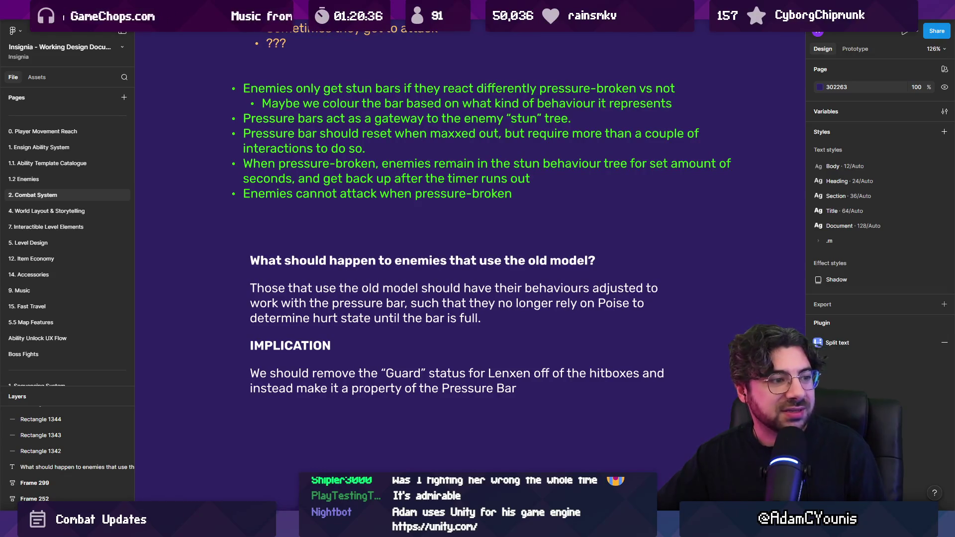
pyautogui.keyDown('ctrl'); pyautogui.scroll(-5, 394, 309); pyautogui.keyUp('ctrl')
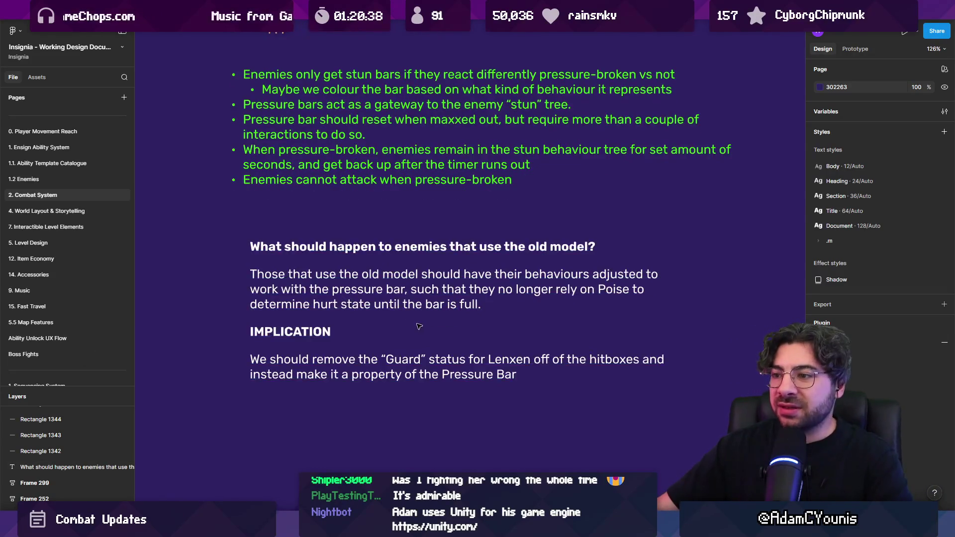
# Back in Unity, enlarge the Scene view and select Atmosphere, Athenaeum Road Reconcept BG and Ohrenstead Foothills Background.
pyautogui.hotkey('alt', 'Tab')
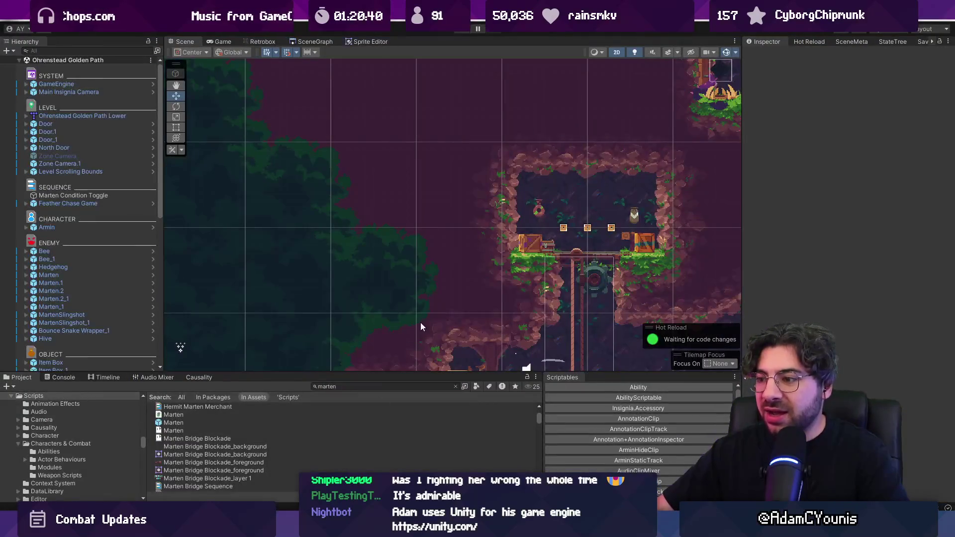
pyautogui.moveTo(429, 369); pyautogui.dragTo(429, 397)
pyautogui.scroll(-2, 398, 235)
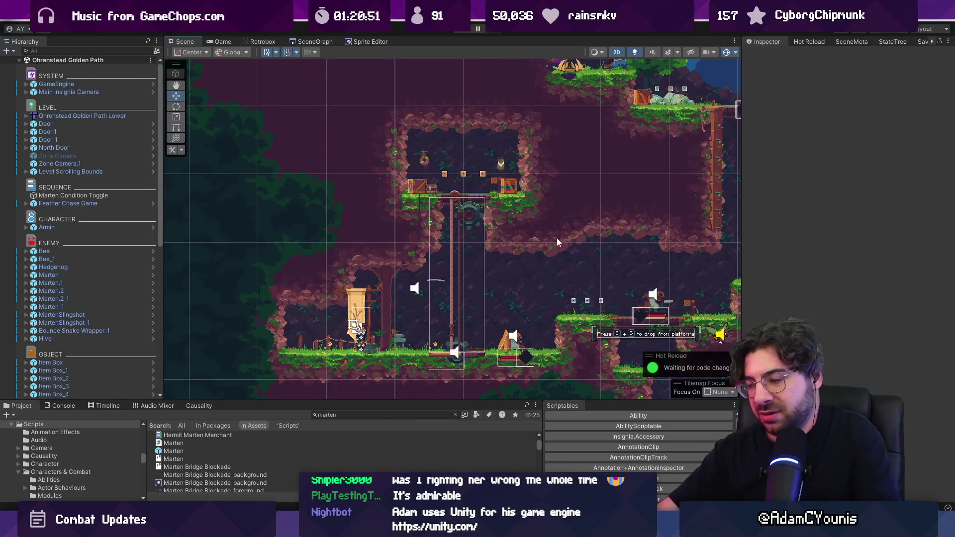
pyautogui.scroll(5, 394, 260)
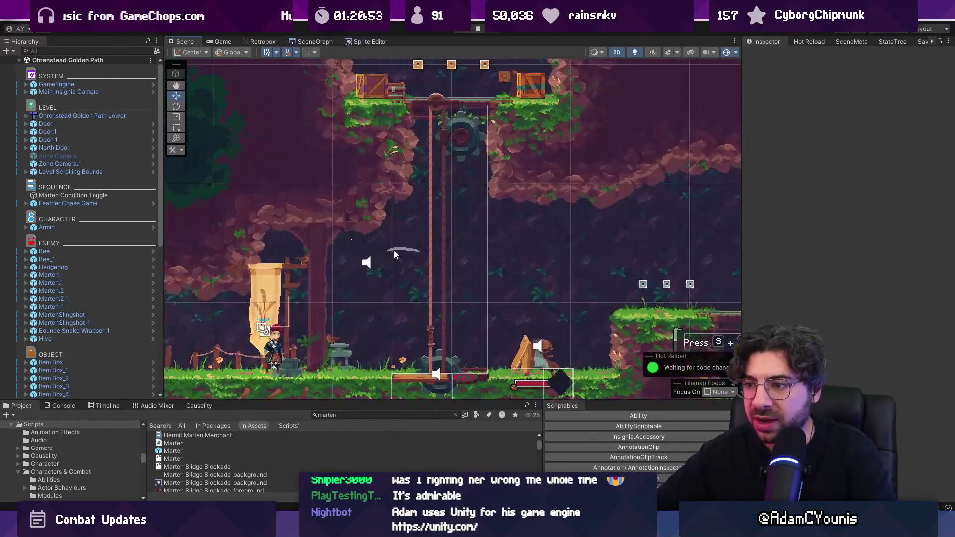
pyautogui.scroll(-2, 357, 245)
pyautogui.click(387, 252)
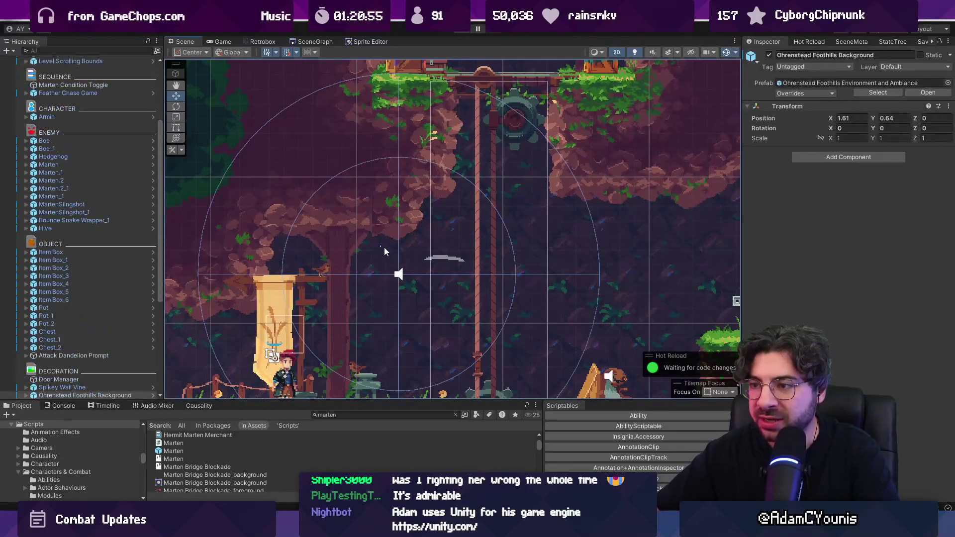
pyautogui.click(380, 247)
pyautogui.click(380, 247)
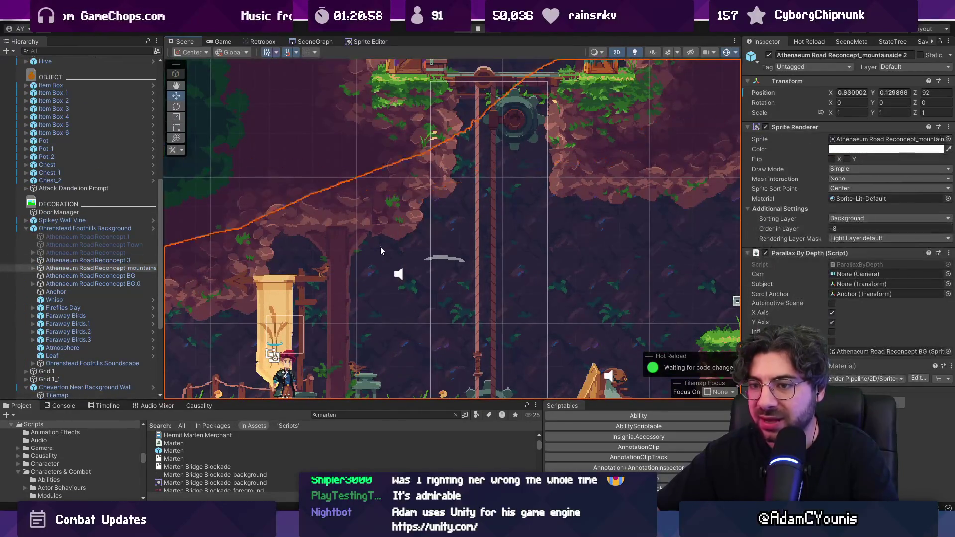
pyautogui.click(380, 246)
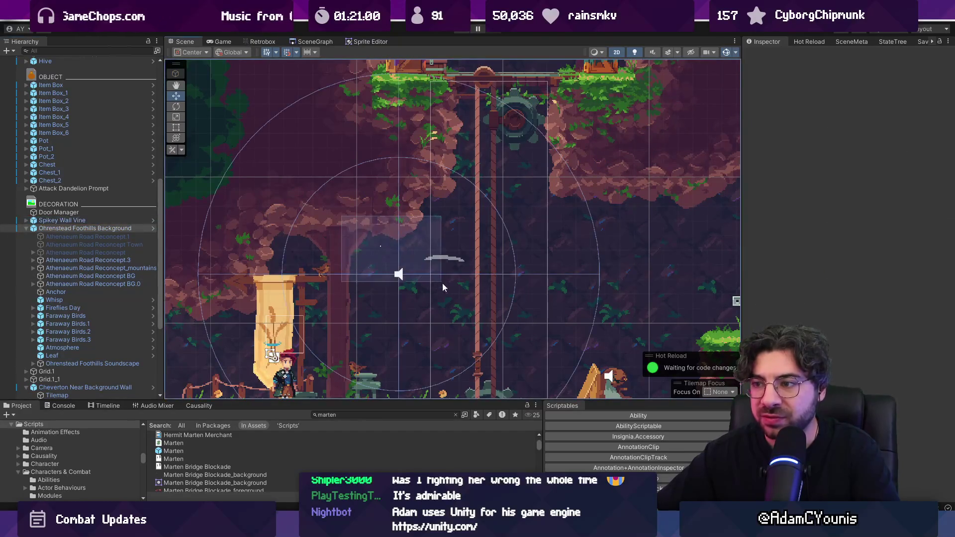
# Select the objects around the tree, including the Firefly sprite, cycle back to Atmosphere and pan out.
pyautogui.moveTo(517, 355)
pyautogui.mouseDown()
pyautogui.moveTo(306, 135)
pyautogui.moveTo(277, 128)
pyautogui.mouseUp()
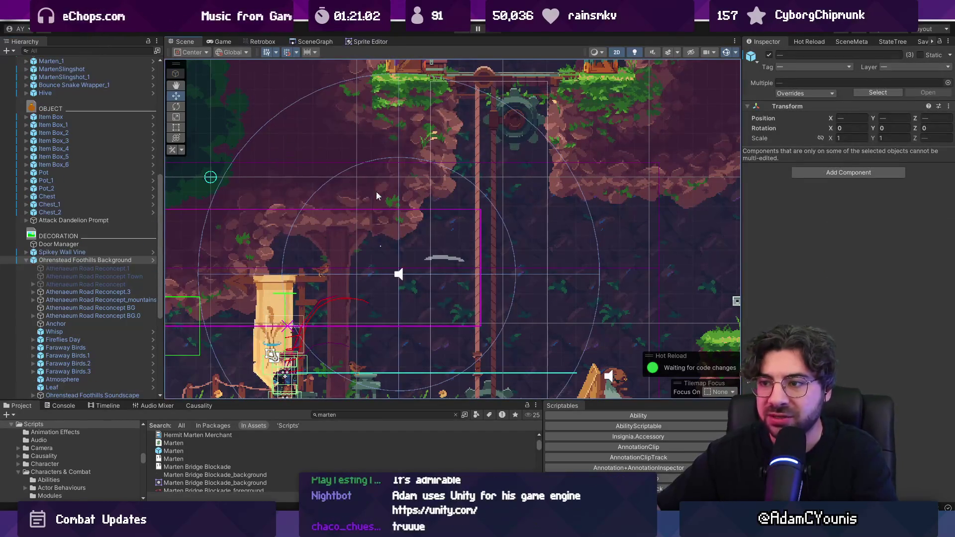
pyautogui.scroll(2, 389, 246)
pyautogui.scroll(10, 389, 242)
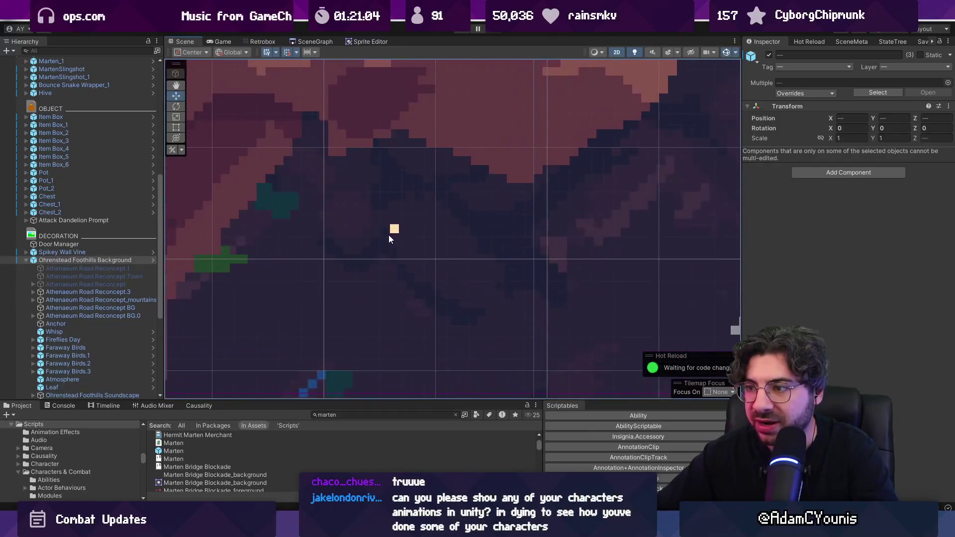
pyautogui.click(393, 228)
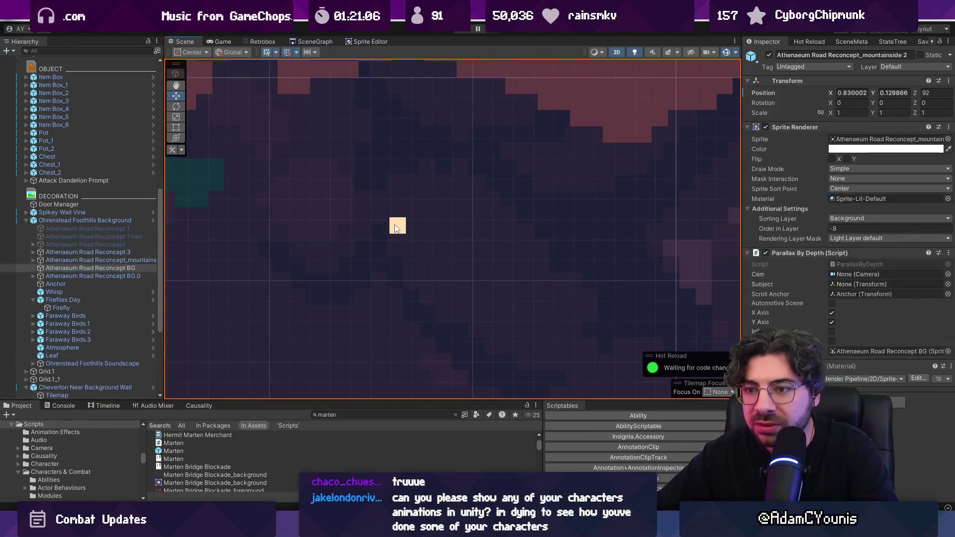
pyautogui.click(396, 228)
pyautogui.click(396, 228)
pyautogui.click(395, 228)
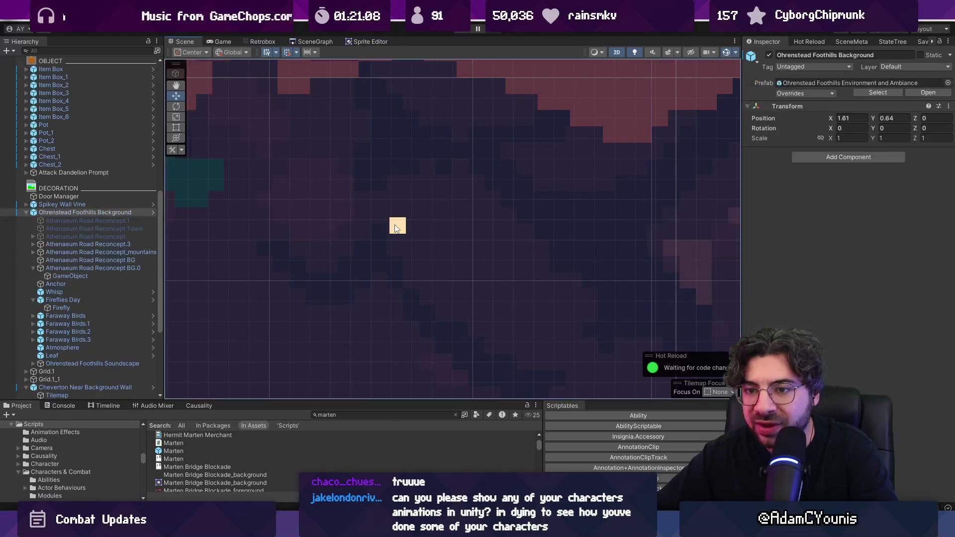
pyautogui.click(395, 228)
pyautogui.click(395, 228)
pyautogui.scroll(-10, 395, 228)
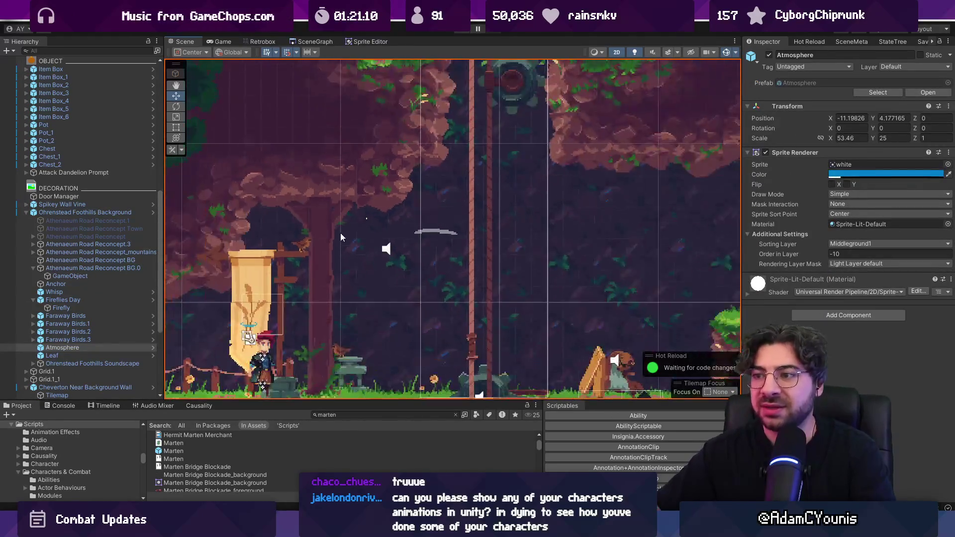
pyautogui.moveTo(482, 221); pyautogui.dragTo(348, 186)
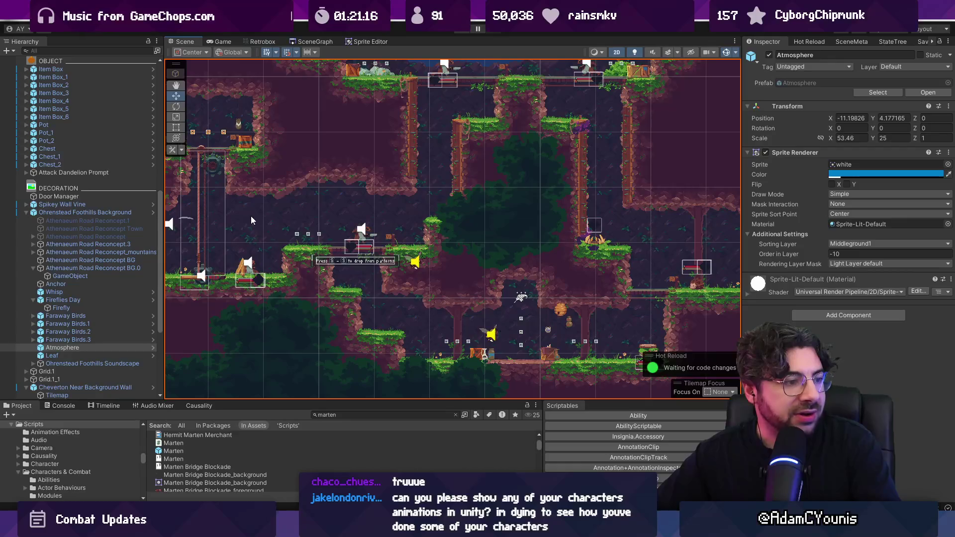
# Run the level full-screen from the scene, then return to the editor layout.
pyautogui.click(315, 41)
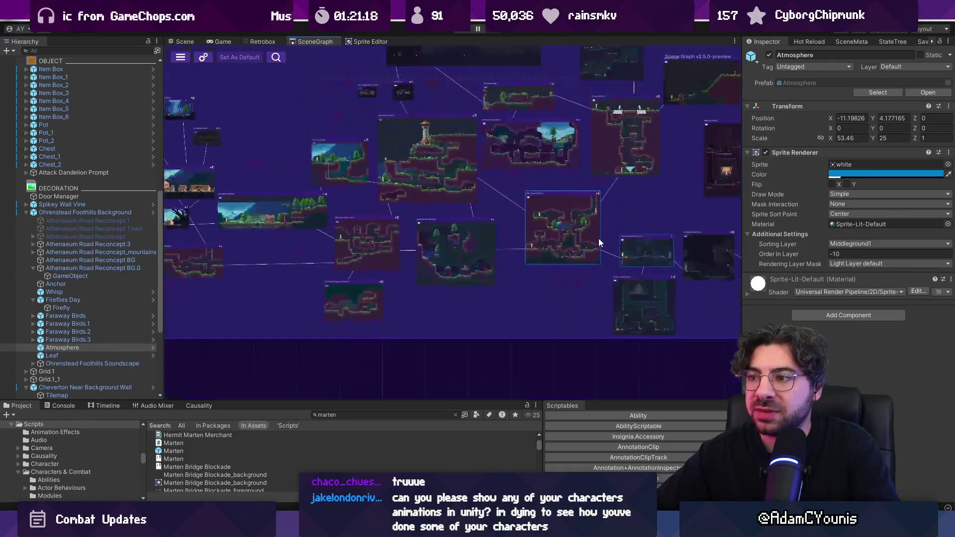
pyautogui.scroll(5, 427, 152)
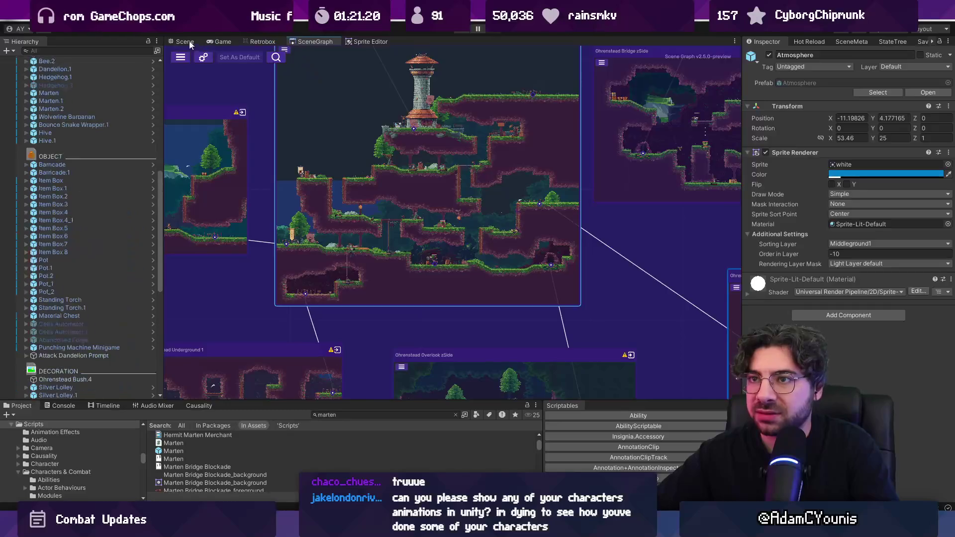
pyautogui.click(189, 43)
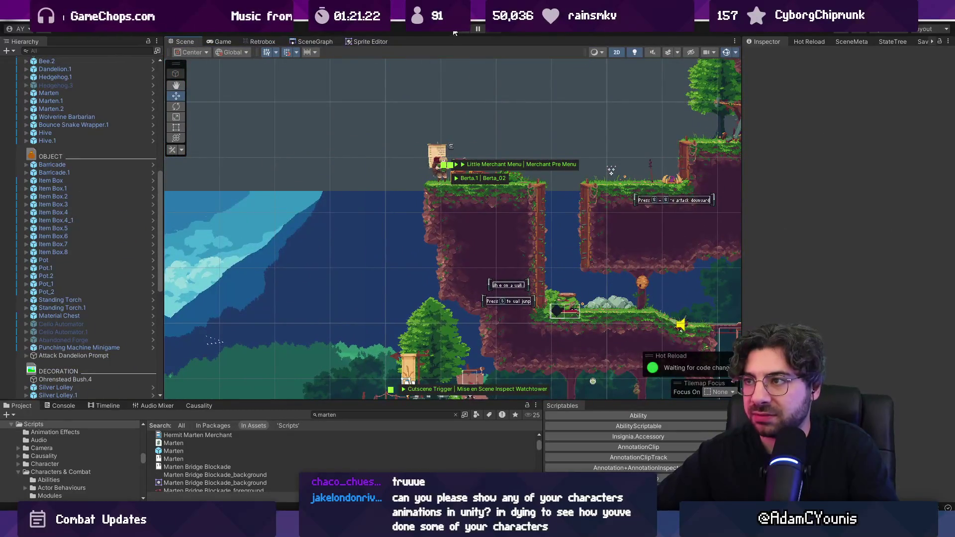
pyautogui.click(455, 30)
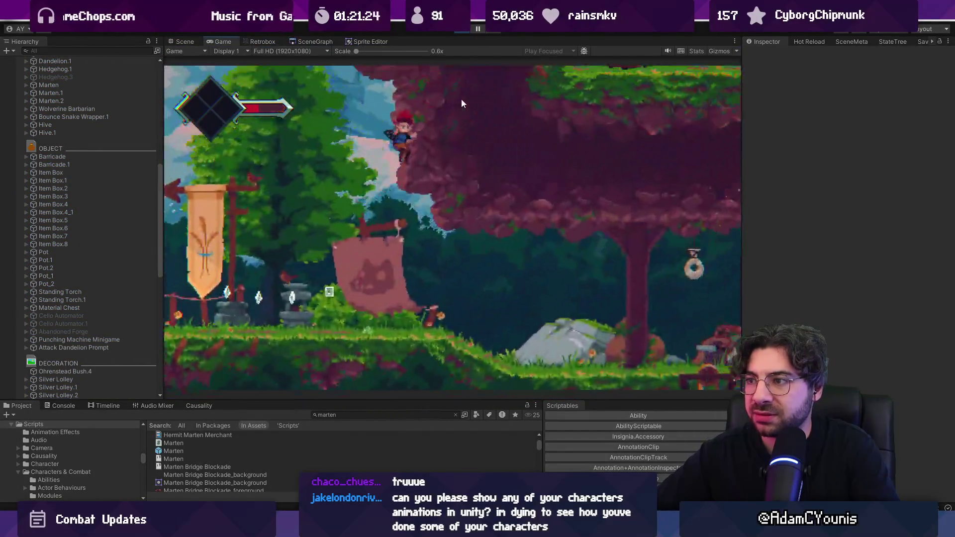
pyautogui.press('F11')
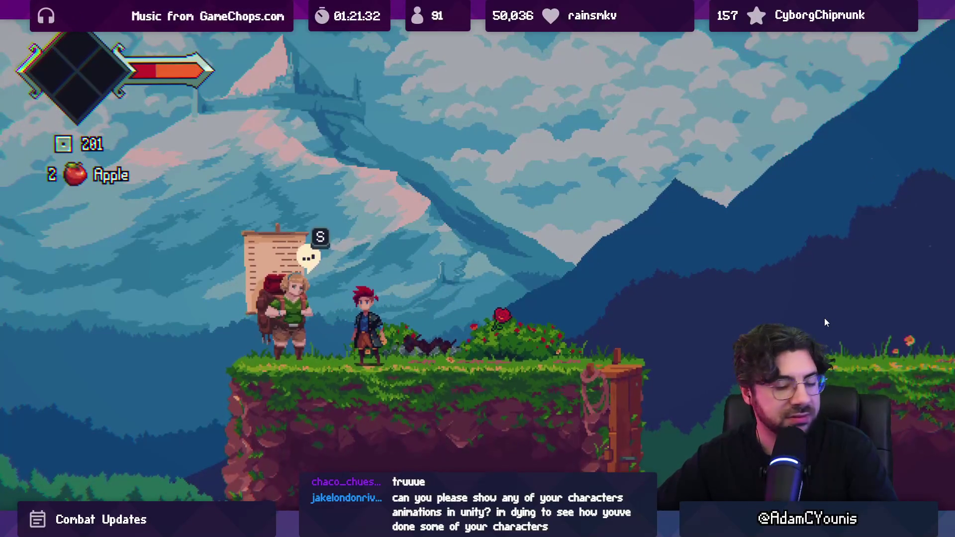
pyautogui.hotkey('shift', 'space')
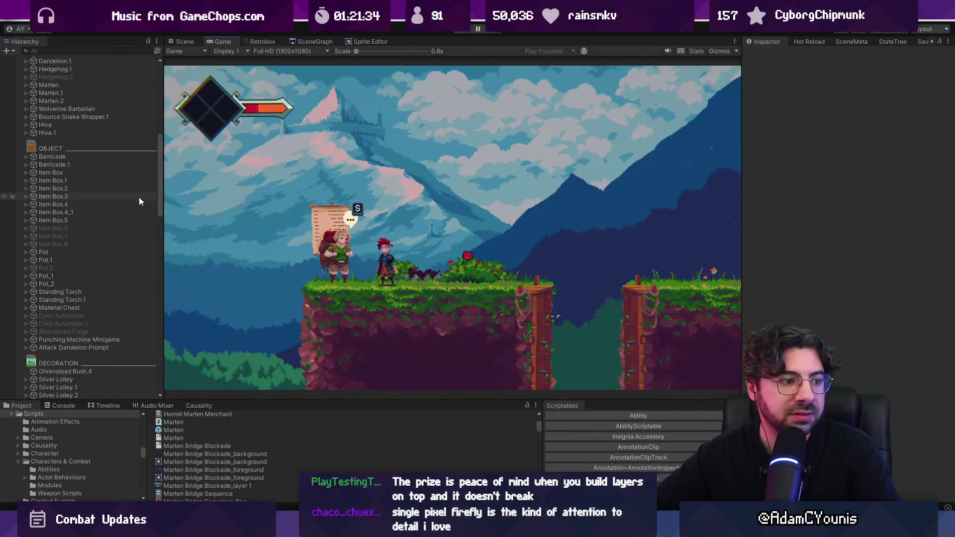
# Pan the Scene view to Berta's grassy cliff and select the objects around her.
pyautogui.click(183, 42)
pyautogui.scroll(3, 475, 168)
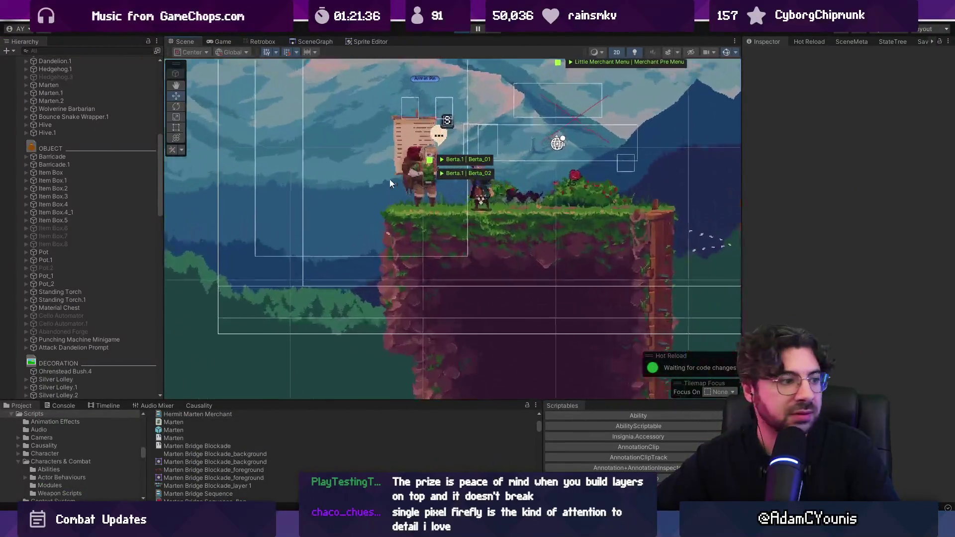
pyautogui.press('Left')
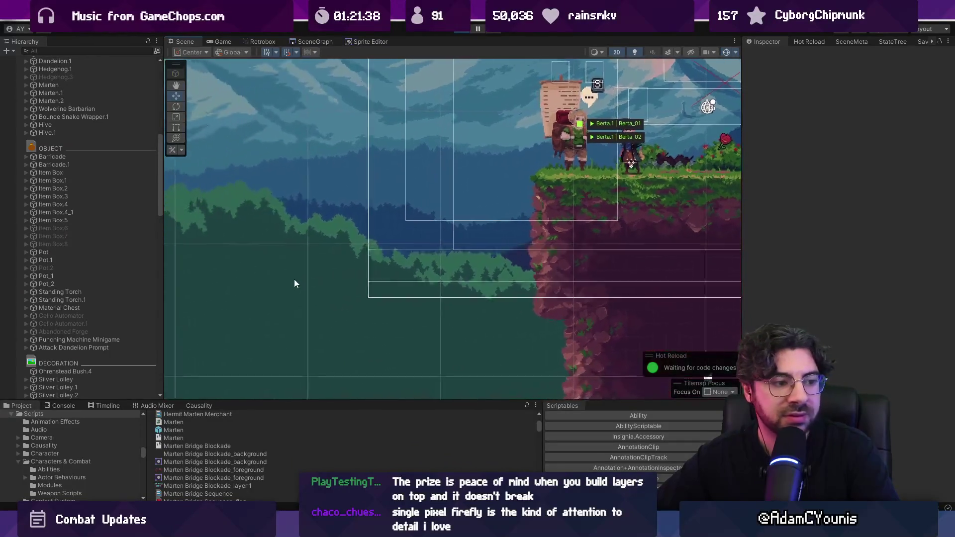
pyautogui.moveTo(503, 197)
pyautogui.mouseDown()
pyautogui.moveTo(619, 77)
pyautogui.moveTo(634, 79)
pyautogui.mouseUp()
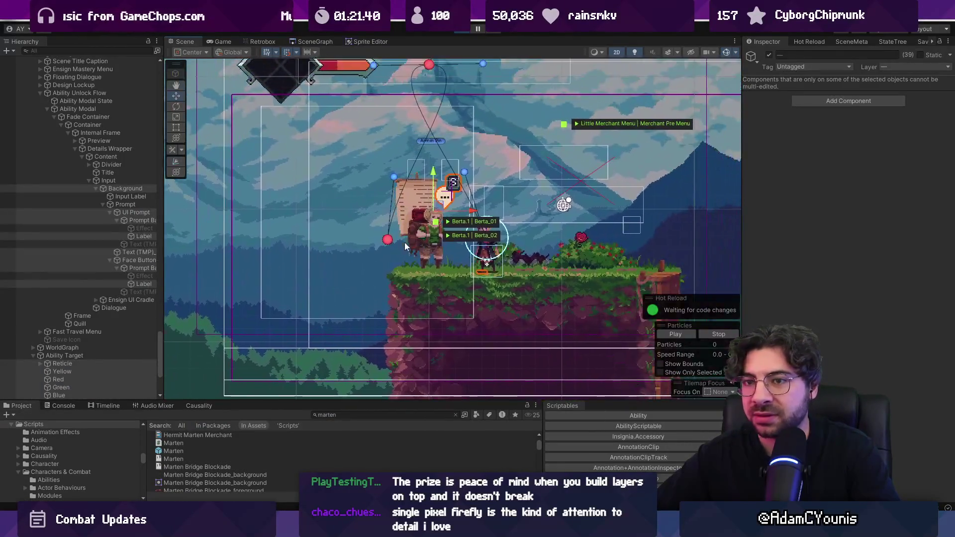
# Search the Hierarchy for 'berta', select and frame Berta.1, then collapse the hierarchy to scene roots.
pyautogui.scroll(-1, 96, 234)
pyautogui.click(74, 51)
pyautogui.write('berta')
pyautogui.click(68, 92)
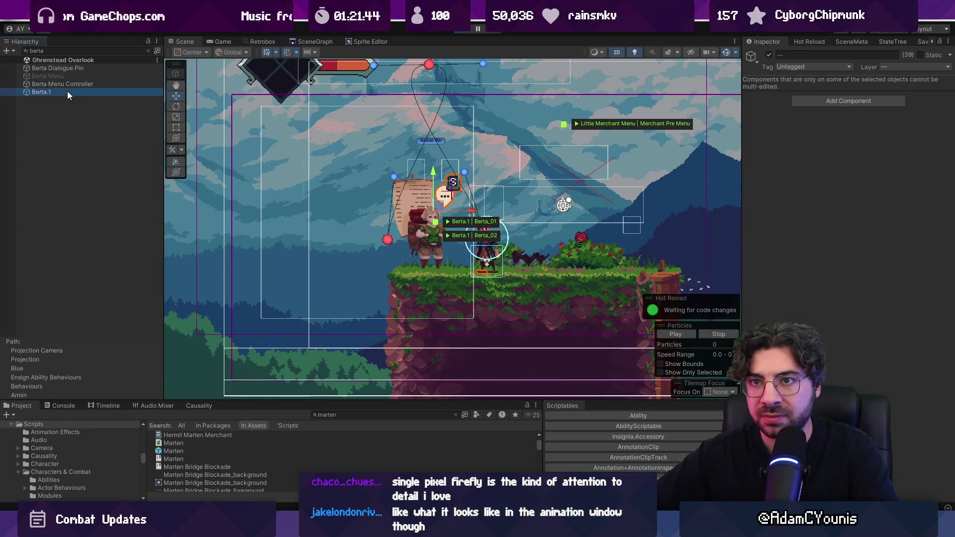
pyautogui.click(148, 51)
pyautogui.press('f')
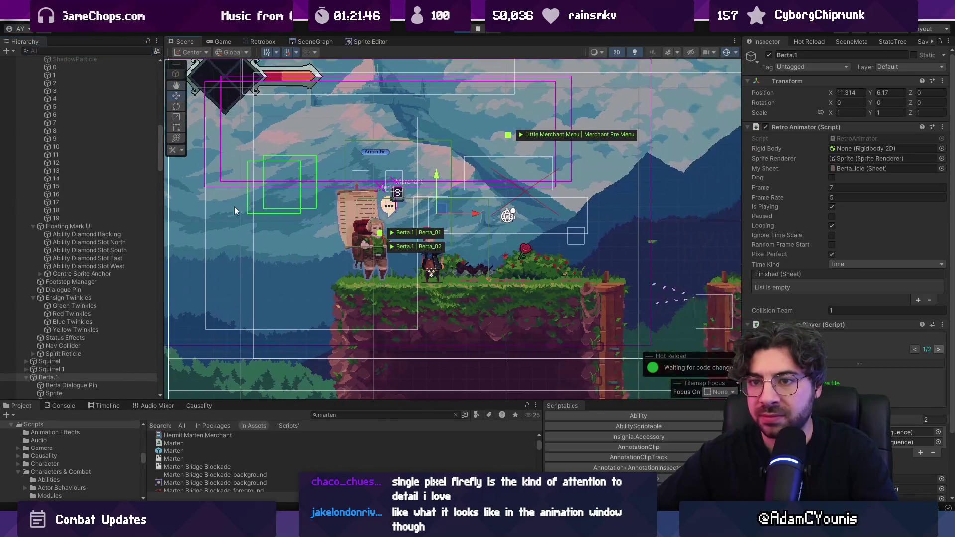
pyautogui.scroll(-5, 69, 312)
pyautogui.click(64, 288)
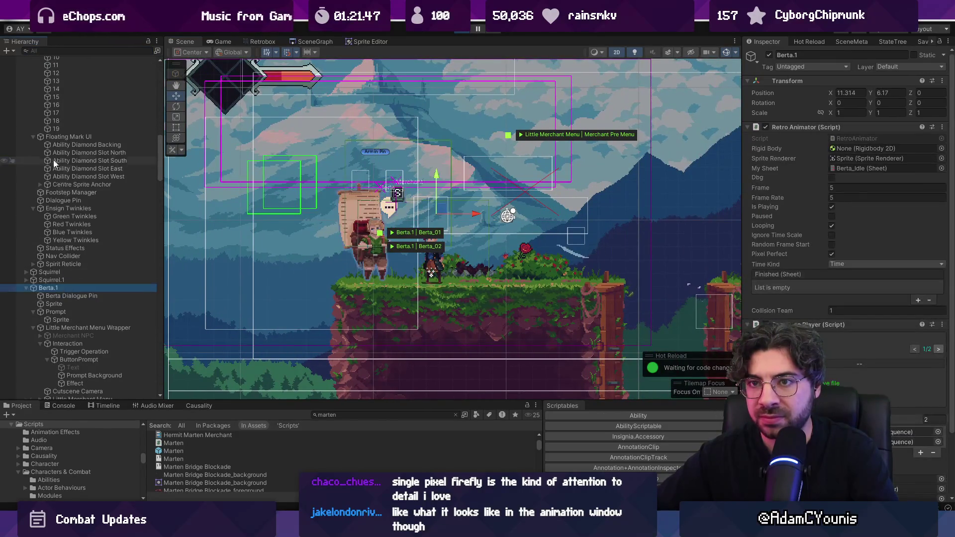
pyautogui.press('Left')
pyautogui.hotkey('ctrl', 'a')
pyautogui.press('Left')
# Expand Berta.1 and inspect its Dialogue Pin, Prompt, Menu Controller and Little Merchant Menu Wrapper, then open Retrobox.
pyautogui.click(83, 51)
pyautogui.write('bert')
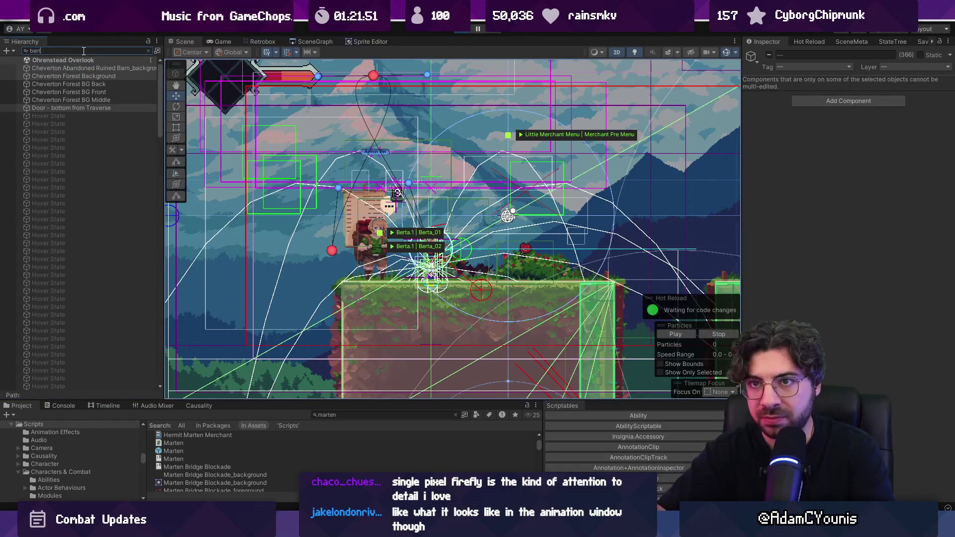
pyautogui.write('a')
pyautogui.click(70, 92)
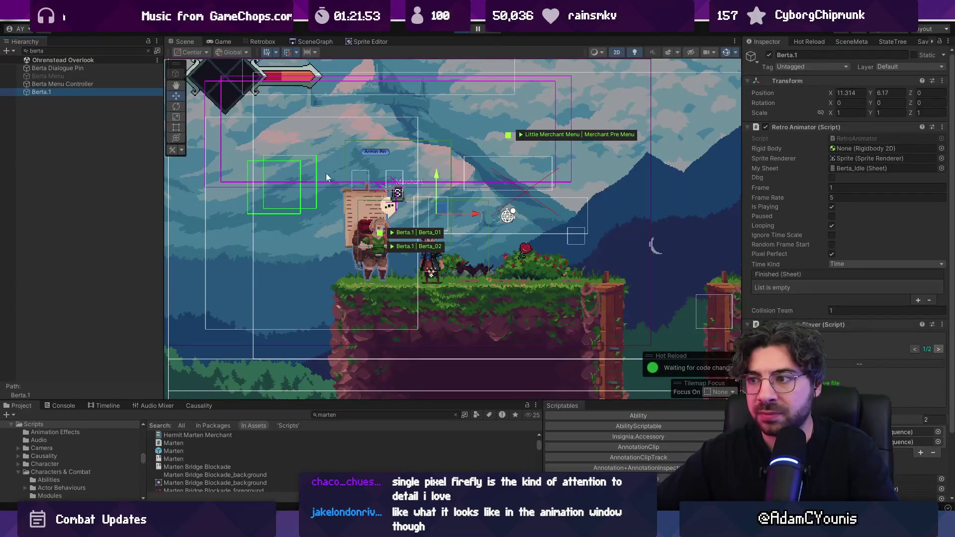
pyautogui.click(148, 51)
pyautogui.click(25, 257)
pyautogui.click(52, 264)
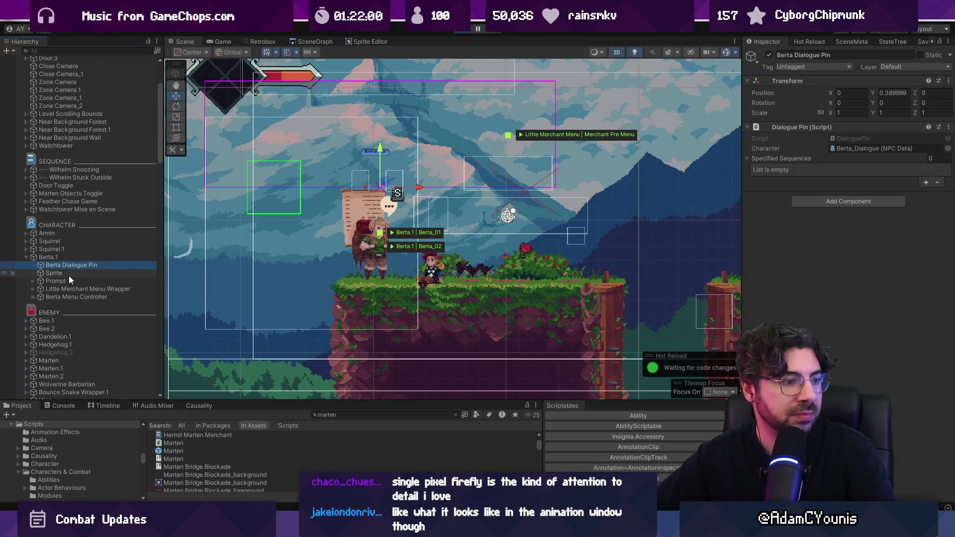
pyautogui.click(75, 283)
pyautogui.click(81, 297)
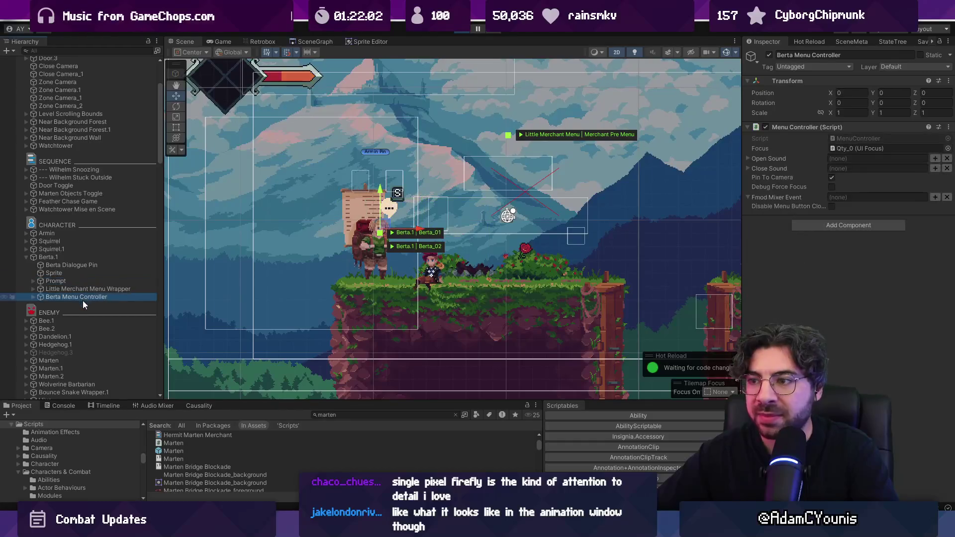
pyautogui.click(83, 291)
pyautogui.click(81, 262)
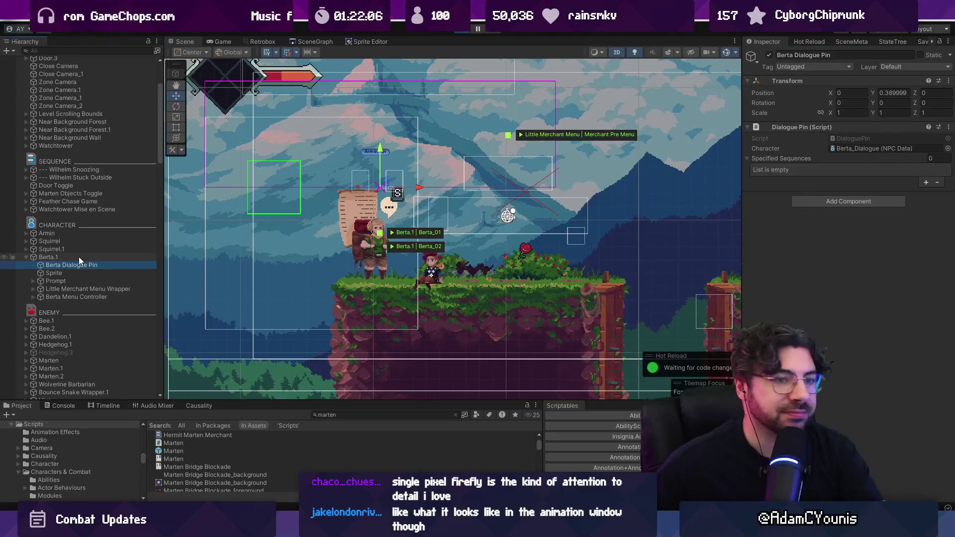
pyautogui.click(256, 41)
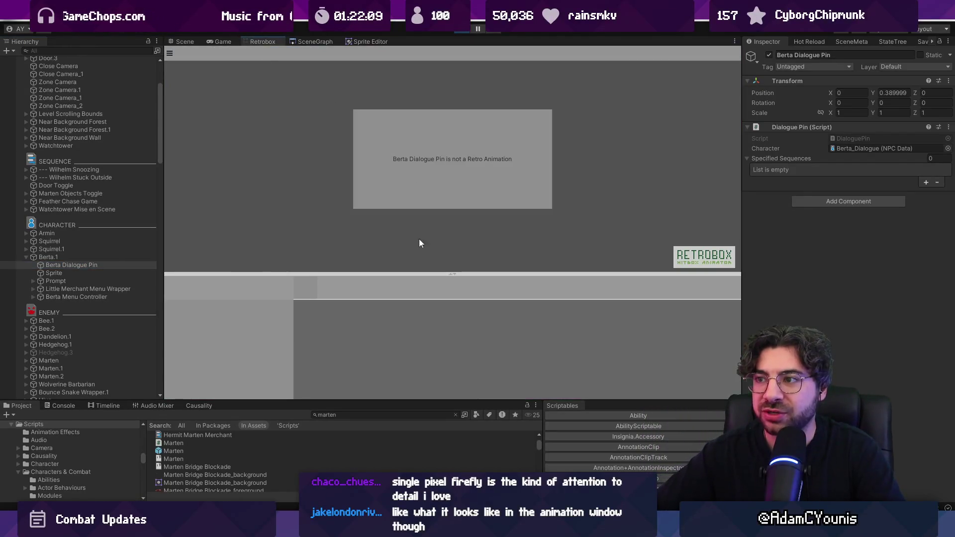
# Filter project assets with 'berta t:sheet', pick Berta_Idle and play its ten-frame animation.
pyautogui.press('Down')
pyautogui.click(371, 413)
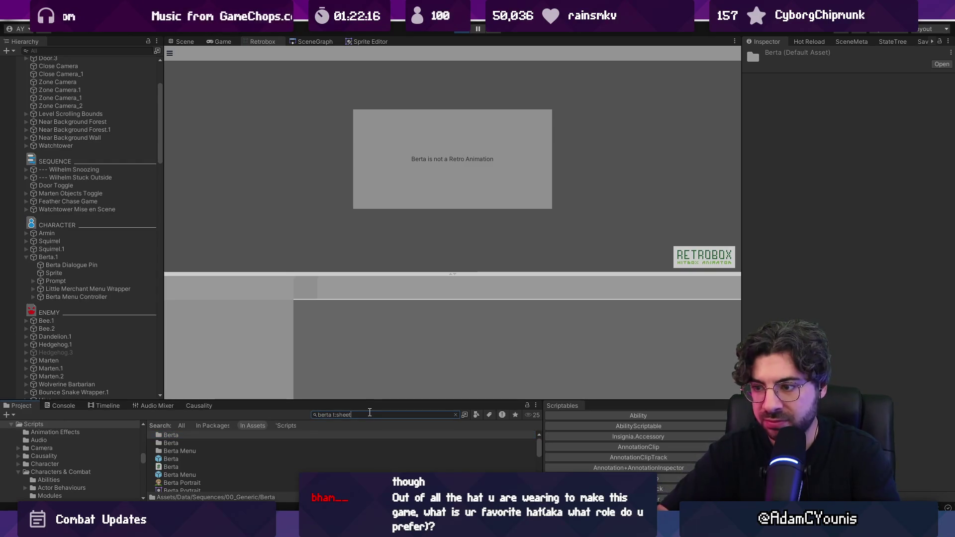
pyautogui.write('t')
pyautogui.press('Down')
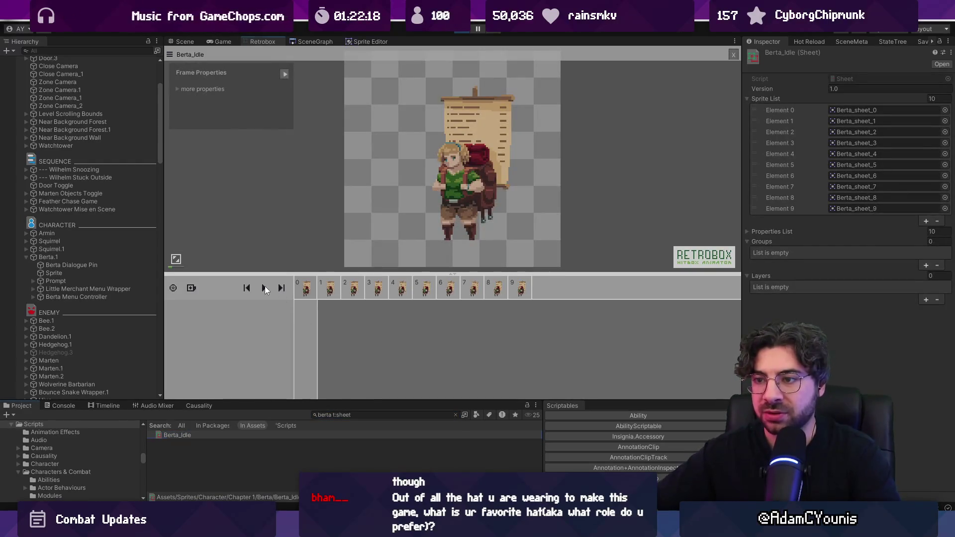
pyautogui.click(266, 288)
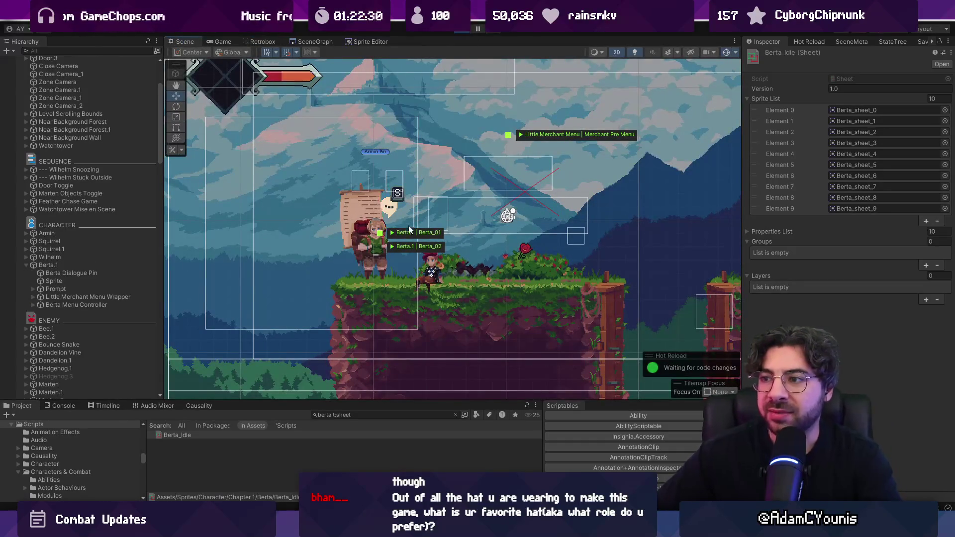
# Check Berta in the running Game view and inspect Berta.1's Sprite child.
pyautogui.click(223, 41)
pyautogui.press('space')
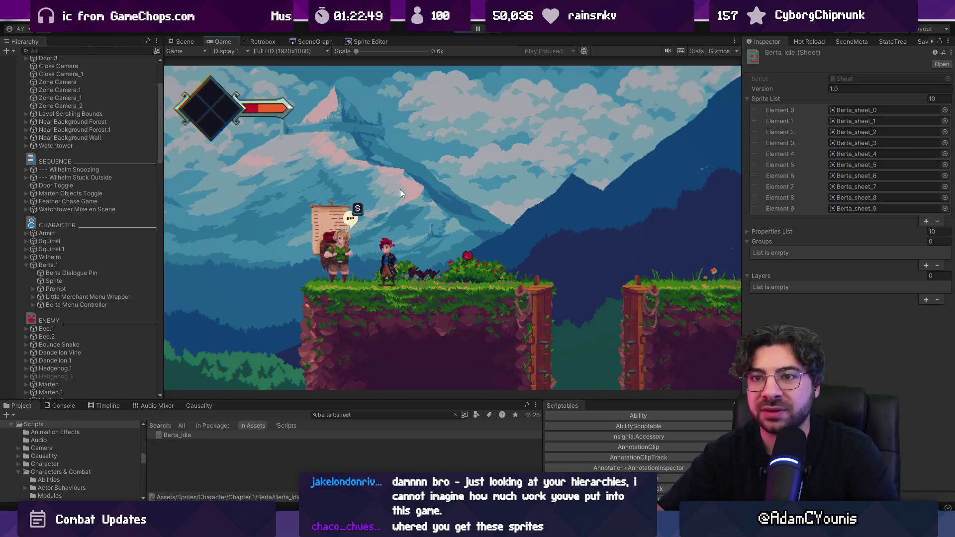
pyautogui.scroll(-9, 83, 183)
pyautogui.scroll(-20, 83, 184)
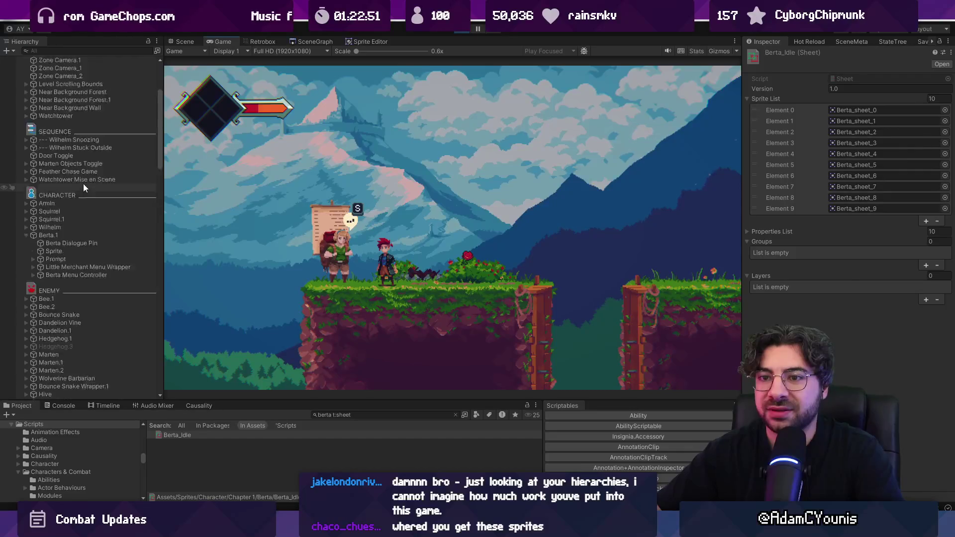
pyautogui.scroll(20, 101, 186)
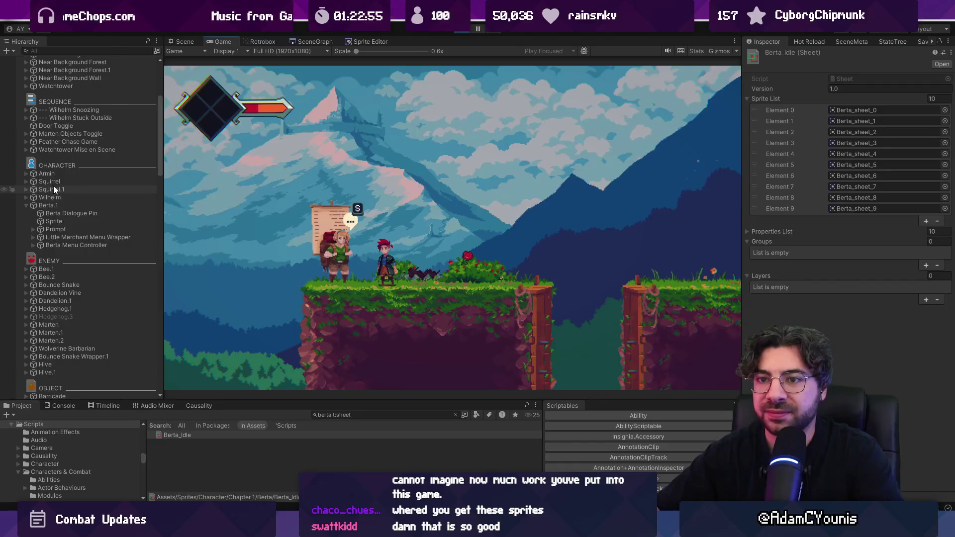
pyautogui.click(43, 222)
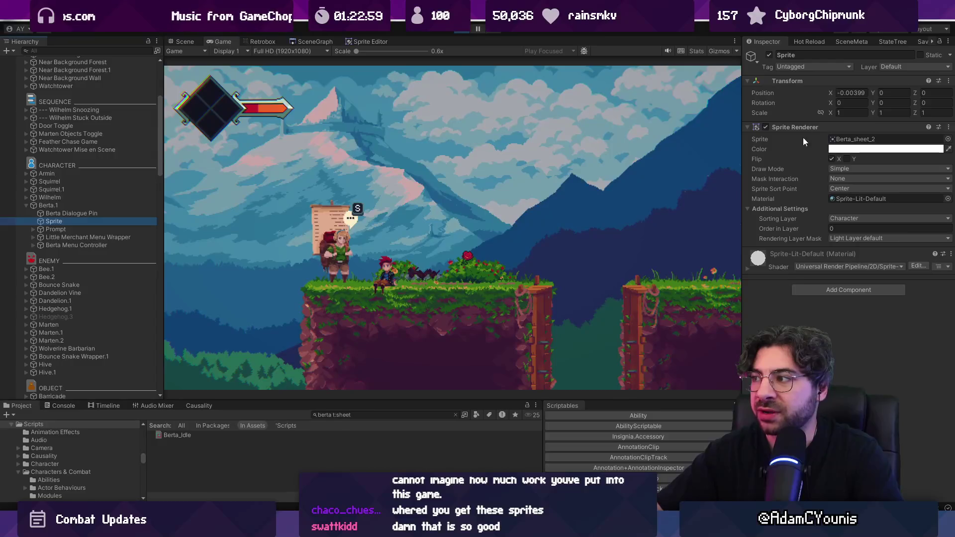
# Review Berta.1's Retro Animator (Berta_Idle, looping at frame rate 5) with Sequence Player and Transform collapsed.
pyautogui.click(185, 41)
pyautogui.scroll(5, 413, 257)
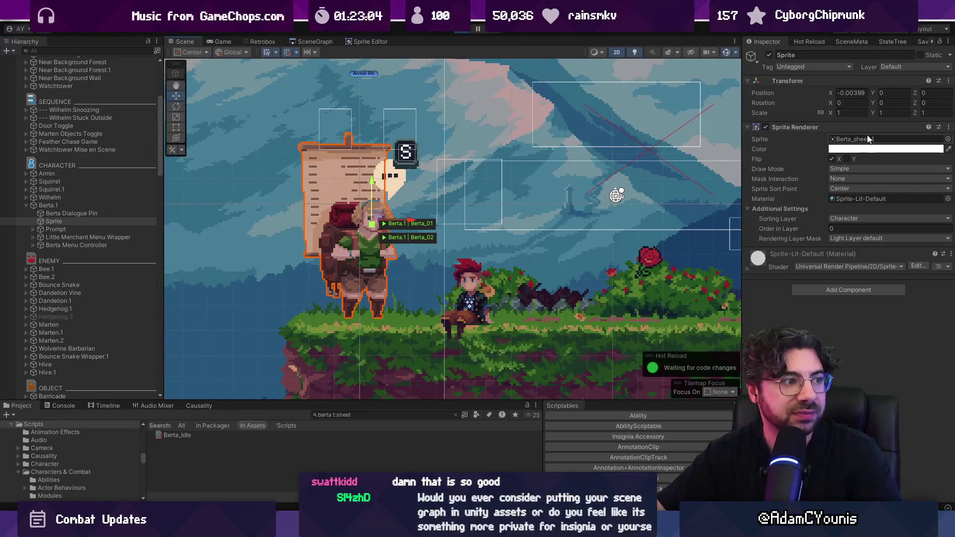
pyautogui.click(80, 205)
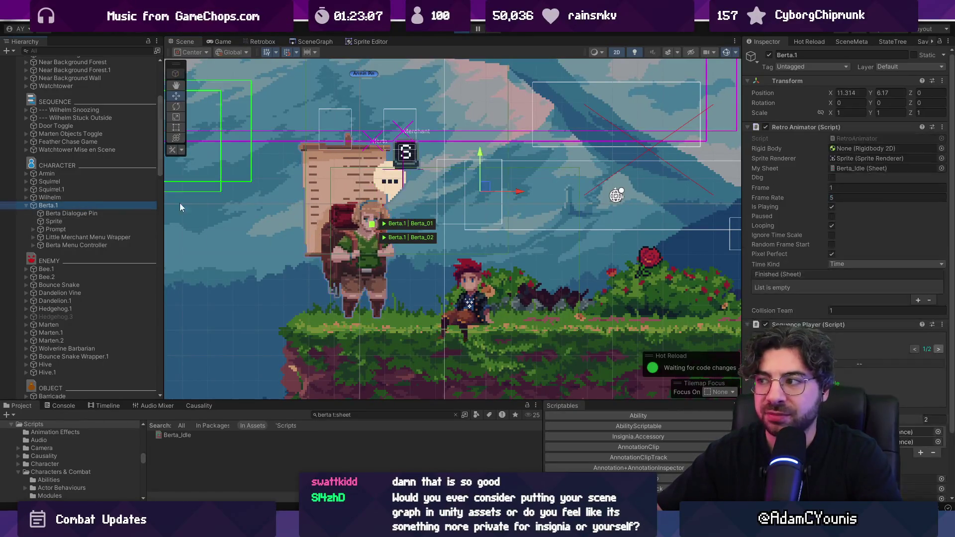
pyautogui.click(796, 324)
pyautogui.click(787, 81)
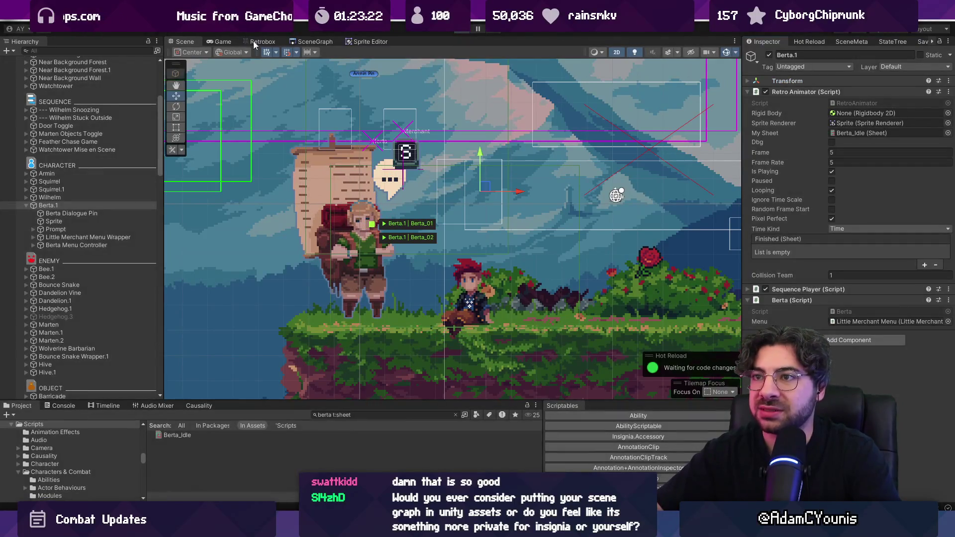
pyautogui.click(315, 41)
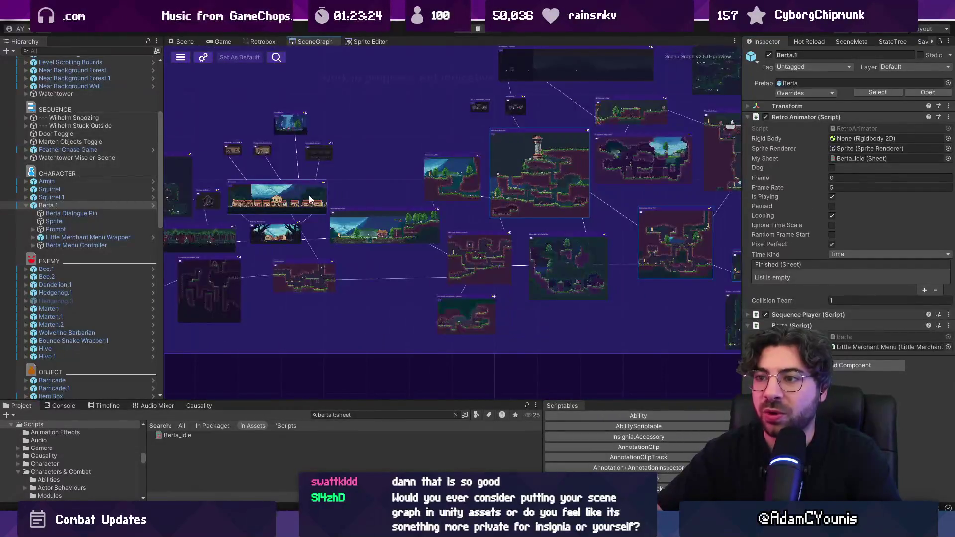
# Open the Ohrenstead town scene from the graph and frame Doggo Cutscene 2 at its house.
pyautogui.doubleClick(523, 173)
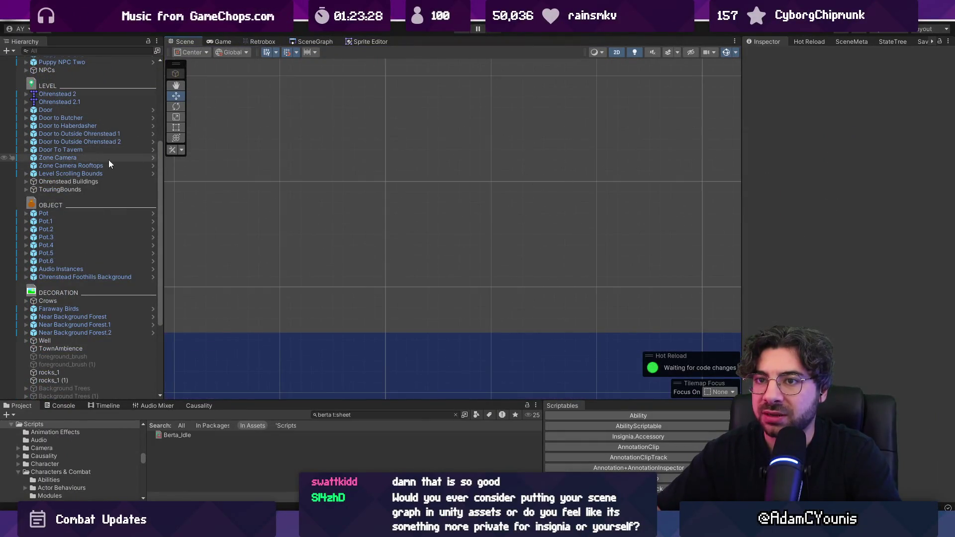
pyautogui.scroll(5, 112, 159)
pyautogui.doubleClick(90, 124)
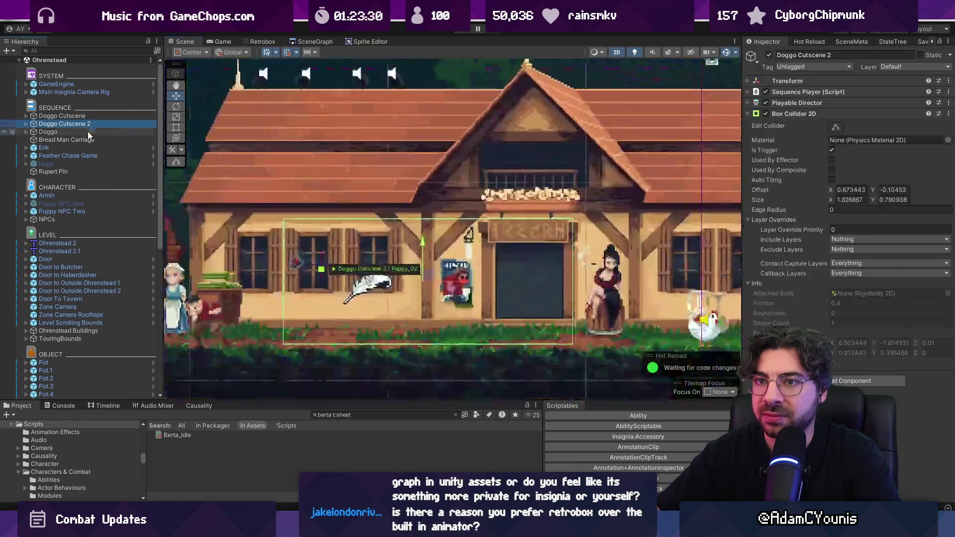
pyautogui.scroll(-5, 423, 196)
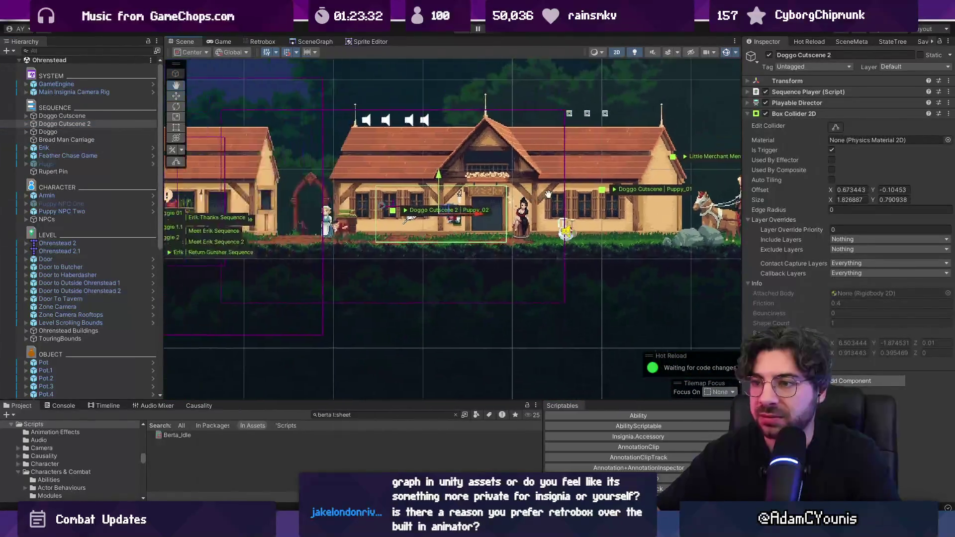